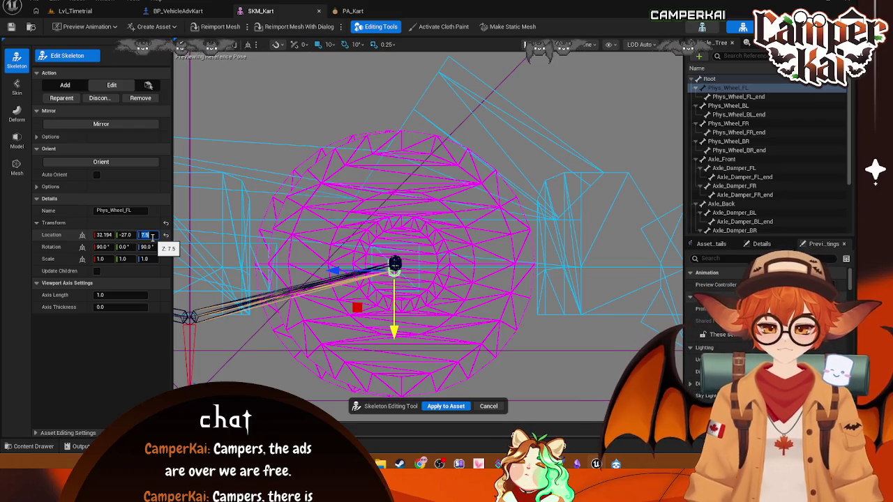
Set the front-left Phys_Wheel bone's Z to 8.0 and its end bone's Z to 0
type("8")
key("Return")
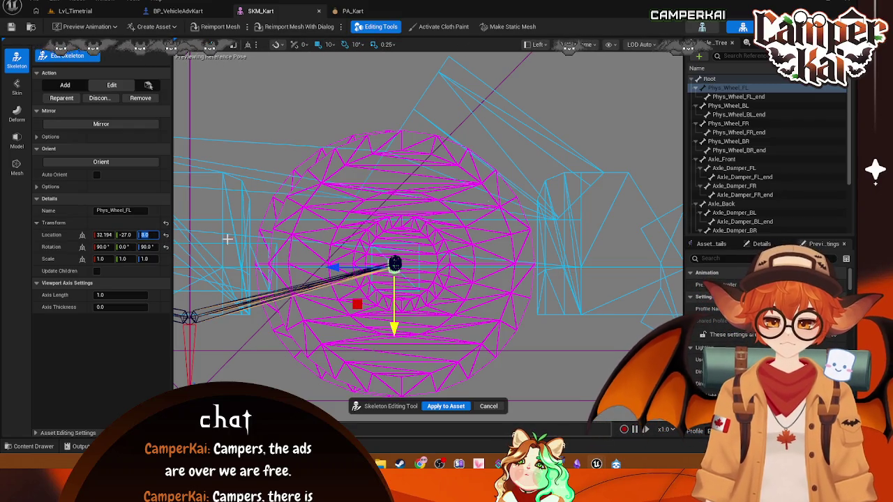
left_click(740, 96)
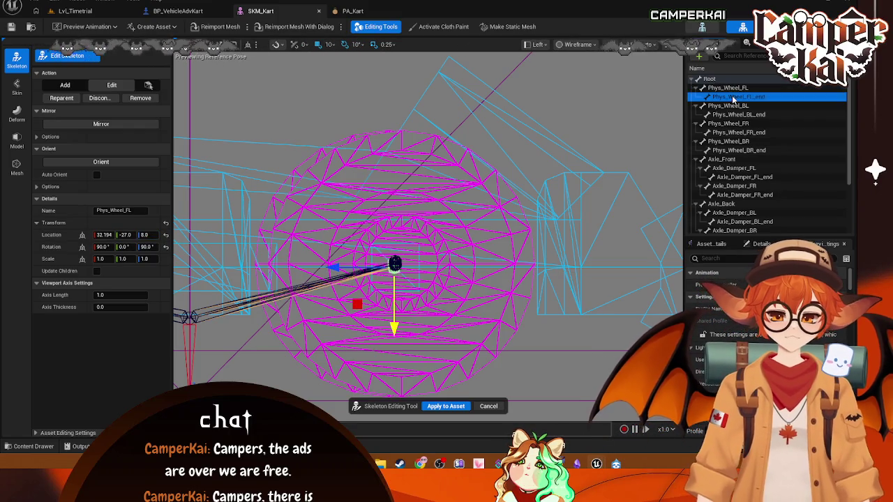
left_click(146, 236)
type("0")
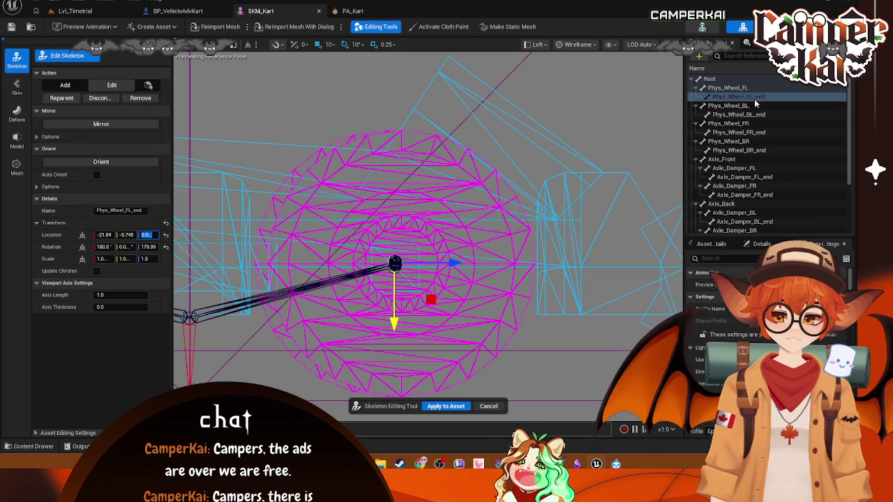
Set the back-left, front-right and back-right wheel bones to Z 8.0 and apply to SKM_Kart
left_click(732, 106)
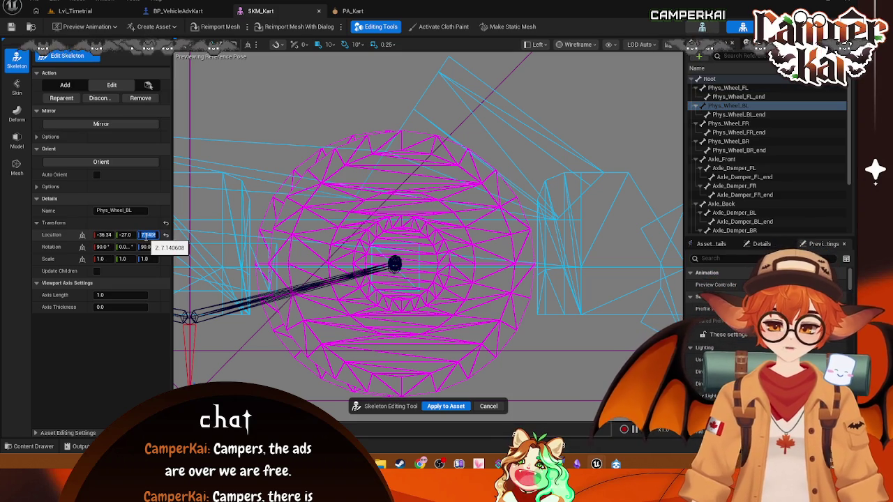
left_click(739, 115)
left_click(725, 124)
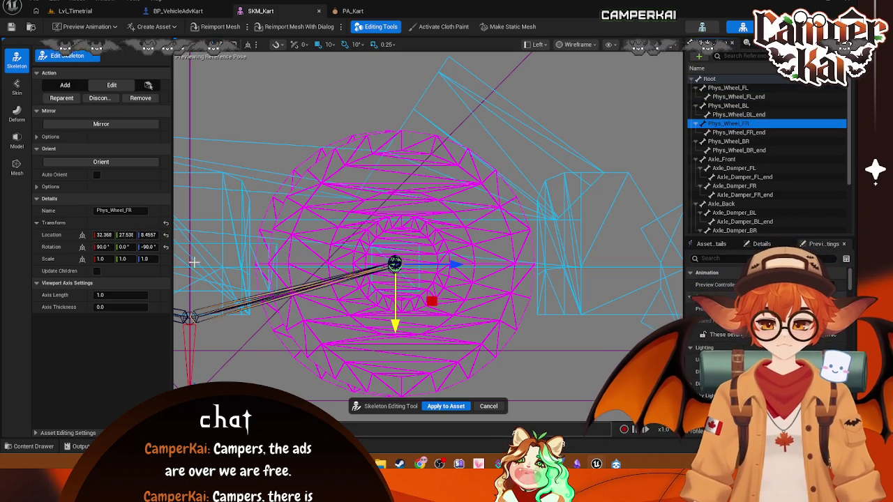
left_click(149, 235)
type("8")
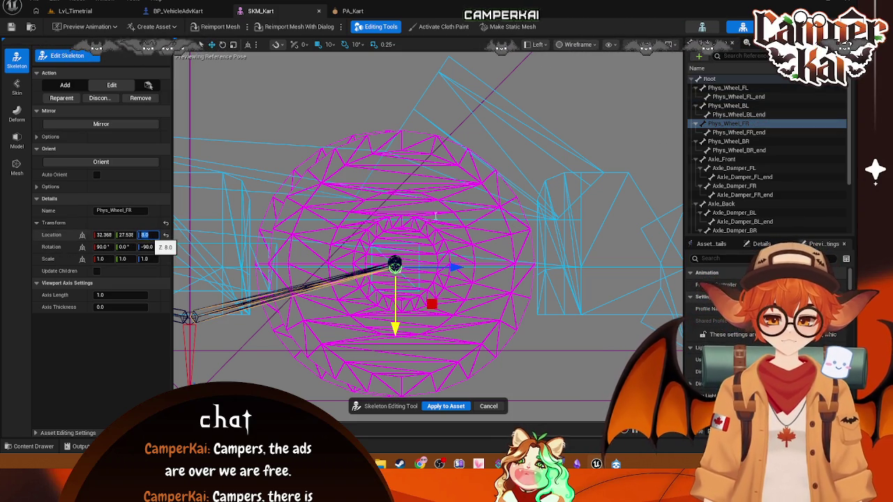
left_click(729, 141)
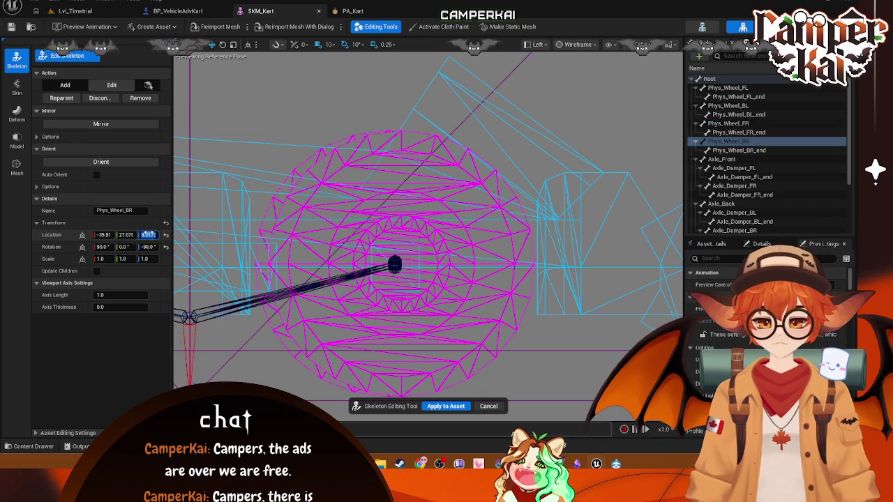
left_click(445, 406)
scroll(413, 260, "down", 5)
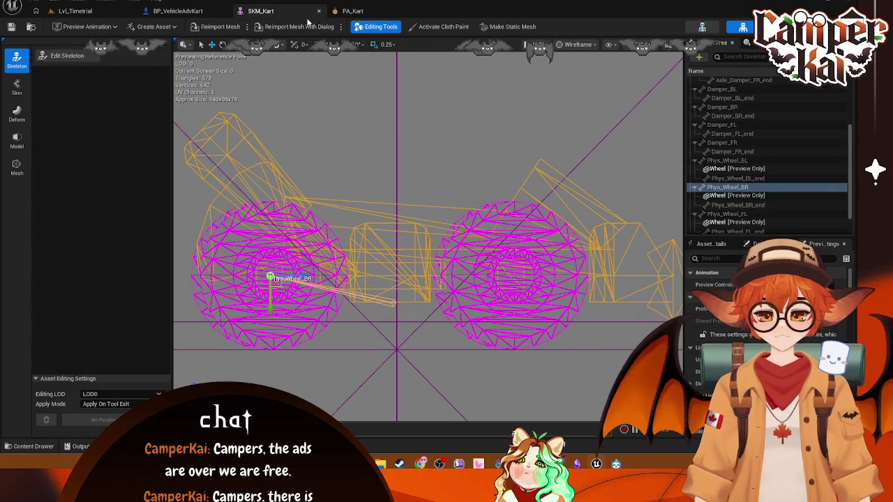
Switch to the Lvl_Timetrial level and set its viewport to Perspective
left_click(187, 12)
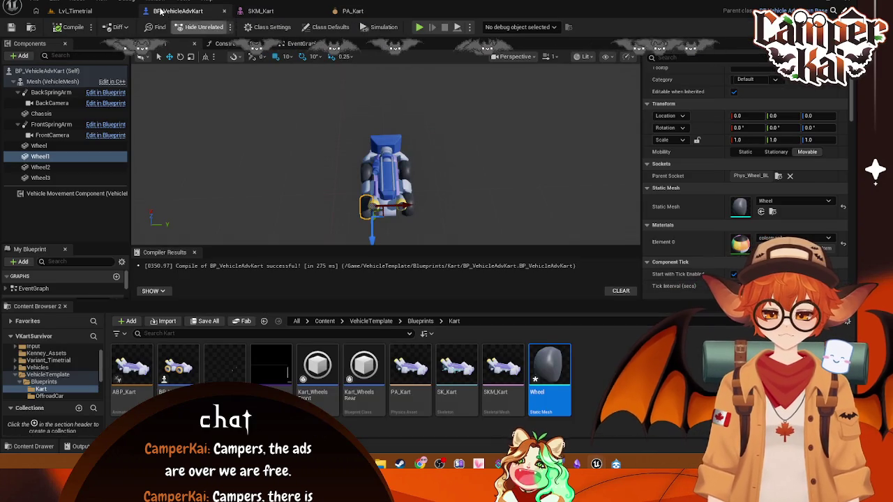
left_click(136, 14)
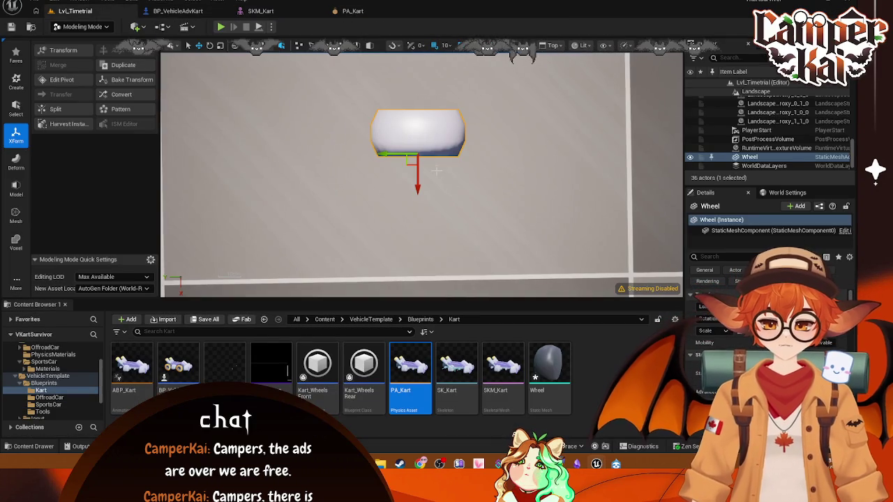
scroll(482, 195, "down", 1)
scroll(482, 195, "up", 1)
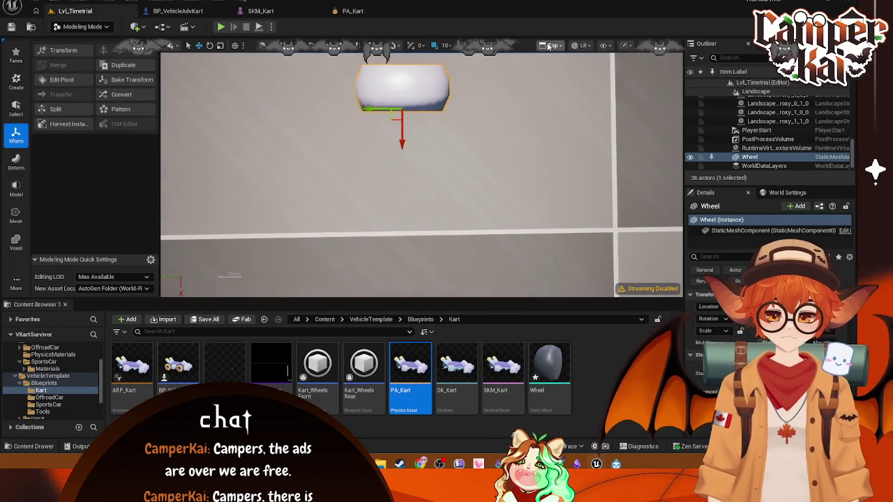
left_click(549, 46)
left_click(579, 81)
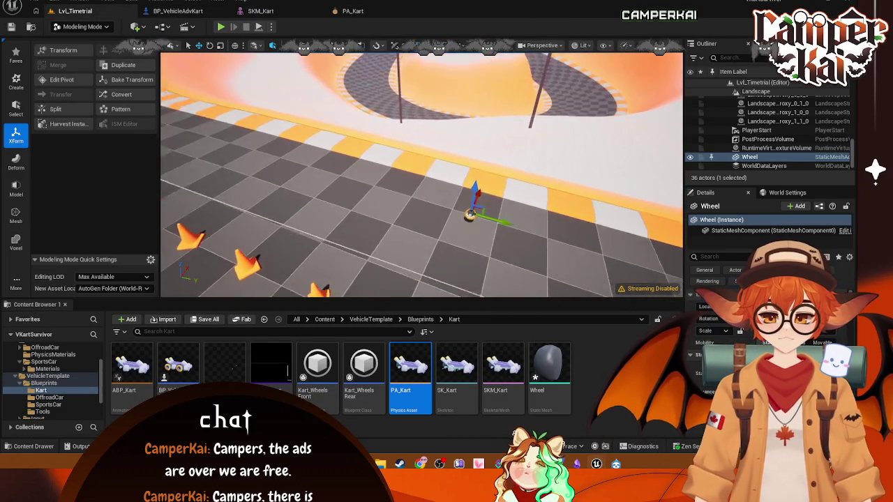
Frame the stray Wheel actor, delete it and save the level
key("f")
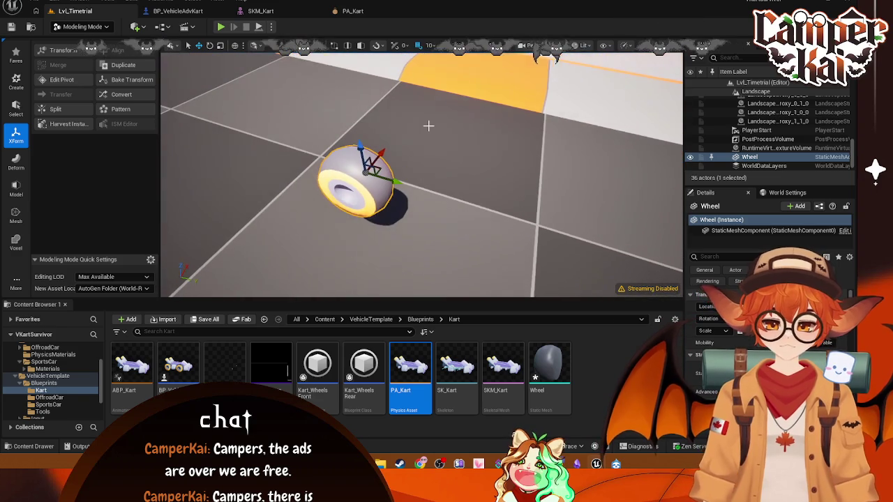
key("Delete")
key("ctrl+s")
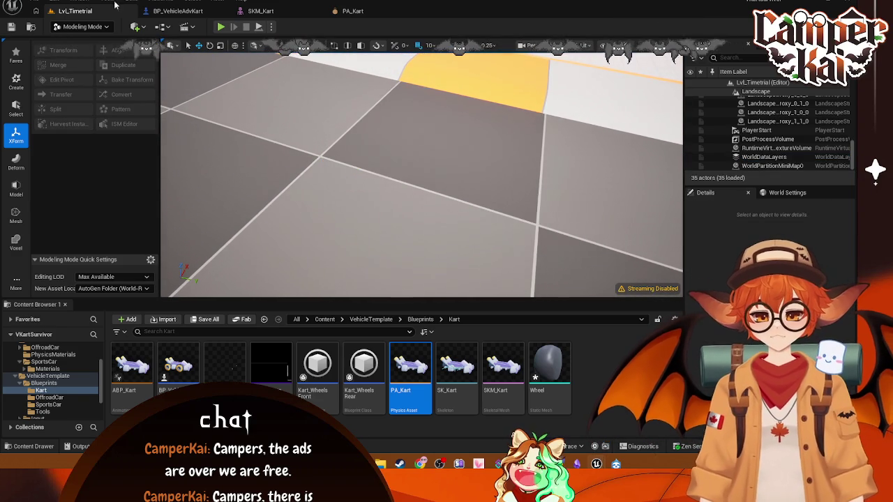
left_click(351, 12)
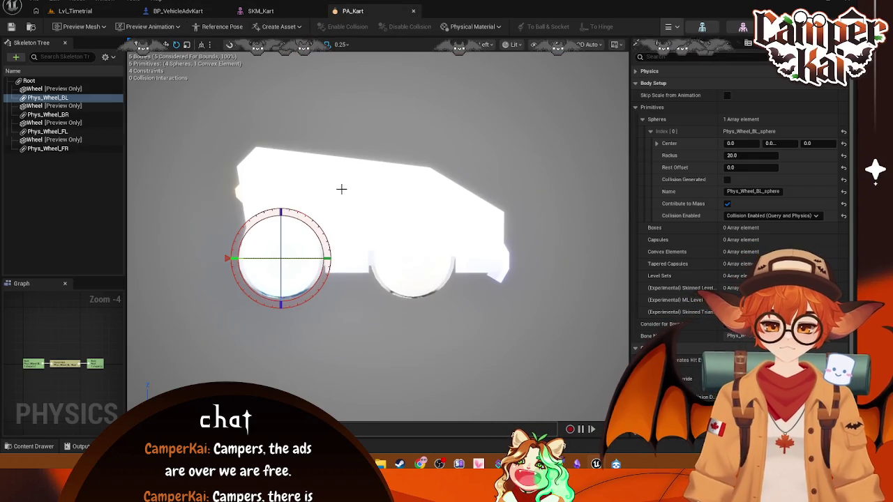
Show the PA_Kart preview in wireframe from the orthographic Left view
key("f")
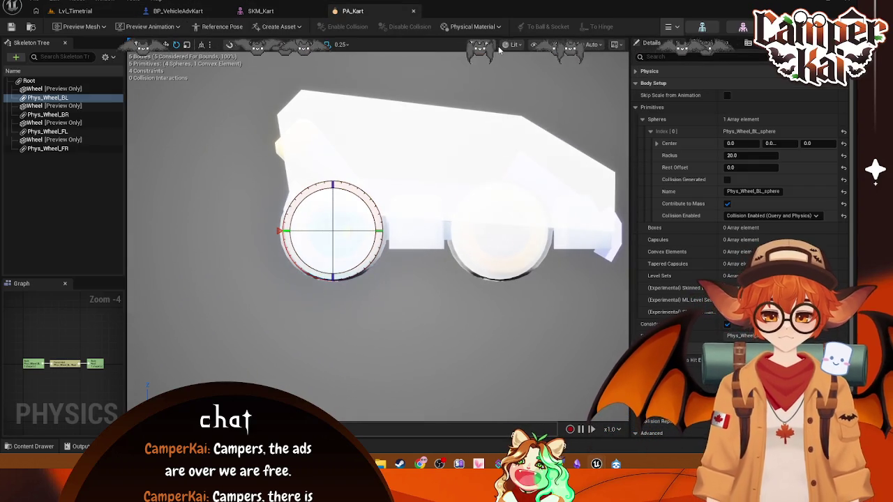
left_click(510, 43)
left_click(528, 60)
key("alt+k")
key("f")
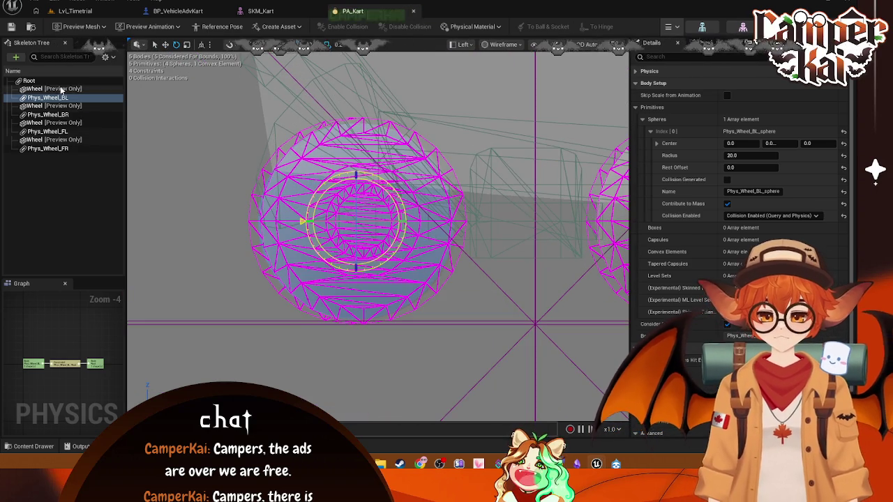
Select the Phys_Wheel_BL, BR and remaining wheel bodies in the Skeleton Tree
left_click(48, 97)
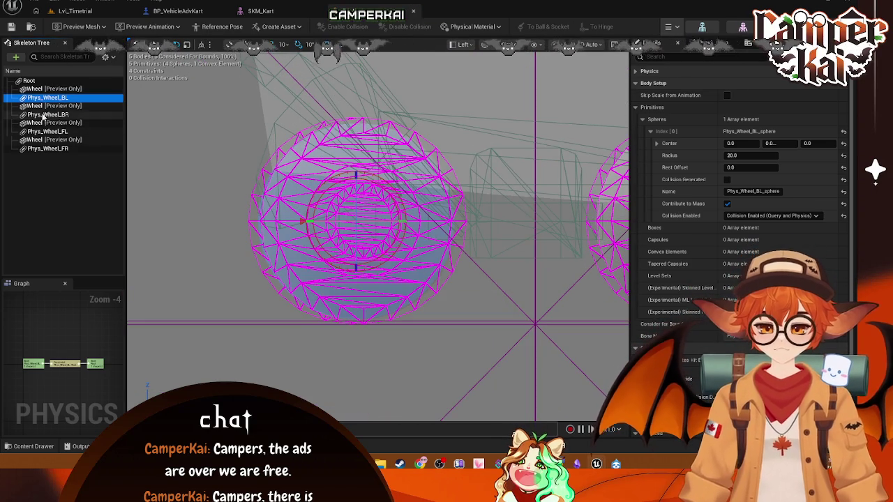
left_click(66, 114)
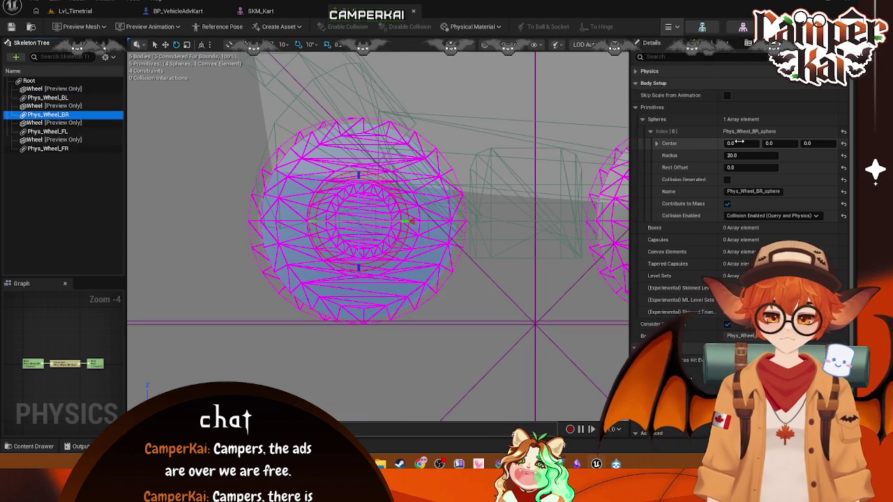
left_click(57, 99)
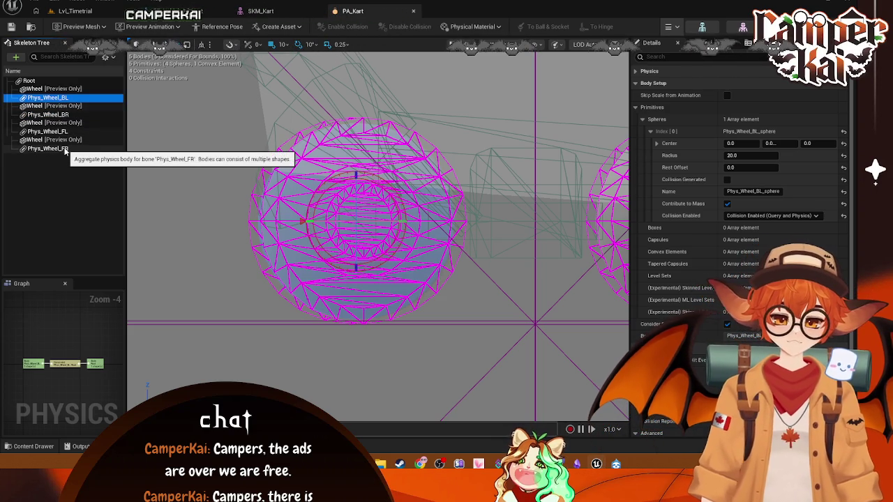
left_click(55, 149, "shift")
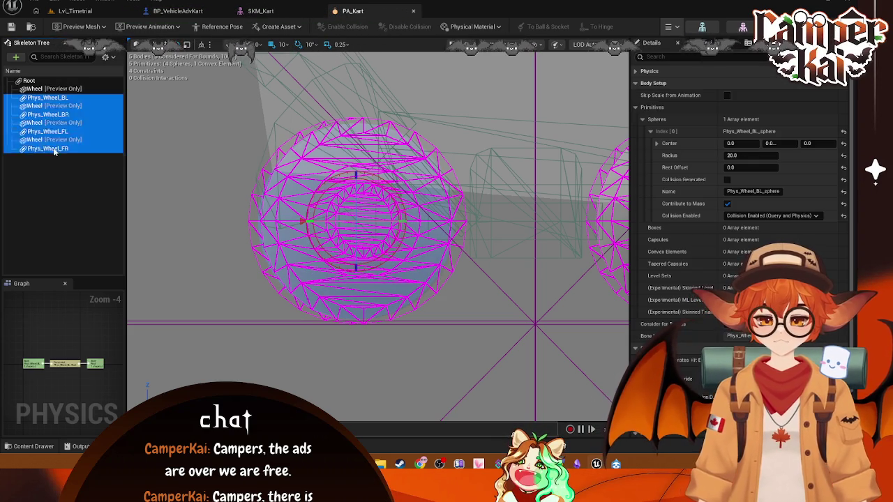
left_click(46, 99)
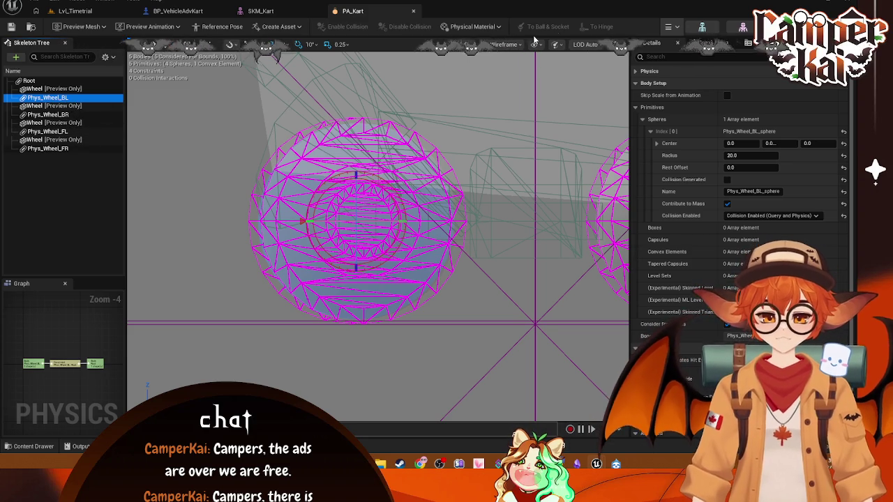
Return the preview to lit perspective and delete the Phys_Wheel_BL body
left_click(460, 44)
left_click(489, 77)
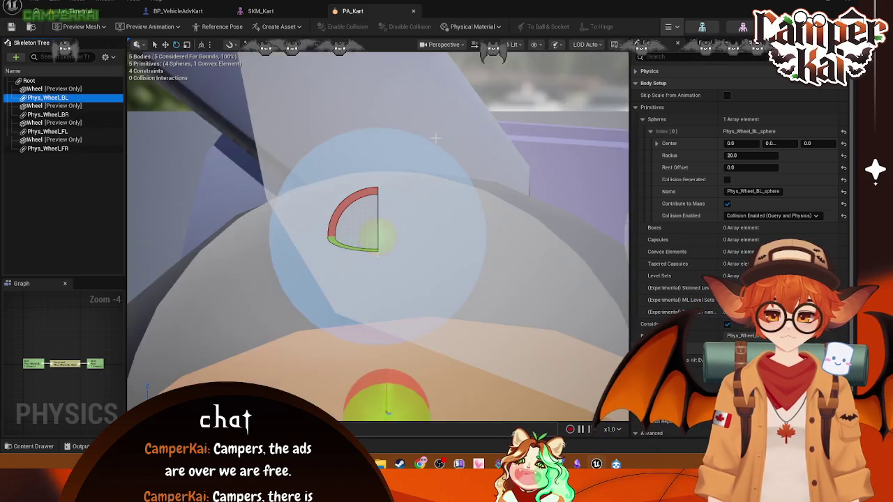
key("f")
left_click_drag(208, 150, 208, 150)
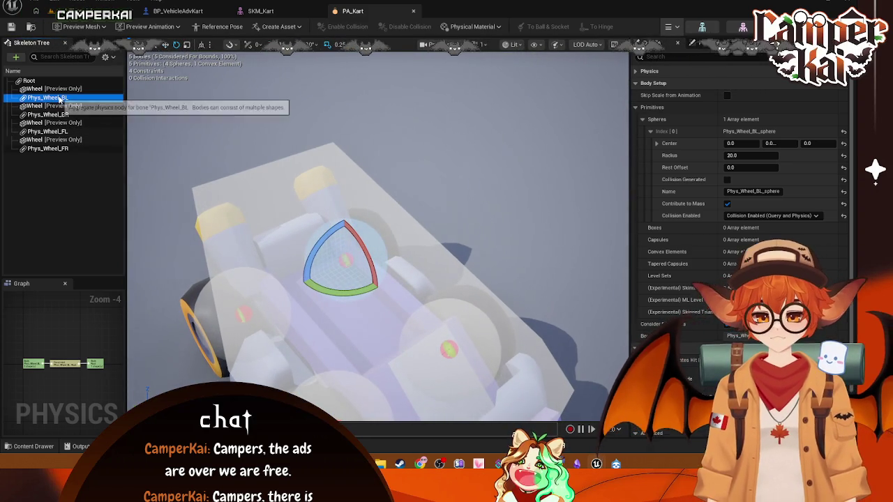
key("Delete")
Show all bones in the Skeleton Tree and create a radius-20 sphere body on Phys_Wheel_BL
left_click(112, 57)
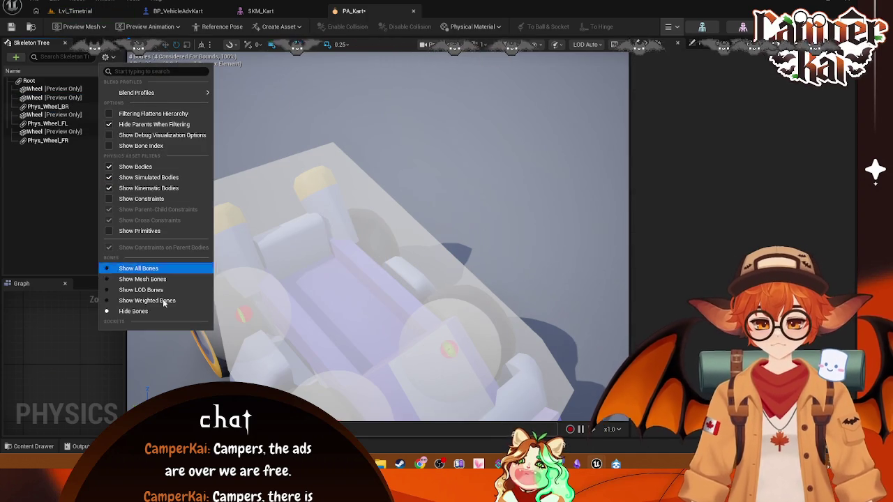
left_click(148, 267)
scroll(90, 150, "down", 5)
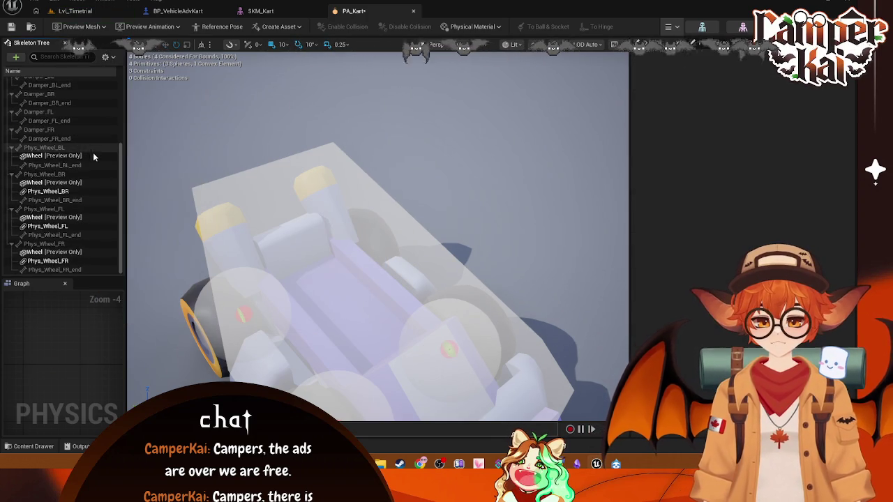
right_click(53, 148)
mouse_move(120, 178)
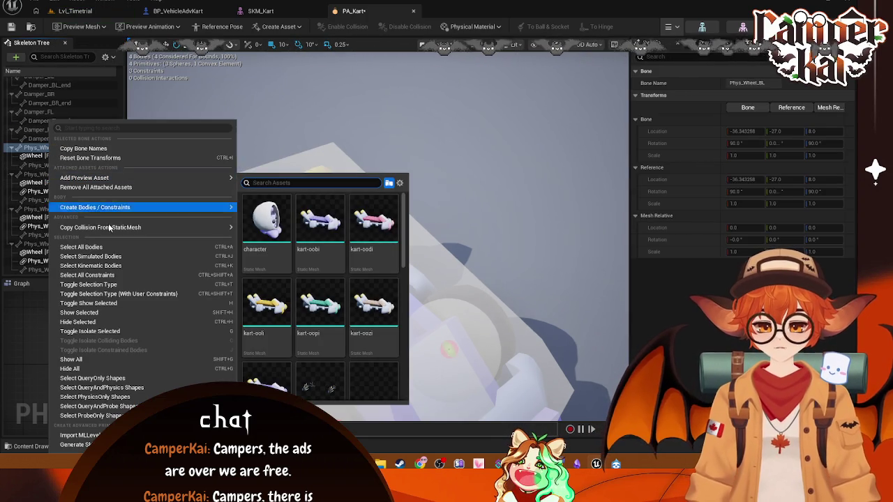
mouse_move(115, 207)
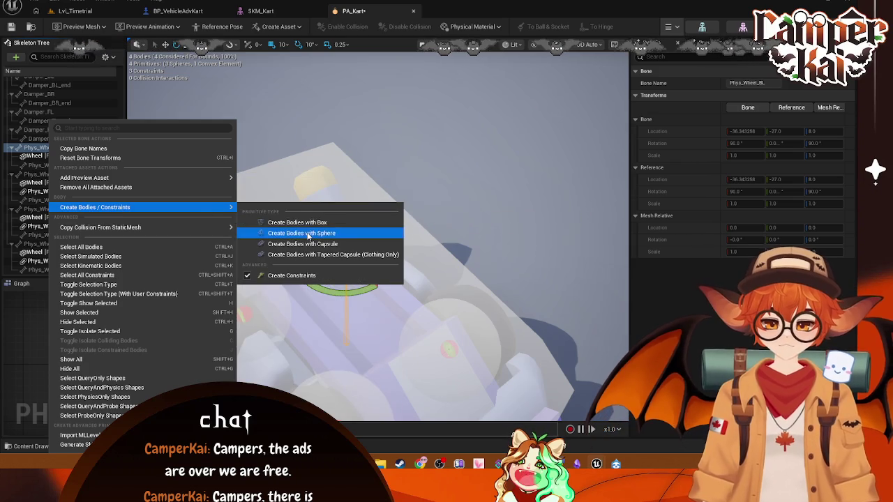
left_click(299, 232)
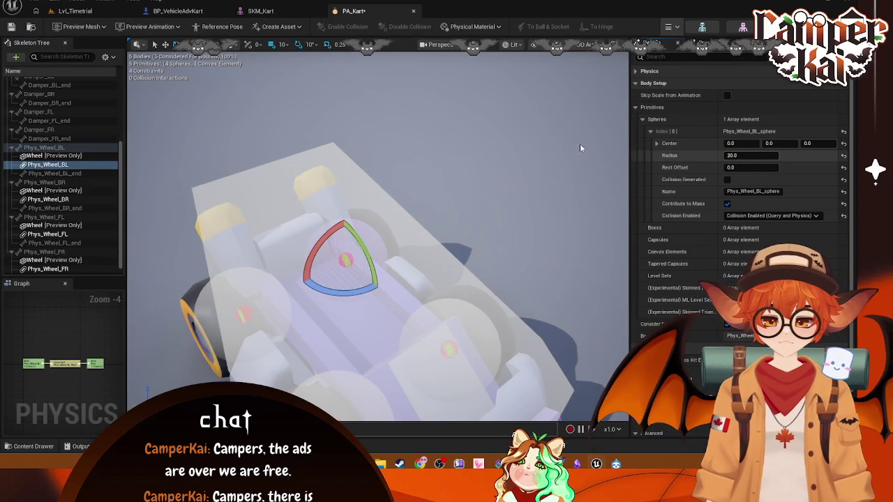
mouse_move(398, 145)
left_mouse_down()
mouse_move(362, 160)
mouse_move(405, 188)
mouse_move(404, 115)
mouse_move(342, 174)
left_mouse_up()
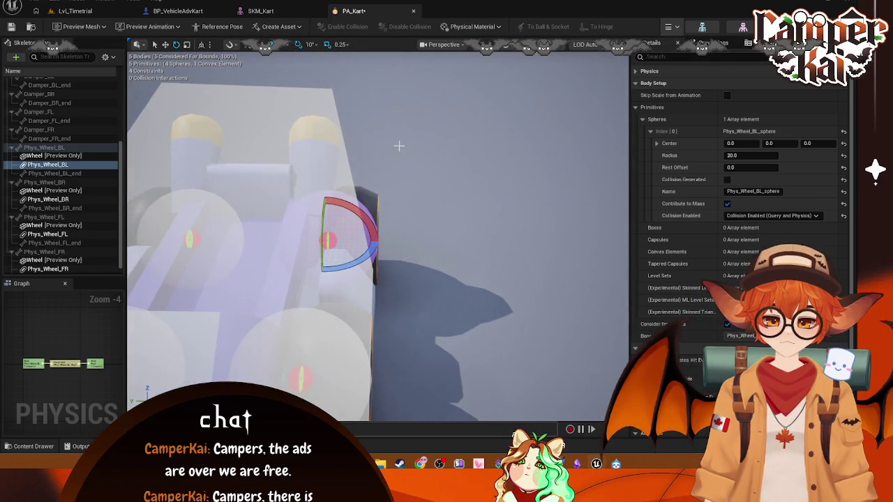
Switch to a left-side wireframe view and inspect the root and Phys_Wheel_BR collision bodies
scroll(378, 154, "down", 5)
scroll(381, 156, "up", 5)
mouse_move(382, 164)
left_mouse_down()
mouse_move(422, 168)
mouse_move(234, 167)
left_mouse_up()
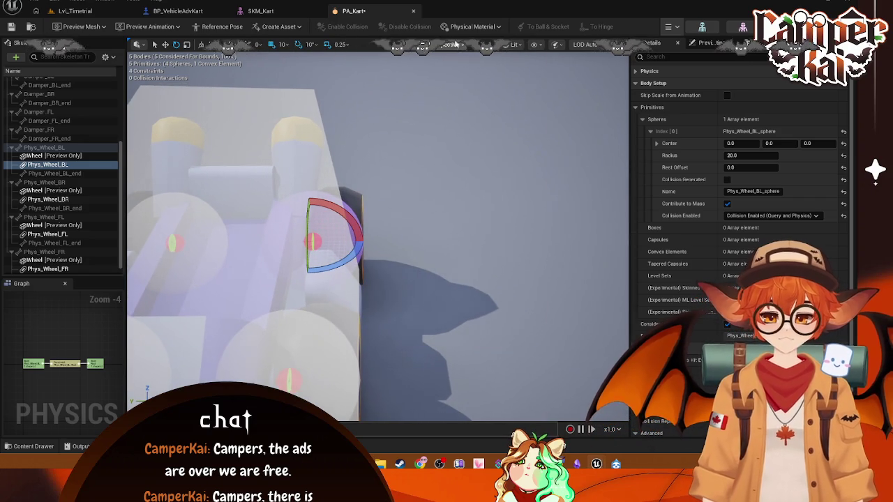
left_click(454, 44)
left_click(447, 123)
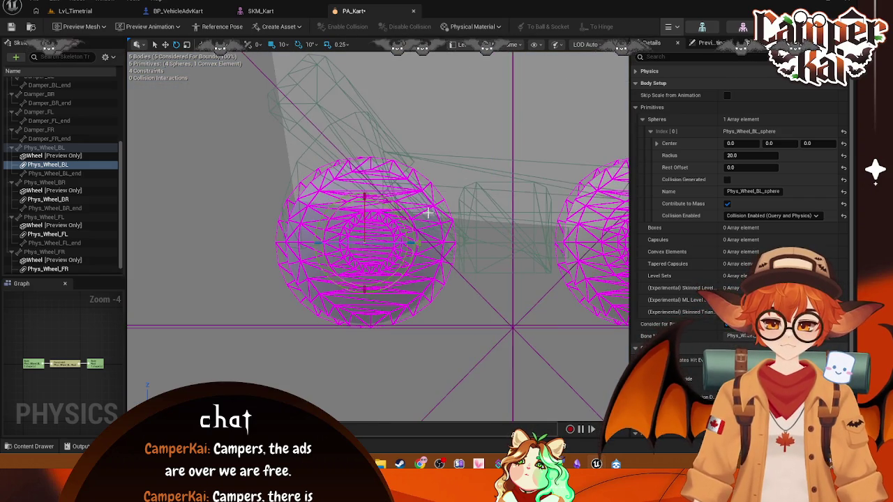
scroll(426, 219, "up", 2)
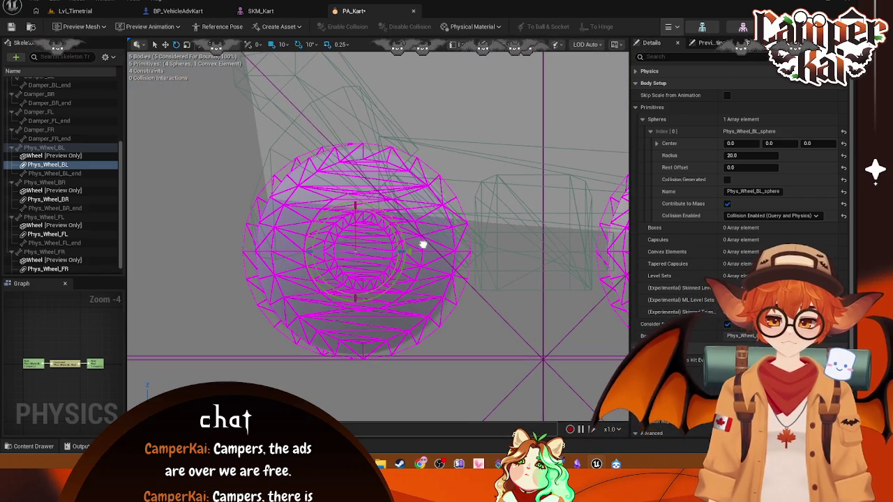
left_click(304, 155)
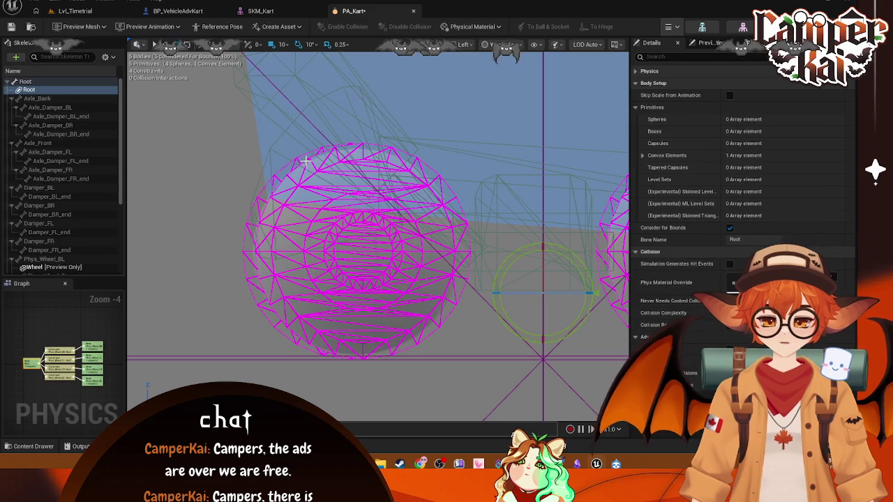
left_click(274, 252)
left_click(368, 259)
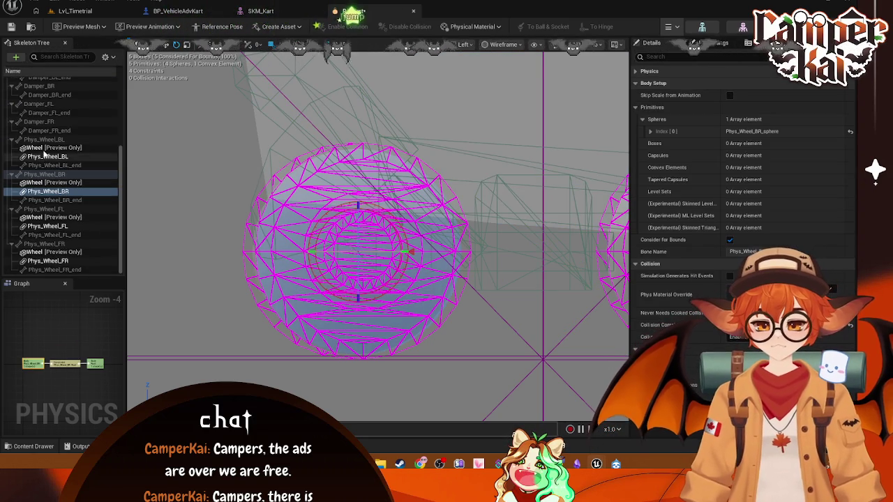
left_click(251, 226)
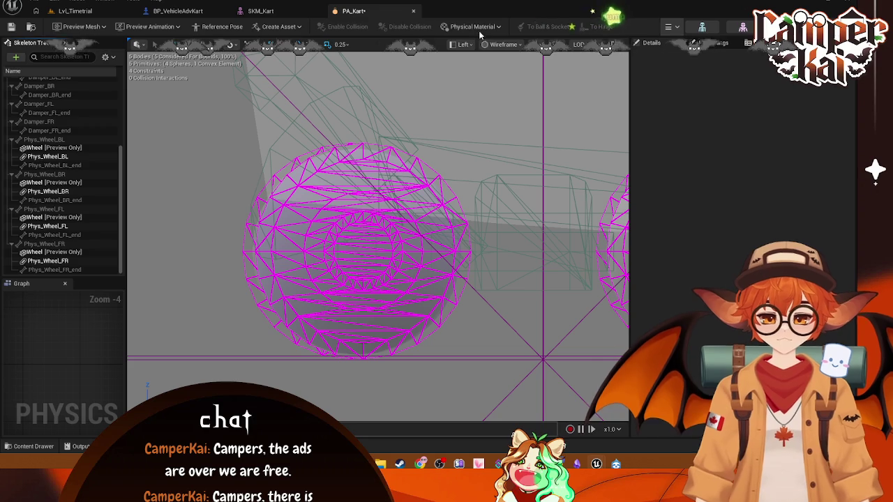
Return to Lit shading and review the rear wheel bodies' mass and damping settings
left_click(502, 44)
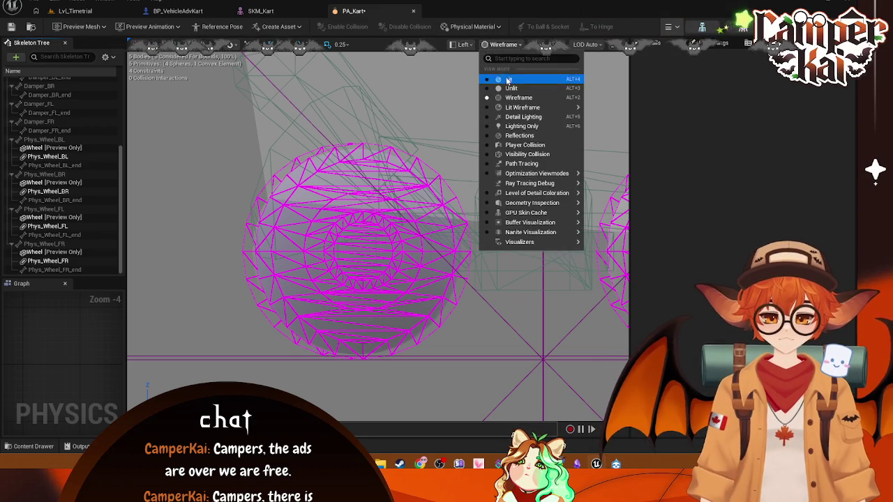
left_click(508, 79)
left_click(47, 156)
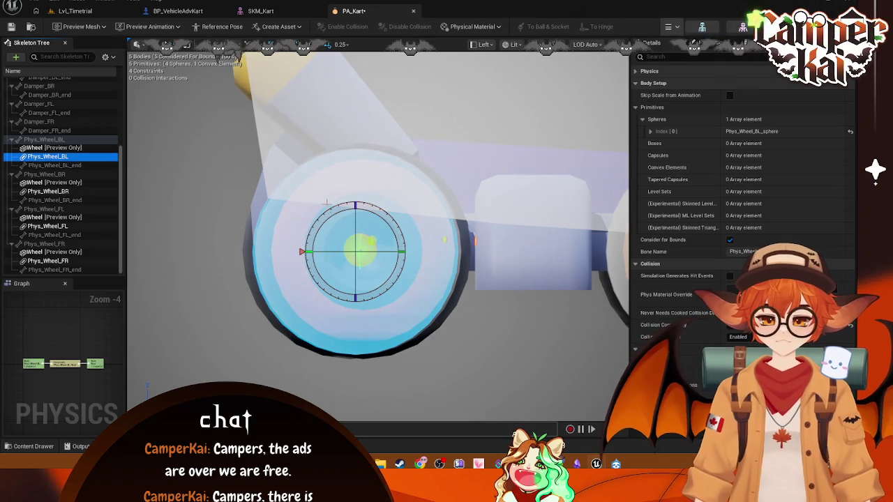
left_click(60, 192)
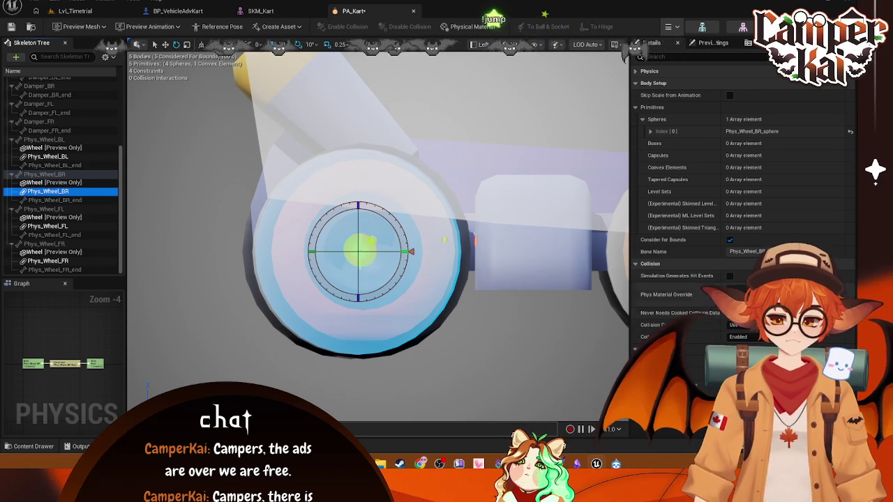
left_click(636, 72)
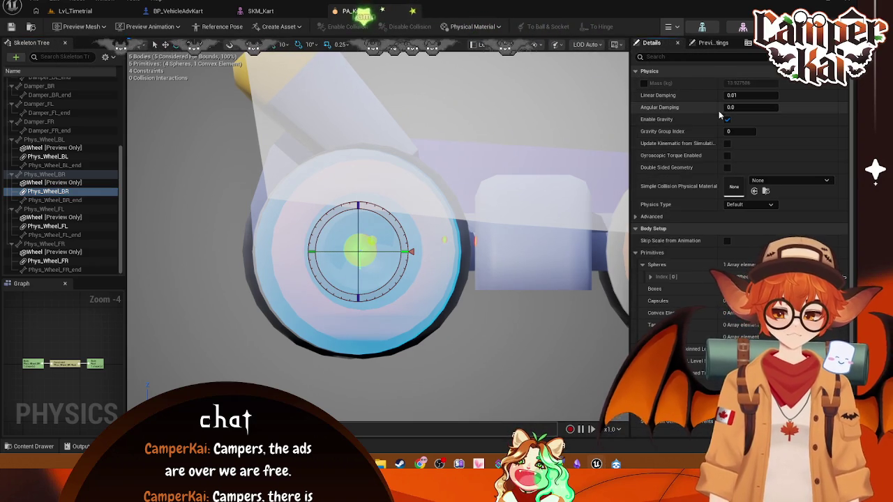
left_click(416, 277)
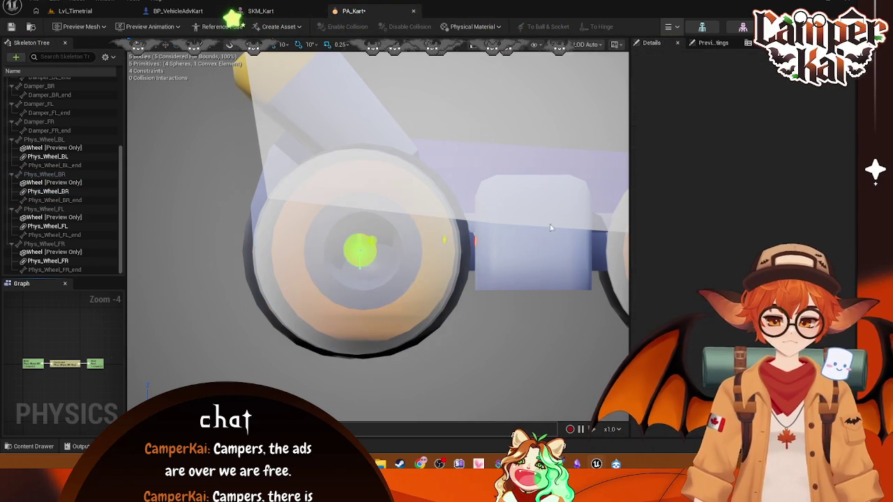
left_click(77, 364)
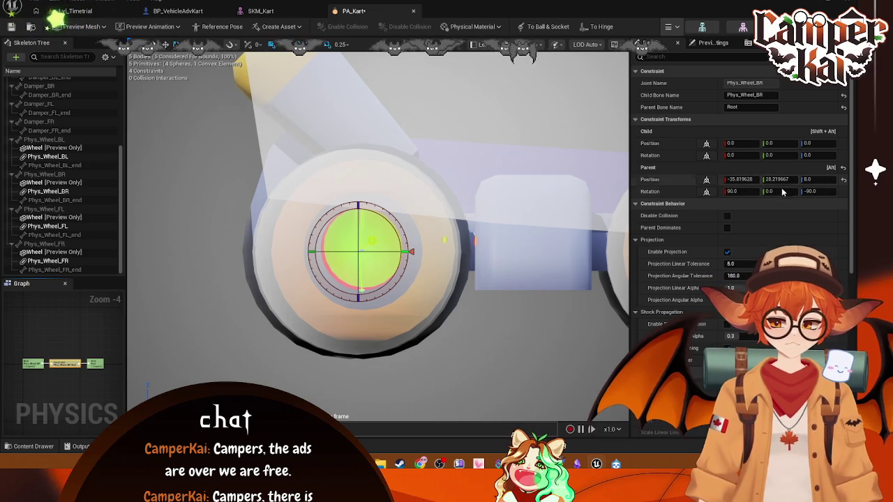
Set the Phys_Wheel_BR constraint's parent position Y to 27.070421 and switch to Perspective
left_click(738, 180)
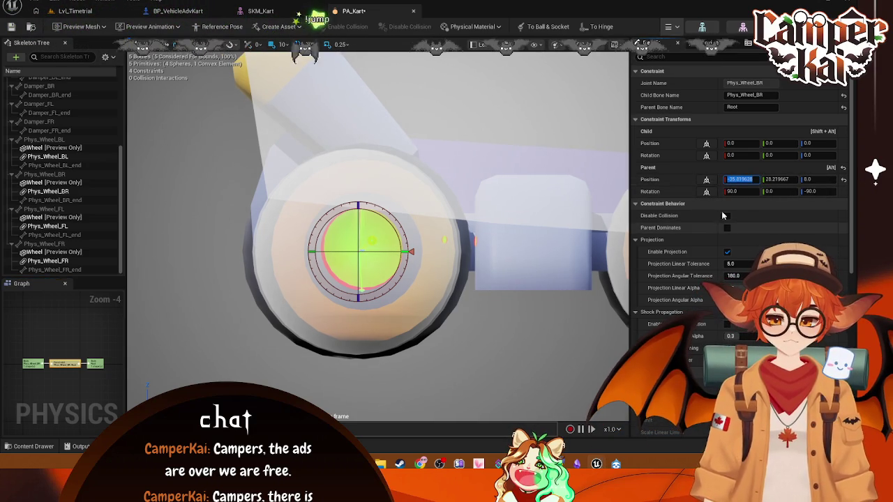
left_click(845, 181)
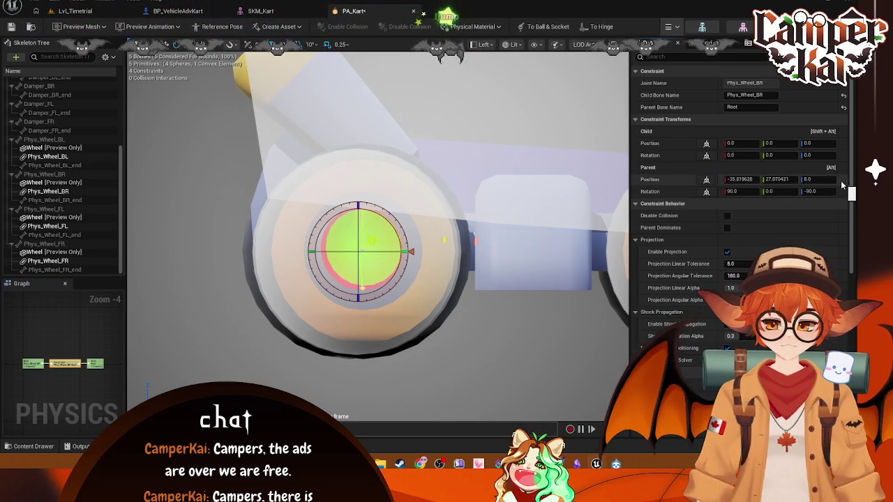
left_click(487, 53)
left_click(484, 45)
left_click(488, 75)
left_click_drag(432, 209, 370, 216)
Cycle through the FL, FR and BL wheel constraints and the BR and FL bodies
left_click(342, 162)
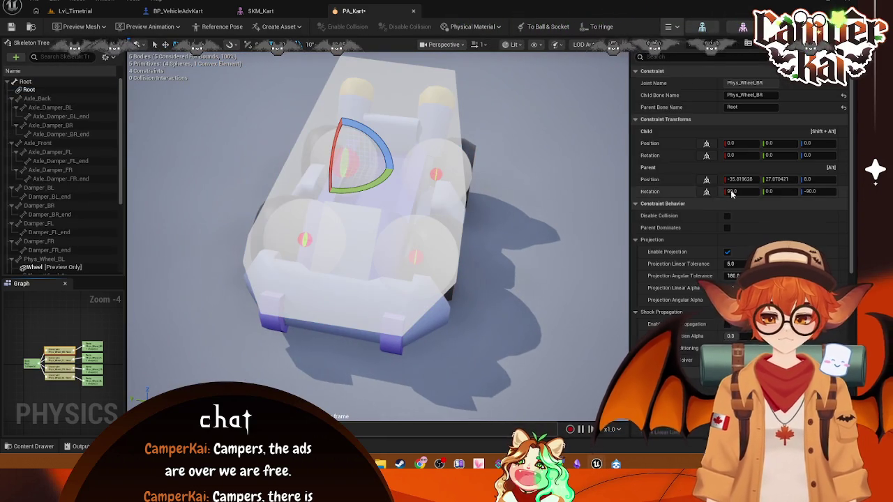
left_click(64, 362)
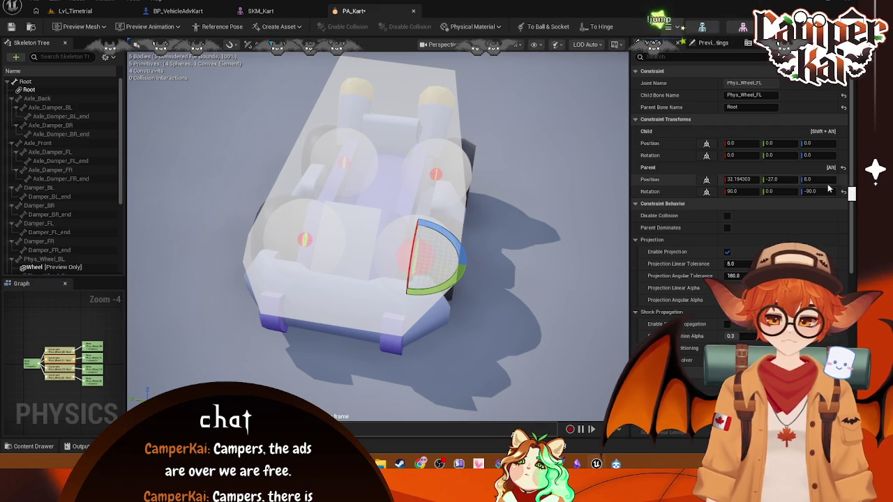
left_click(436, 171)
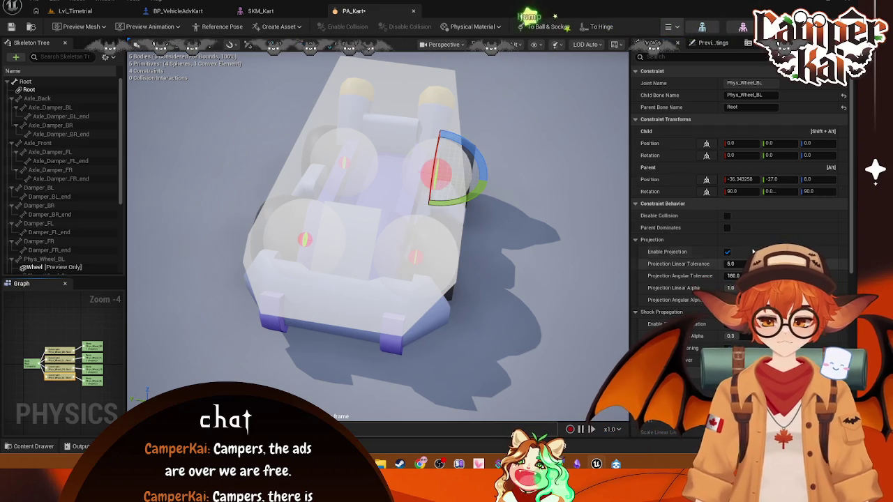
left_click(319, 237)
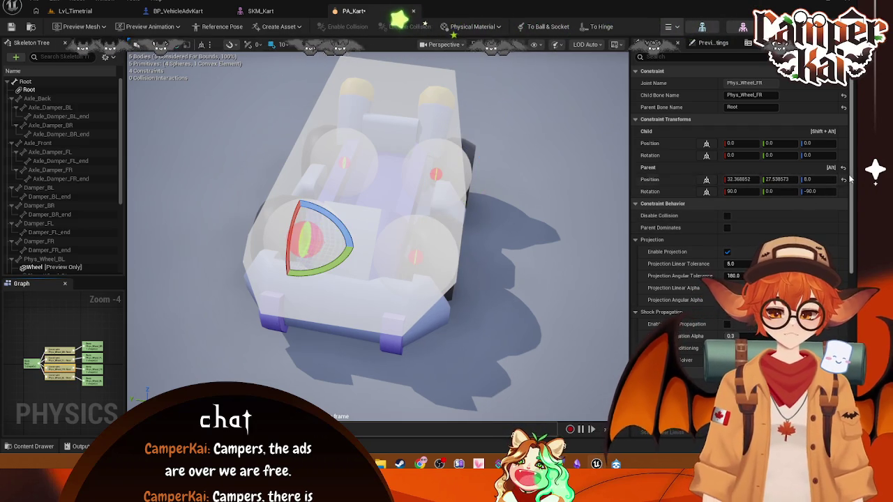
left_click(60, 352)
left_click(60, 368)
left_click(60, 377)
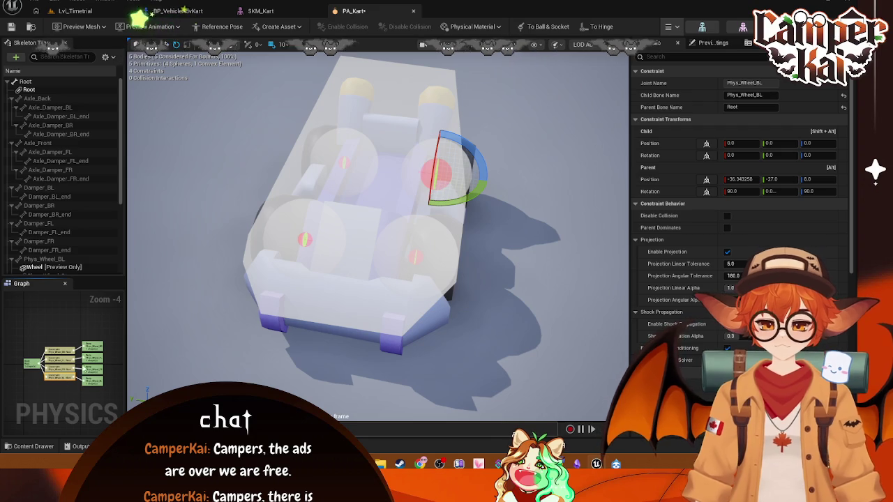
left_click(91, 352)
left_click(95, 360)
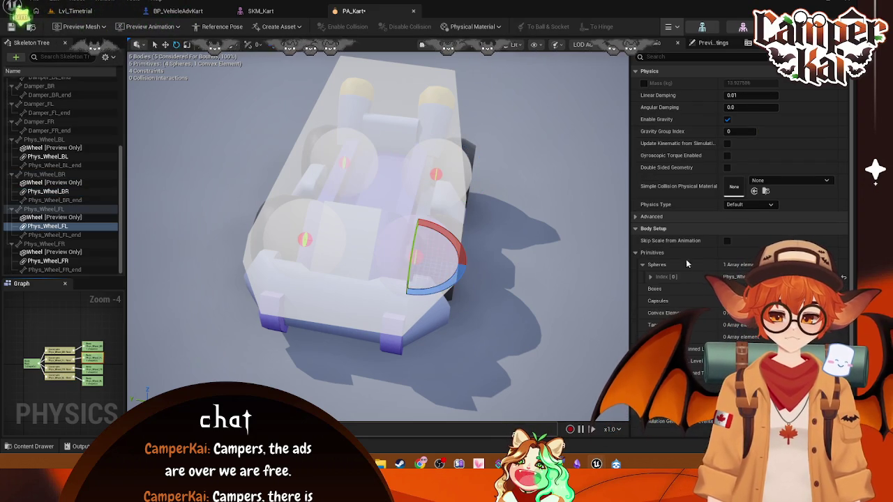
Expand the collision sphere settings and review each Phys_Wheel body
left_click(643, 265)
left_click(649, 277)
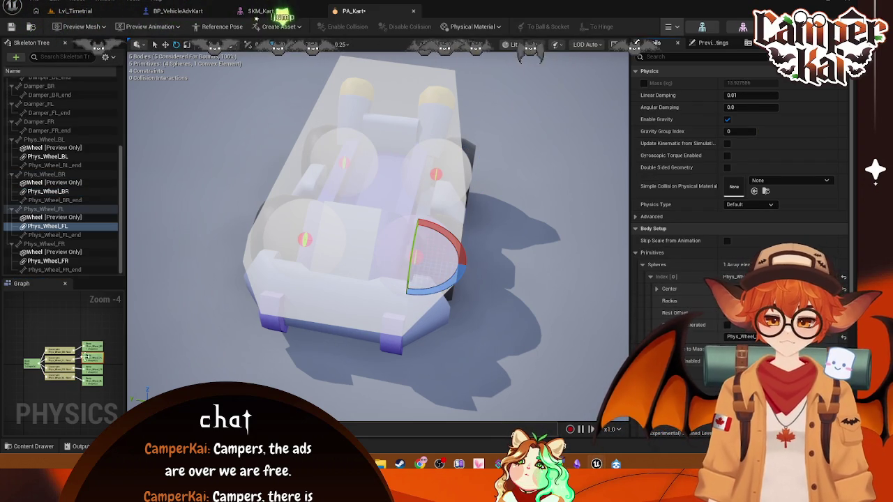
left_click(101, 361)
left_click(103, 375)
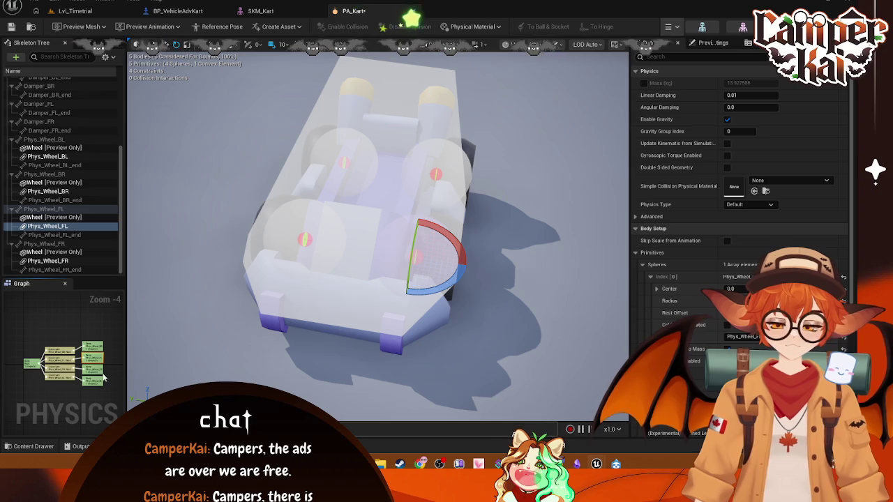
left_click(93, 382)
left_click(93, 349)
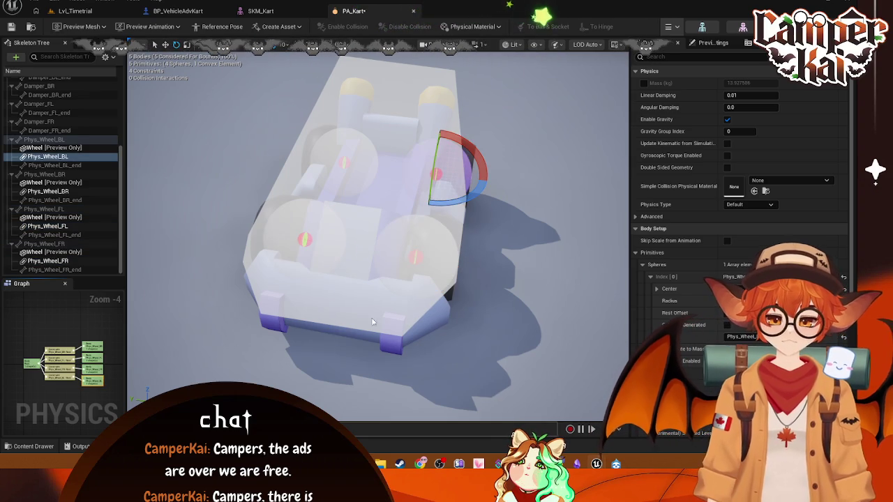
In Left view, enlarge the Phys_Wheel_BR collision sphere radius
left_click(516, 45)
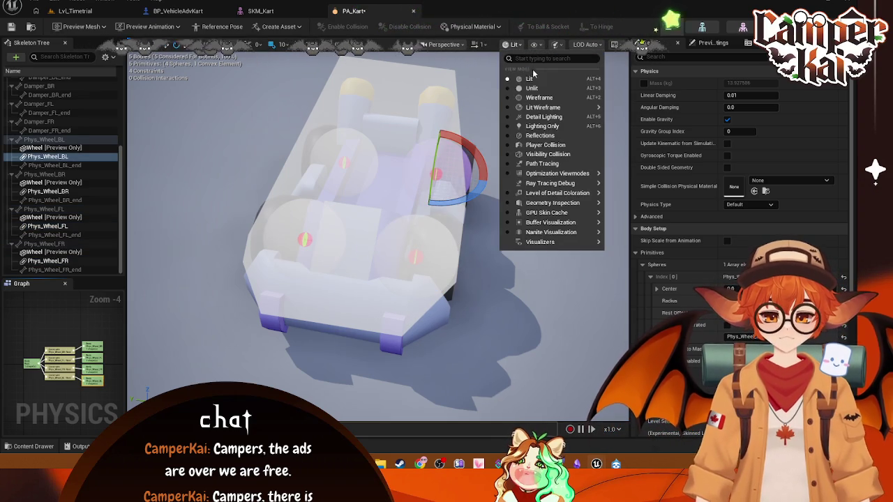
left_click(453, 44)
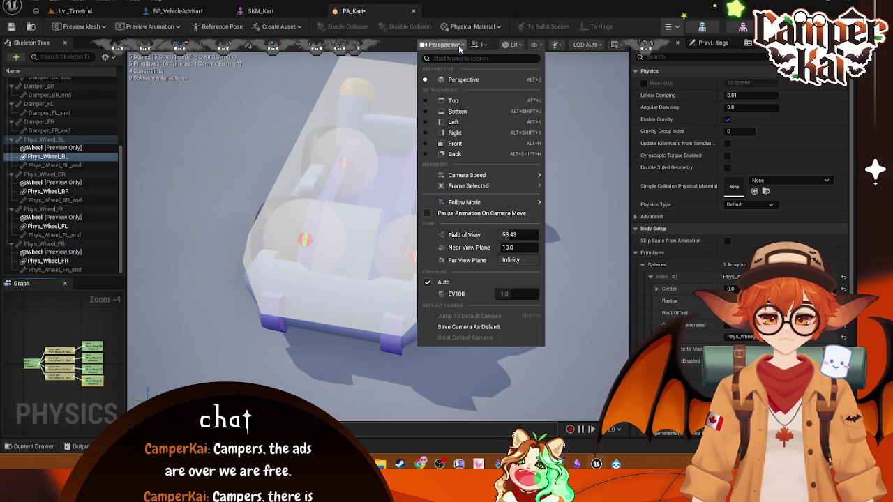
left_click(452, 122)
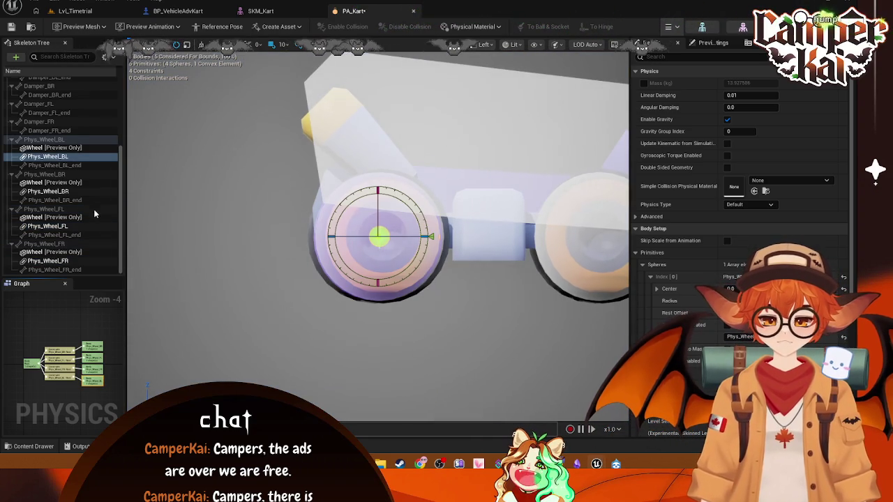
left_click(47, 191)
scroll(389, 240, "up", 4)
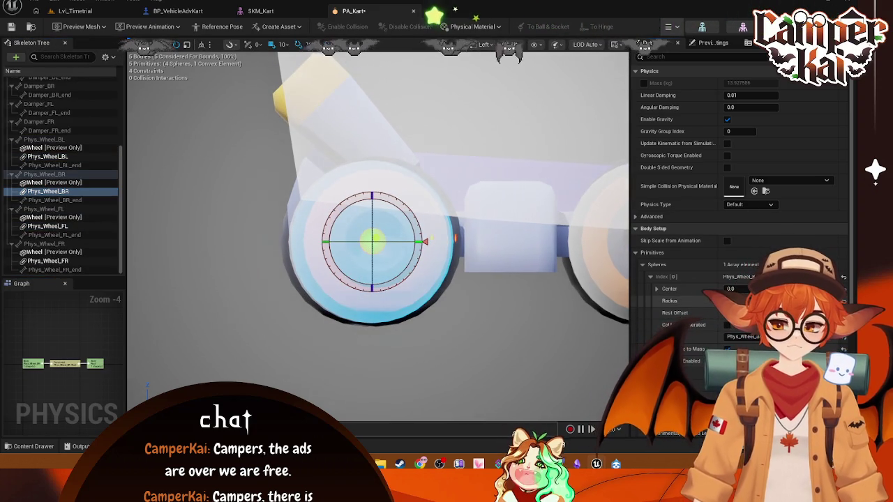
left_click_drag(750, 301, 764, 300)
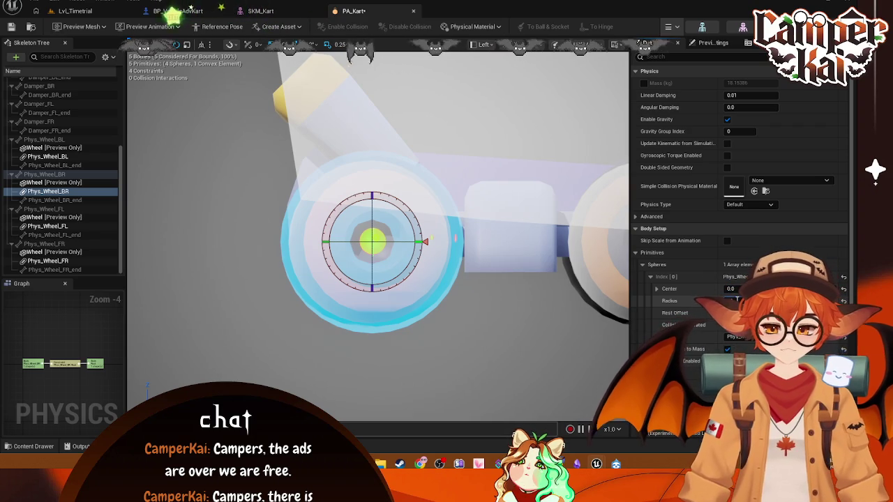
left_click_drag(736, 300, 739, 300)
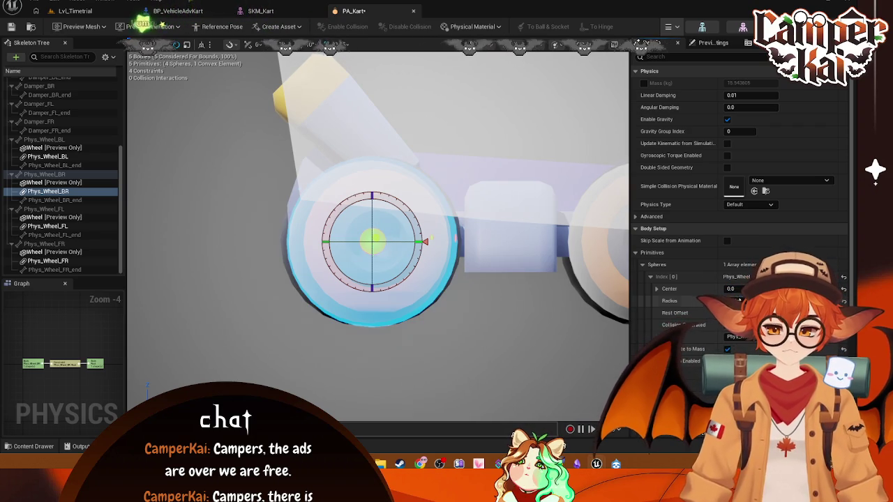
Match Phys_Wheel_BL's sphere radius so both rear wheels weigh about 15.54
left_click(47, 226)
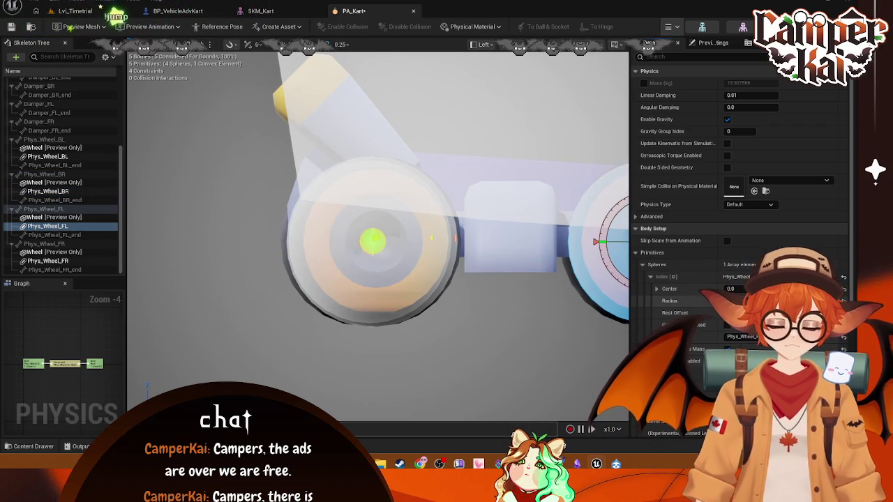
left_click(50, 261)
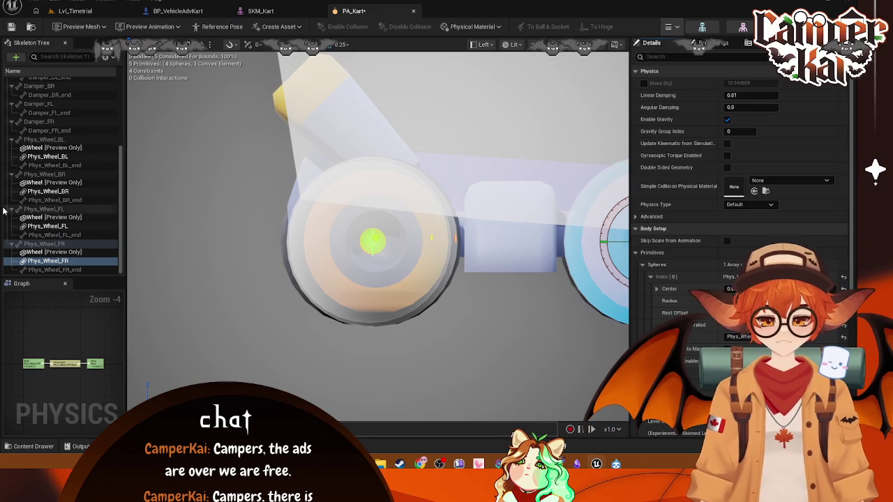
left_click(47, 157)
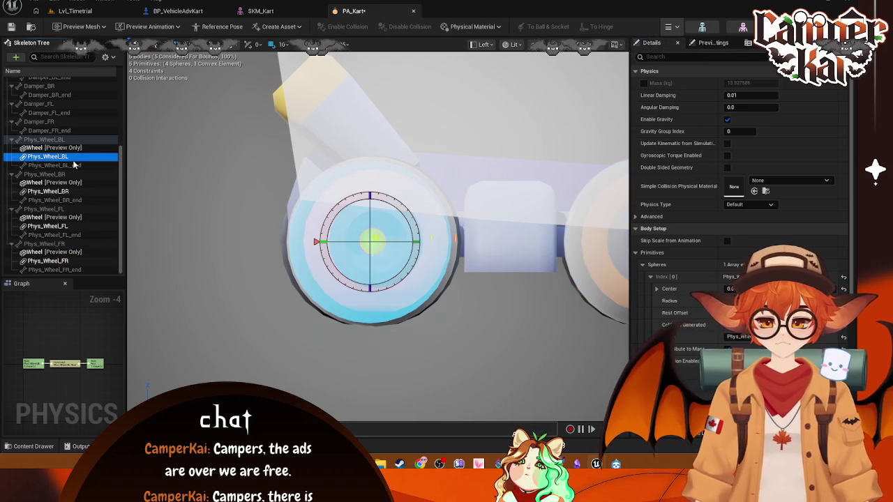
key("Return")
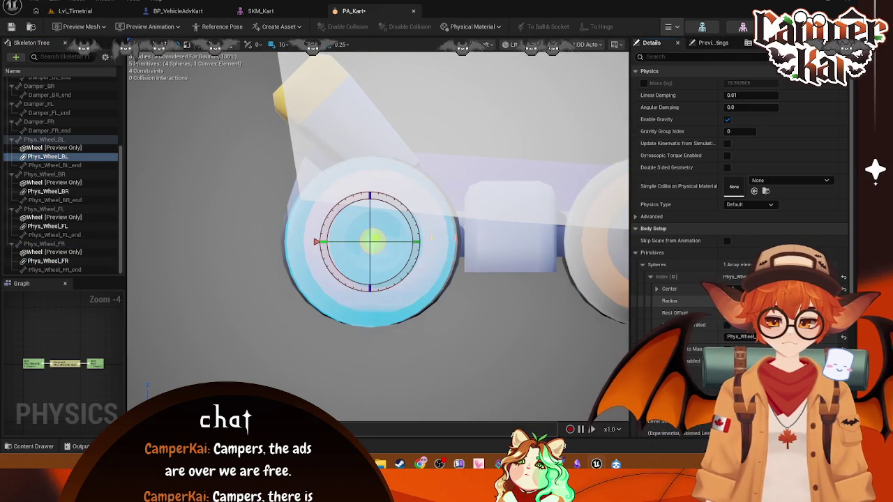
left_click(485, 44)
left_click(490, 81)
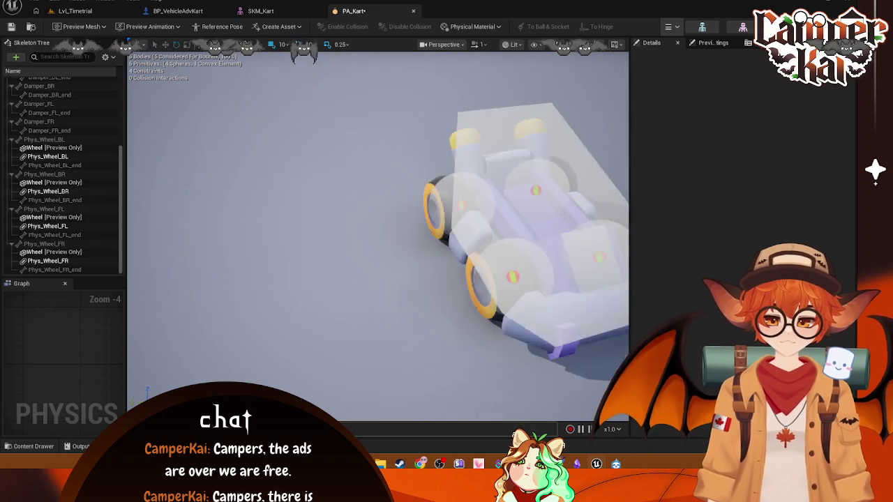
Simulate the kart, inspect the rear wheel bodies and constraints, then stop the simulation
left_click_drag(486, 115, 486, 114)
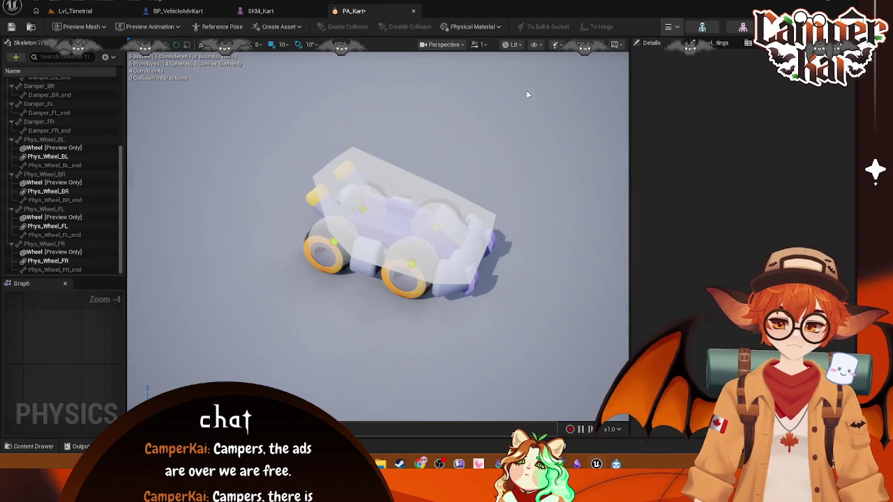
left_click(671, 27)
left_click(687, 69)
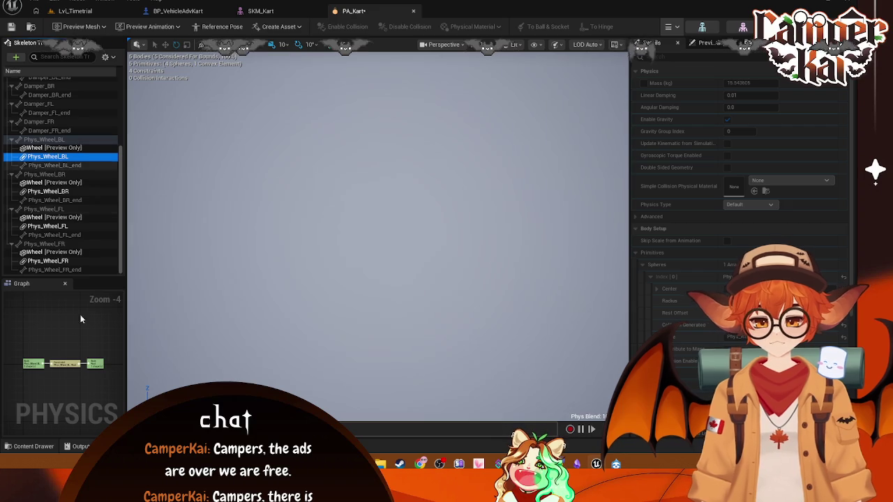
left_click(62, 364)
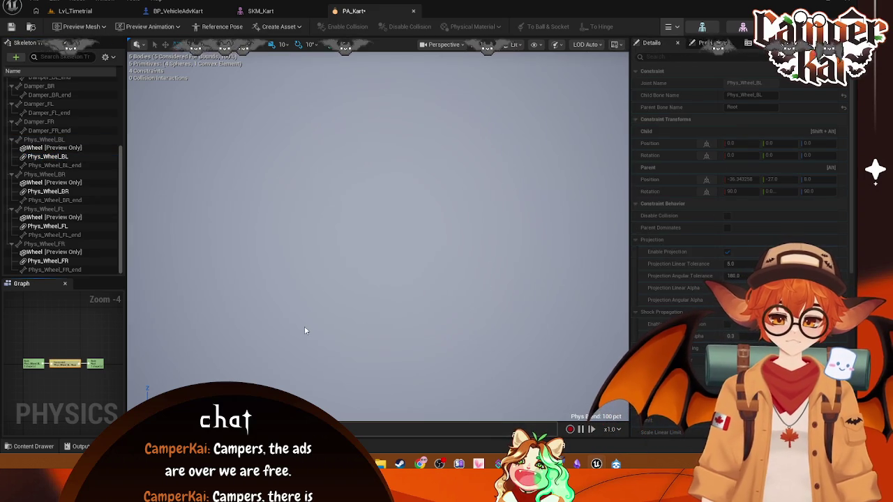
left_click(46, 156)
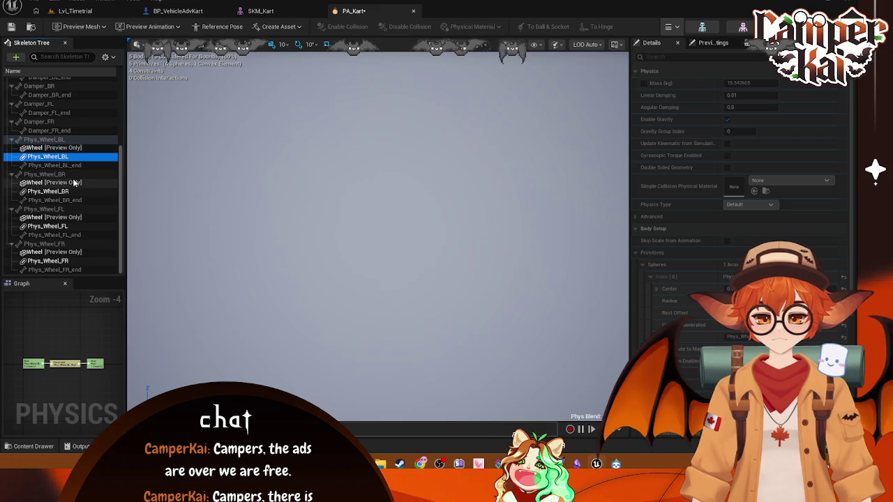
left_click(48, 191)
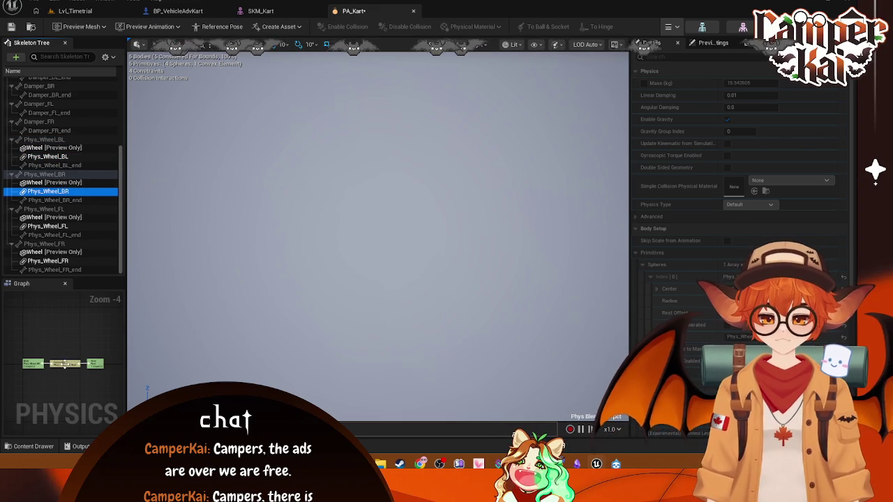
left_click(481, 261)
left_click(679, 27)
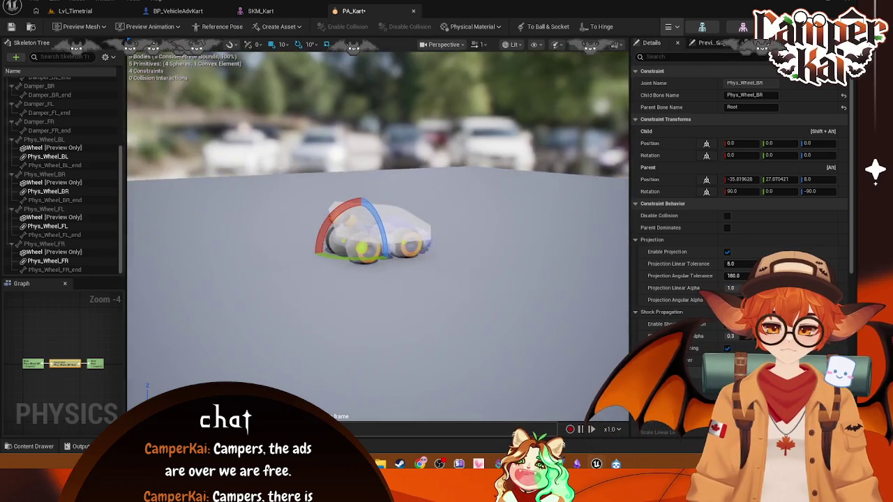
Show the kart in a zoomed-out orthographic Left view with nothing selected
left_click(514, 44)
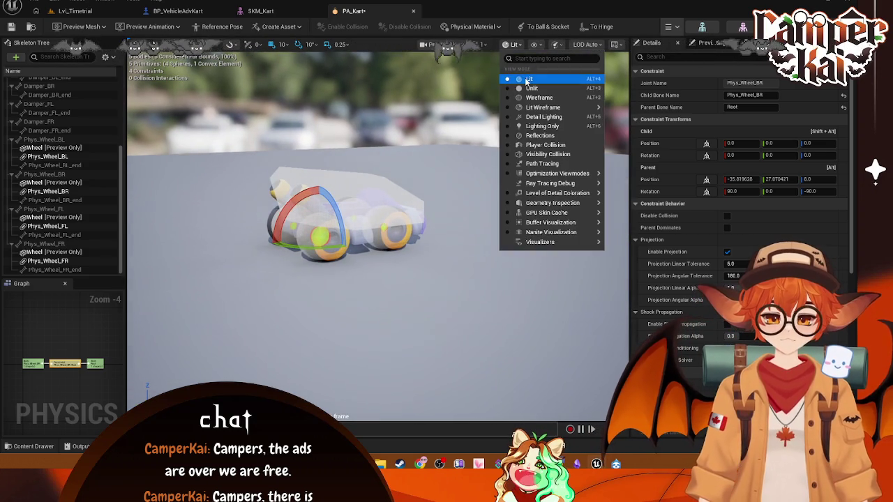
left_click(524, 76)
left_click(475, 44)
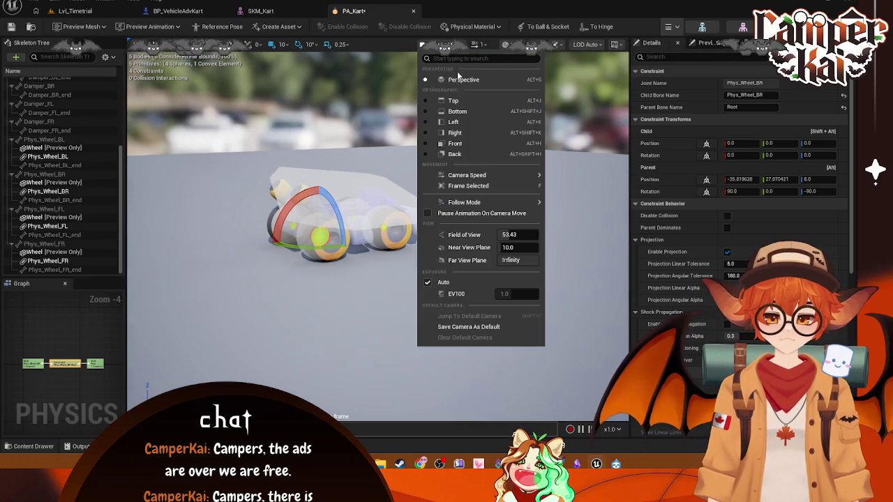
left_click(454, 119)
scroll(413, 201, "down", 5)
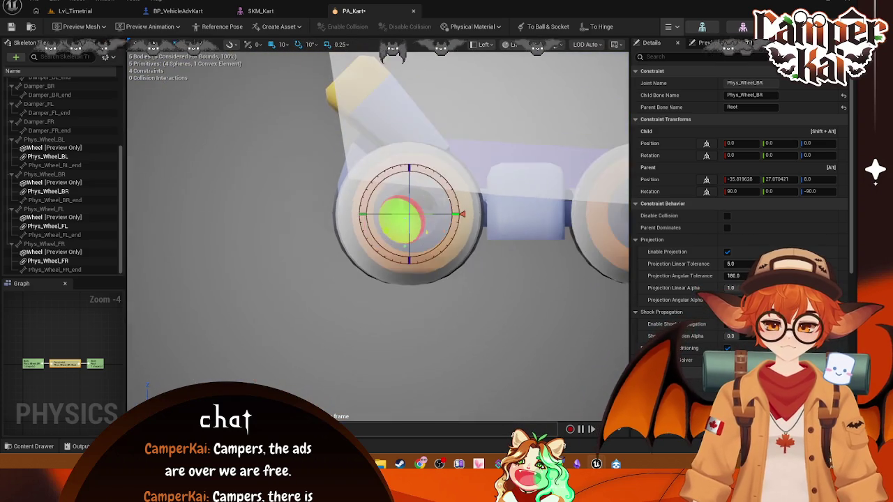
scroll(314, 217, "down", 4)
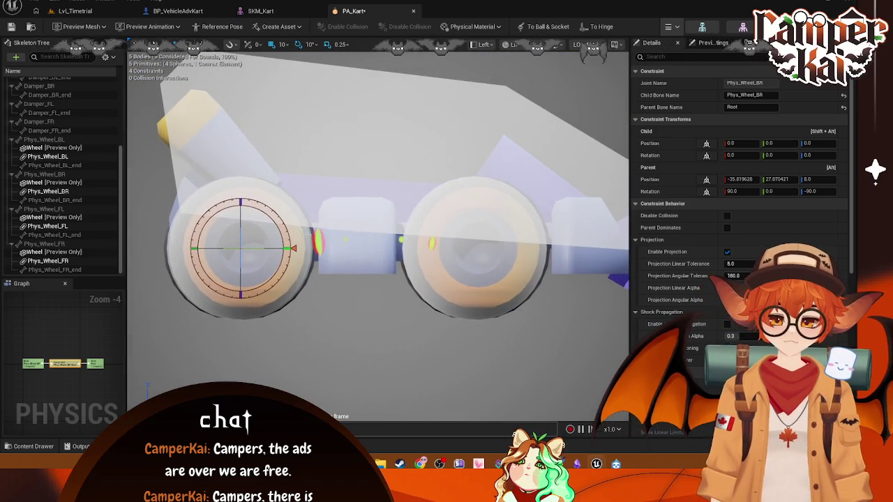
left_click_drag(319, 235, 328, 243)
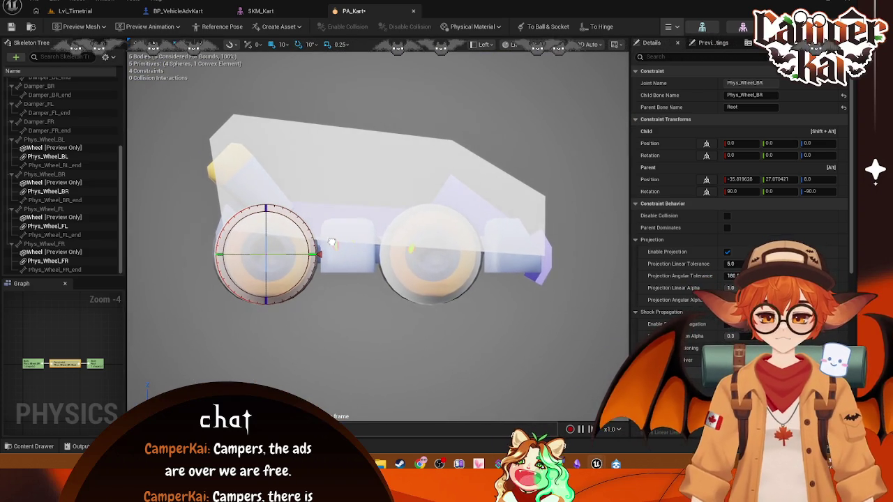
right_click(395, 309)
left_click(382, 347)
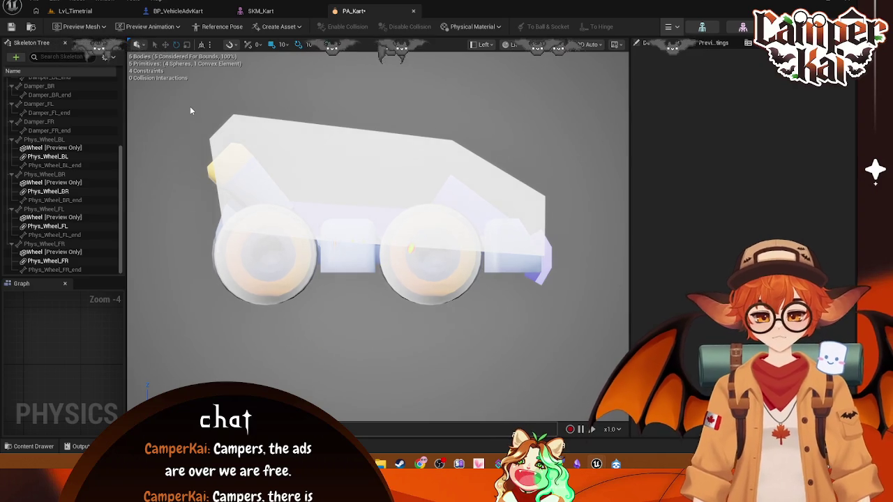
Capture a screenshot of the kart's side view
key("ctrl+Print")
mouse_move(175, 101)
left_mouse_down()
mouse_move(552, 329)
mouse_move(611, 332)
left_mouse_up()
left_click(295, 346)
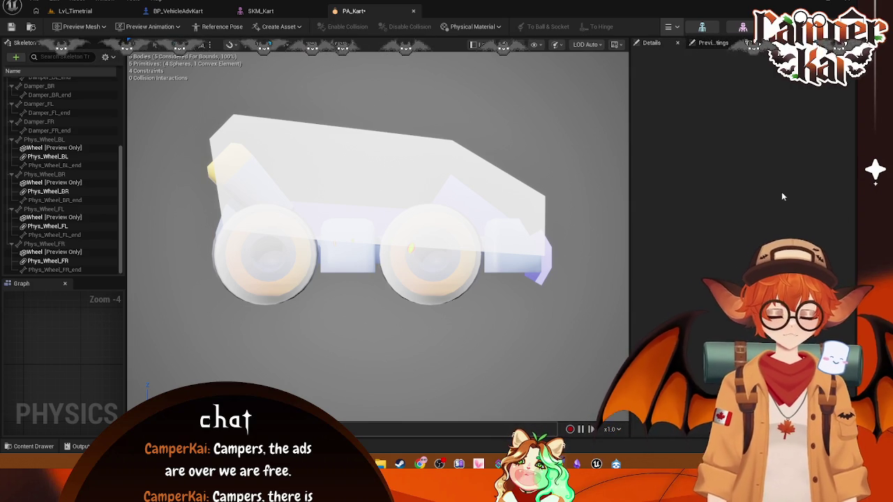
left_click(419, 195)
scroll(655, 342, "down", 3)
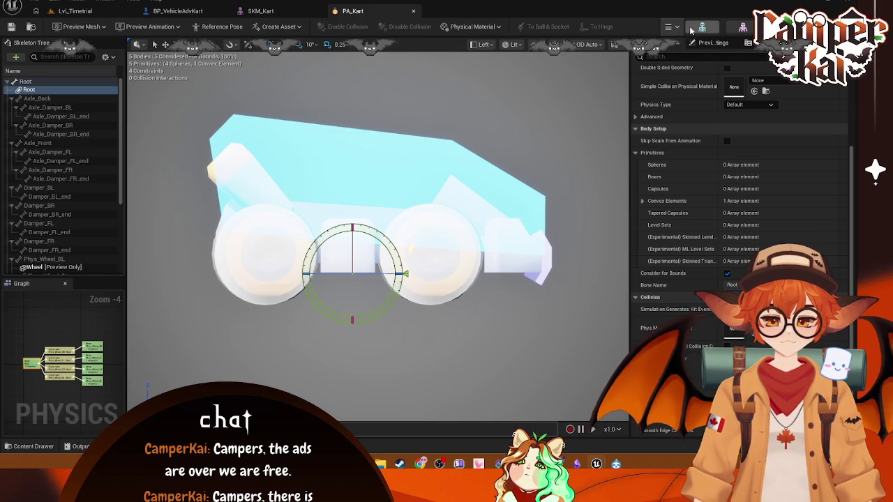
left_click(687, 69)
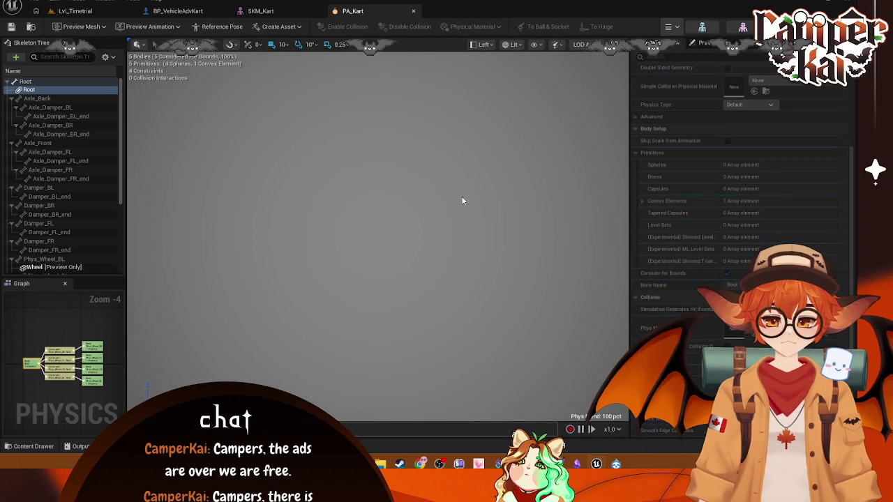
left_click(669, 27)
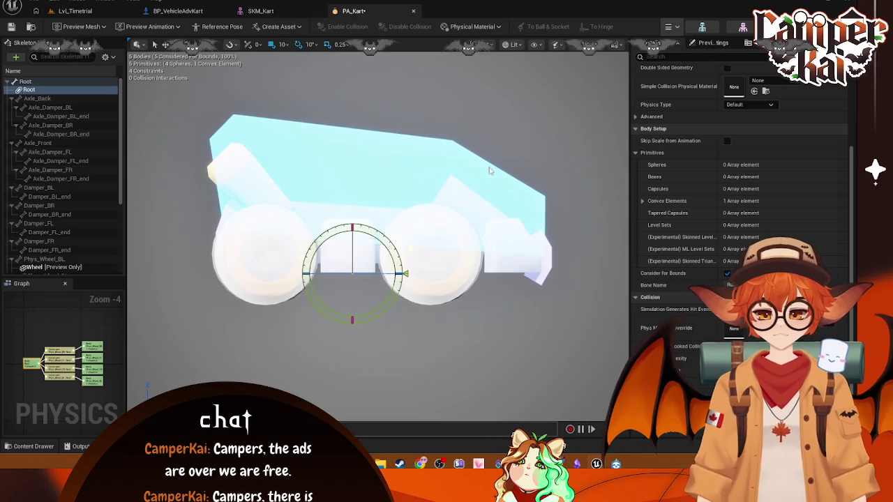
left_click(162, 167)
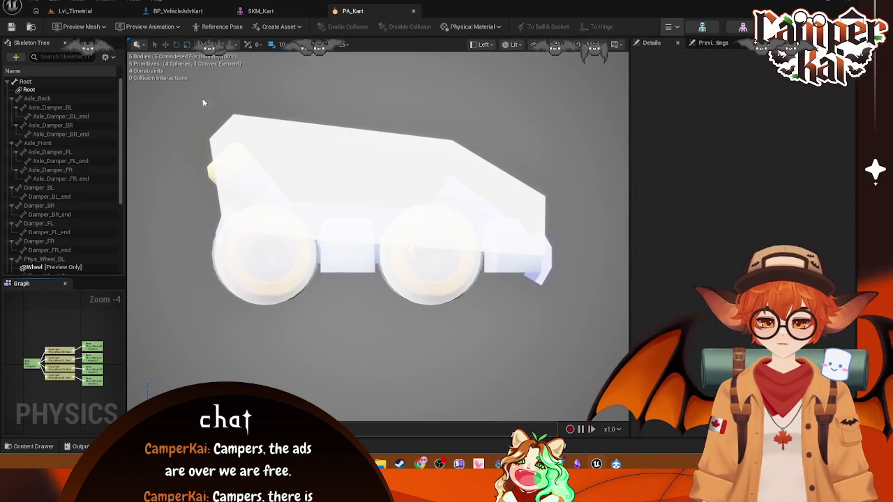
left_click(272, 13)
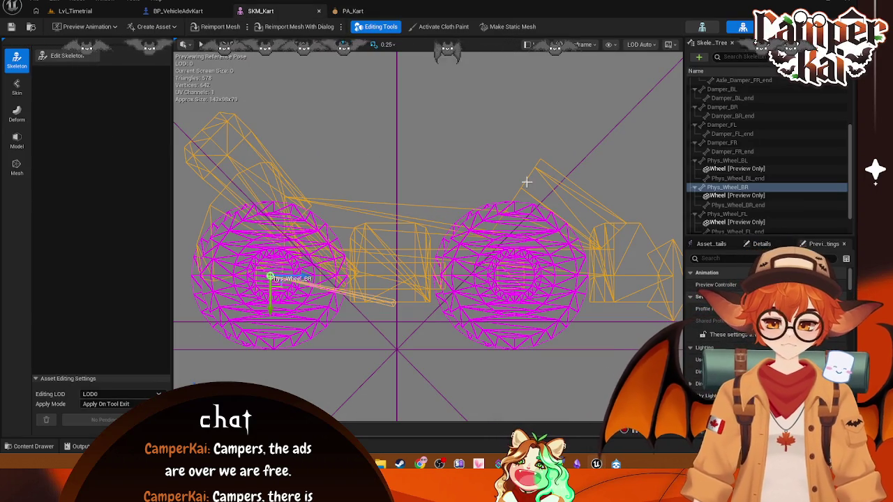
Review SKM_Kart's wheel bones, then bring up the BP_VehicleAdvKart Blueprint via PA_Kart
scroll(753, 172, "down", 2)
scroll(753, 173, "up", 2)
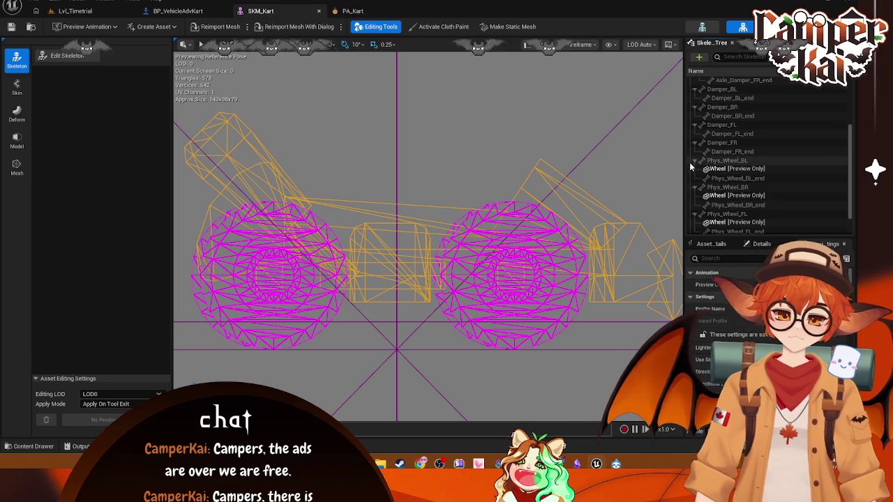
left_click(352, 10)
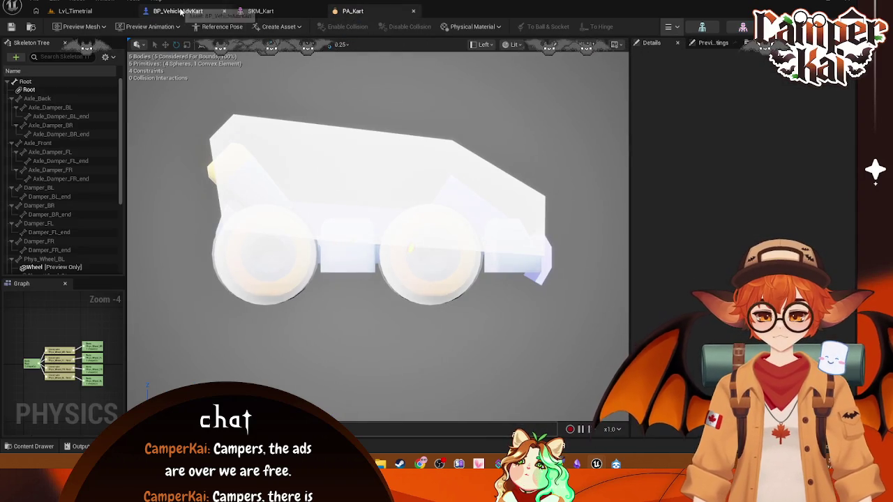
left_click(178, 10)
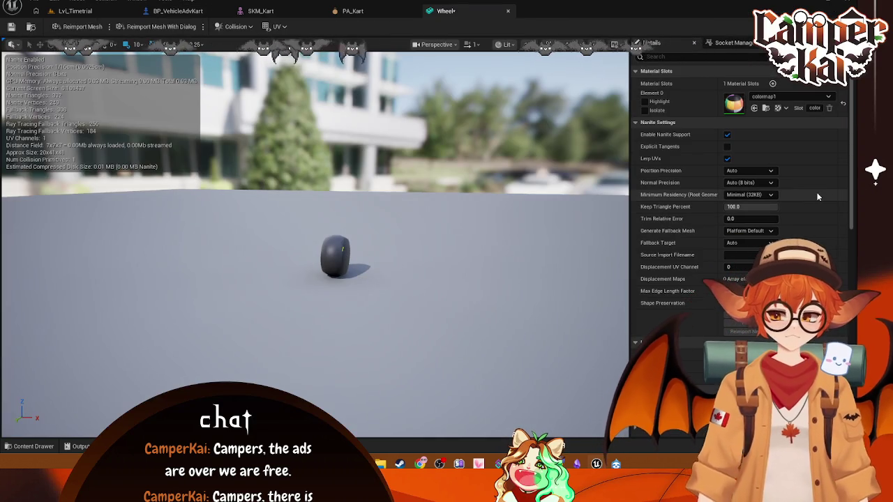
Set the Wheel mesh's Collision Complexity, then return to Lvl_Timetrial showing the SportsCar folder
scroll(815, 192, "down", 4)
scroll(812, 216, "down", 10)
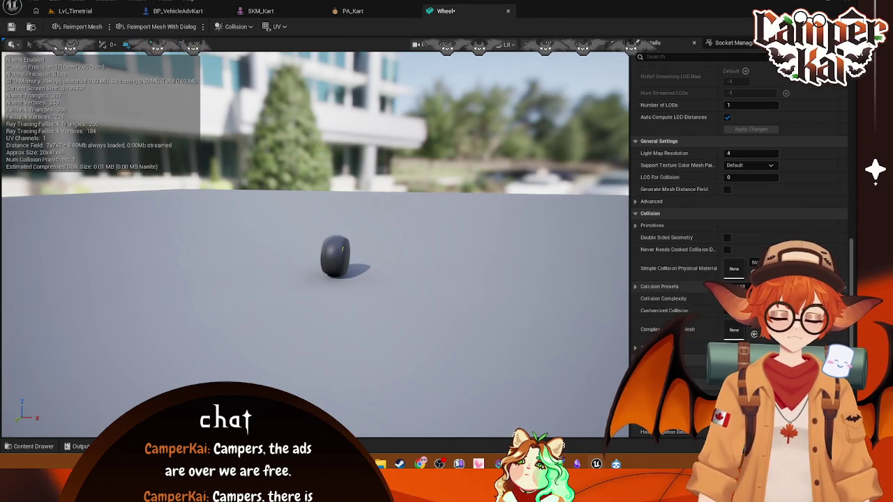
left_click(740, 286)
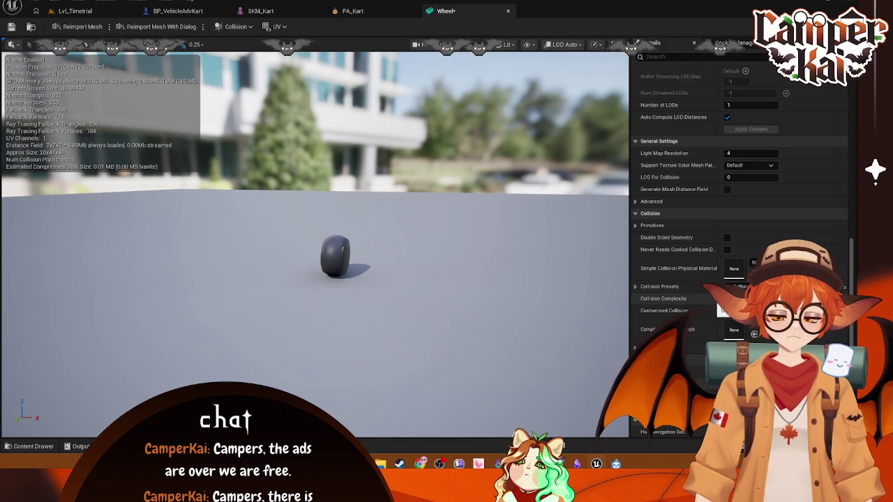
left_click(740, 298)
left_click(745, 332)
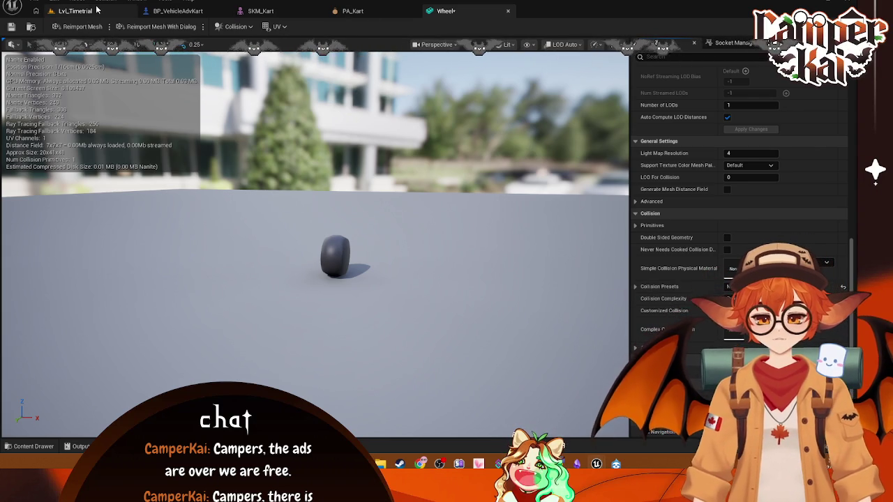
left_click(74, 10)
left_click(44, 362)
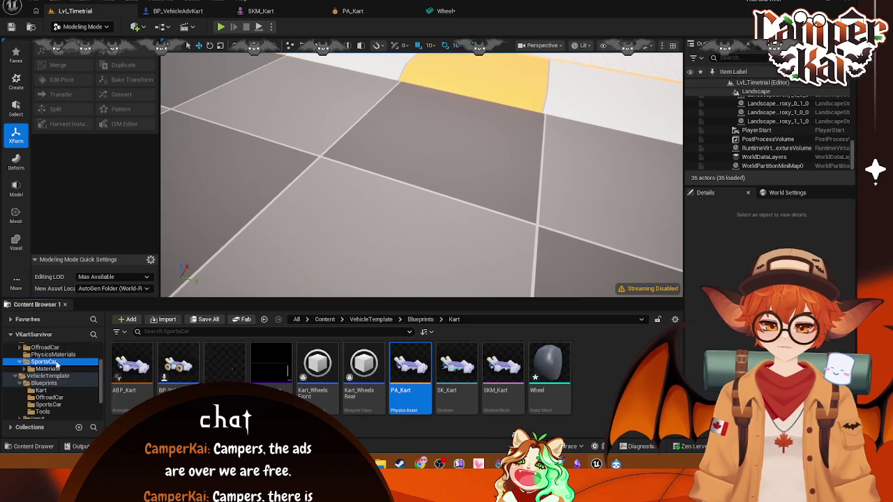
Open SM_SportsCar_Wheel, dock its editor, and filter its Details by 'coll'
double_click(506, 369)
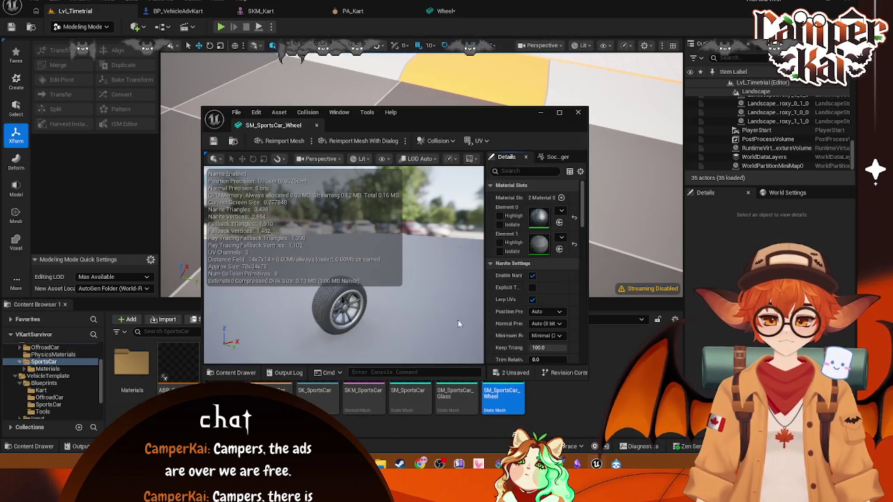
left_click_drag(309, 125, 467, 28)
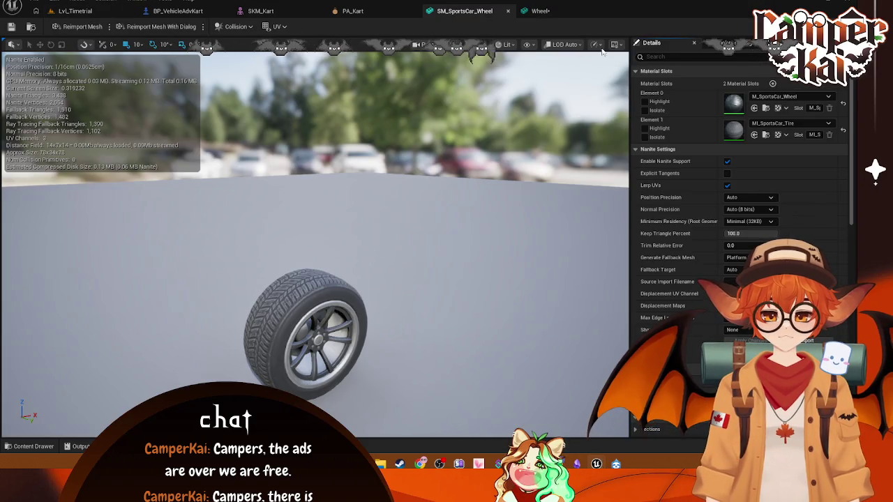
left_click(681, 55)
type("coll")
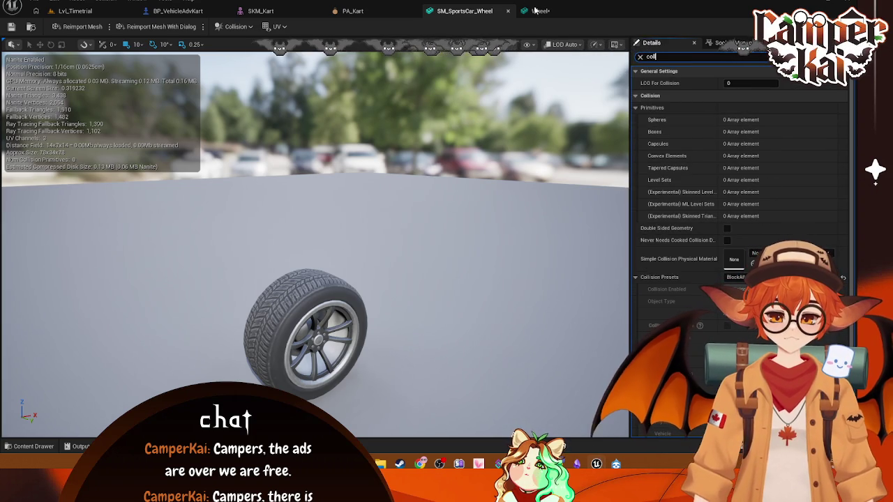
Filter the Wheel mesh's Details to collision and compare its Convex Elements with SM_SportsCar_Wheel
left_click(535, 12)
left_click(669, 59)
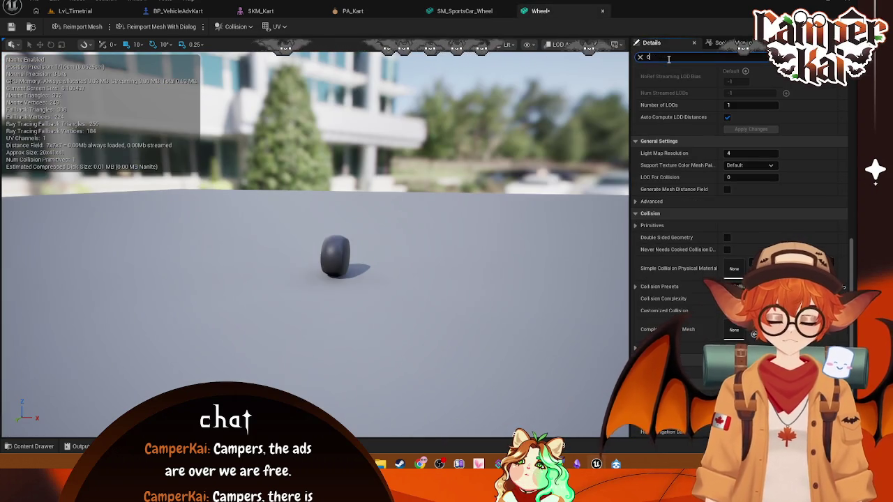
type("oll")
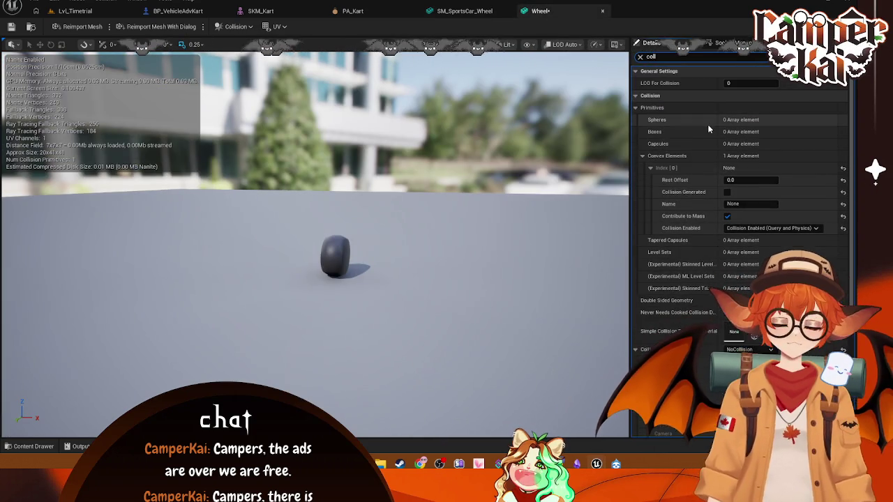
left_click(465, 11)
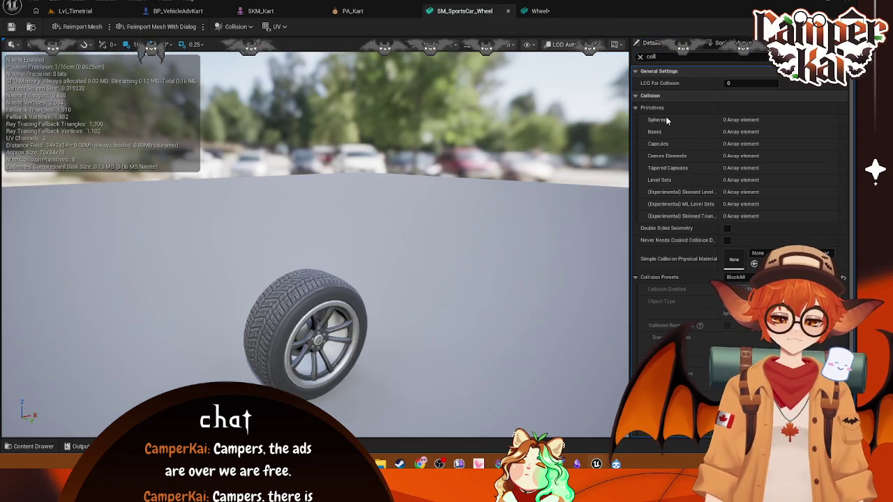
left_click(538, 11)
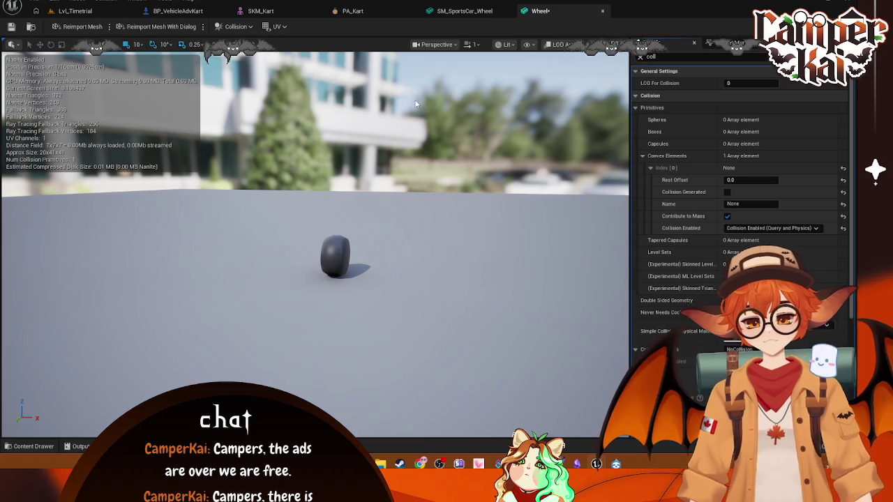
left_click(458, 12)
left_click(561, 11)
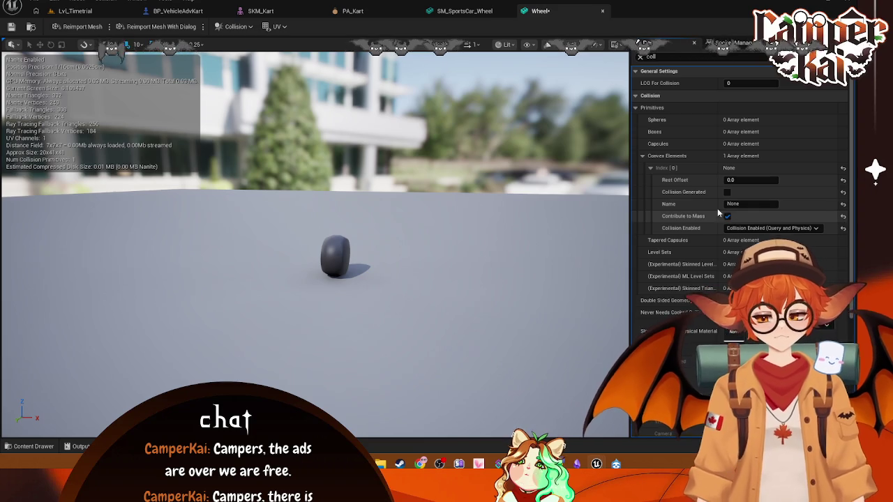
right_click(744, 156)
left_click(711, 155)
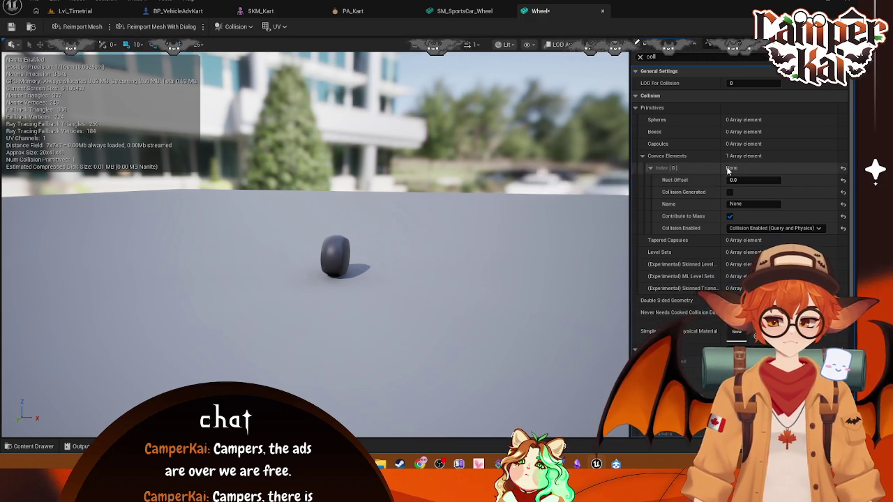
Set the Wheel's convex element Index [0] Collision Enabled to No Collision
left_click(752, 227)
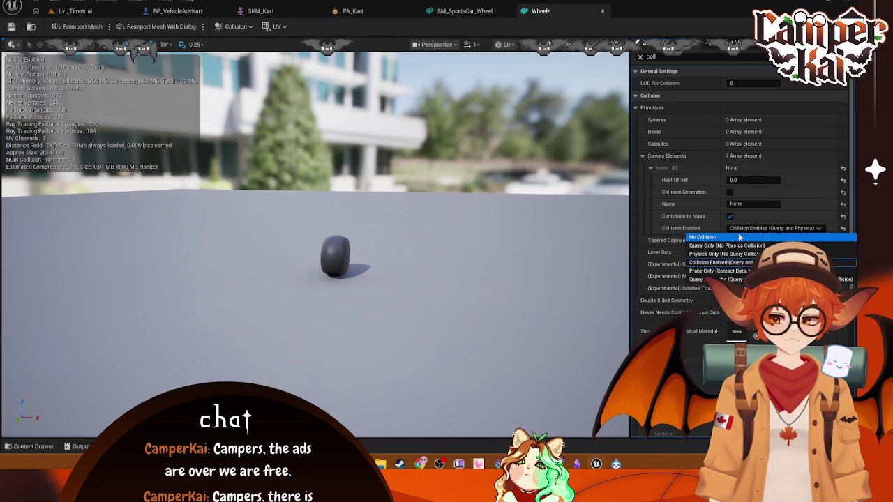
left_click(703, 237)
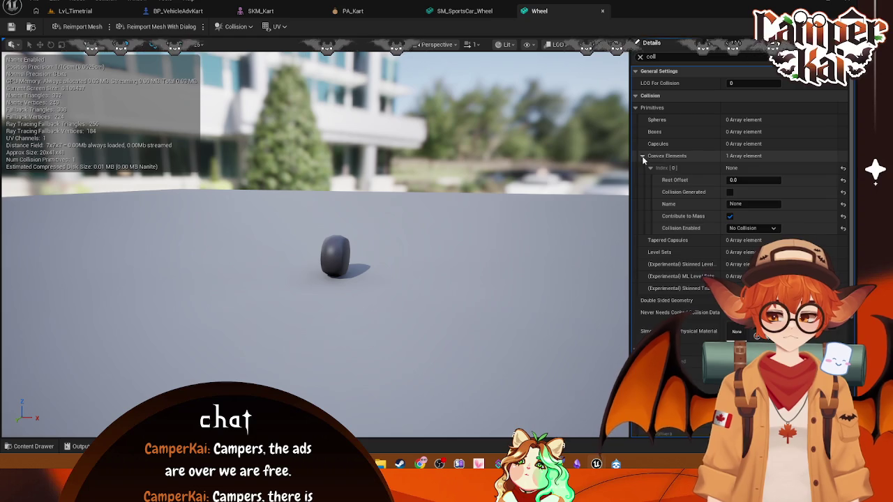
left_click(743, 158)
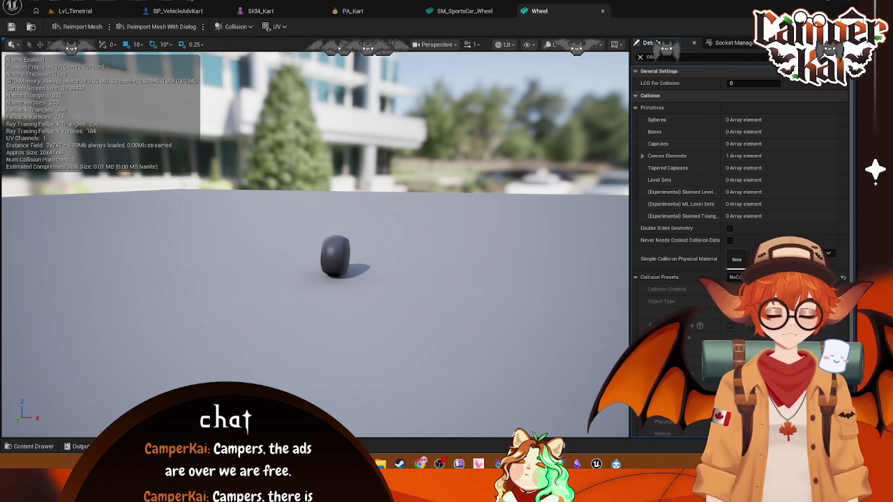
Compare with SM_SportsCar_Wheel, recheck the Wheel's convex element, and return to Lvl_Timetrial
left_click(465, 11)
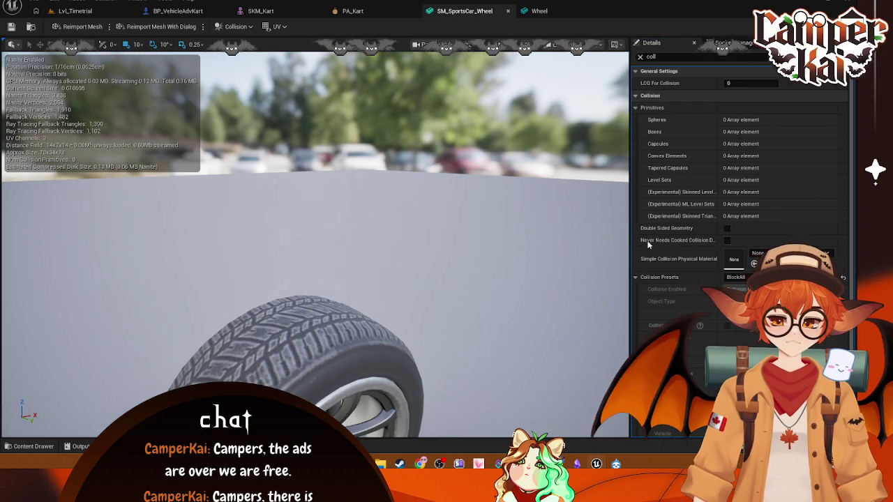
left_click(635, 276)
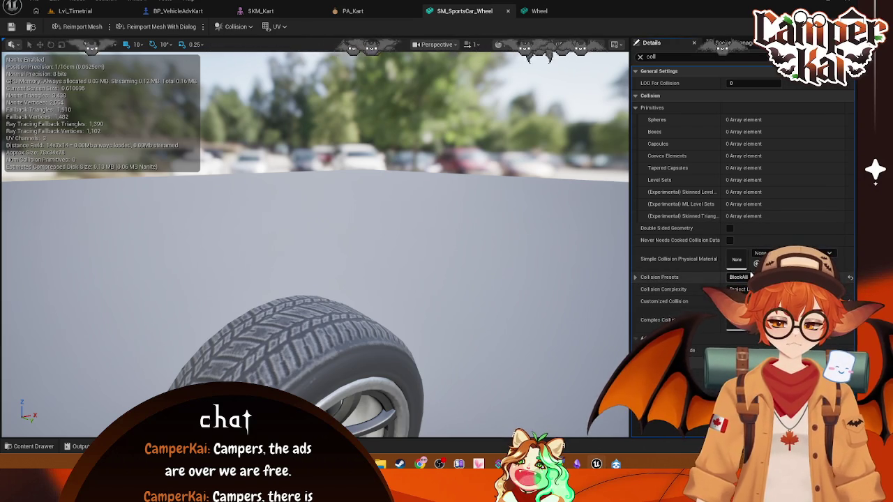
left_click(539, 11)
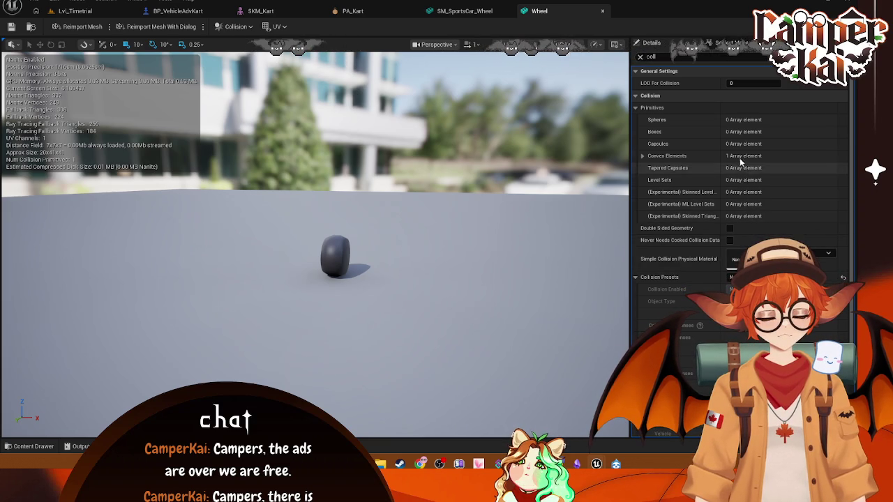
left_click(669, 156)
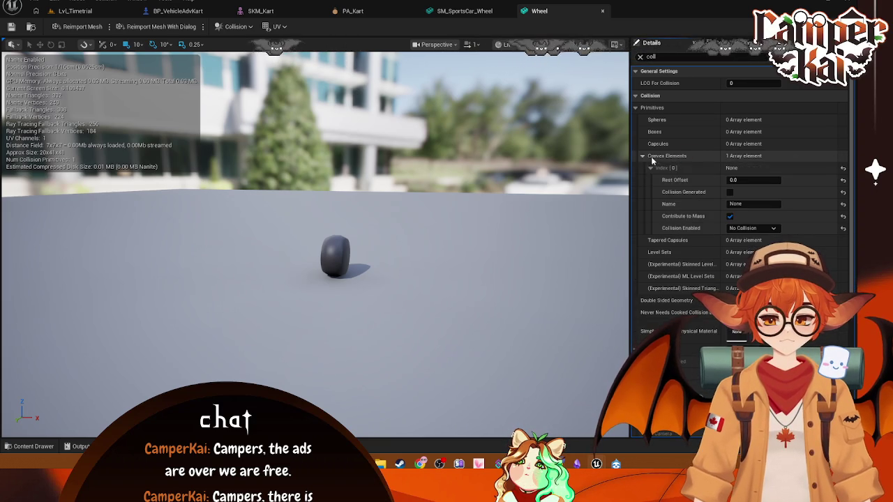
right_click(674, 168)
key("Escape")
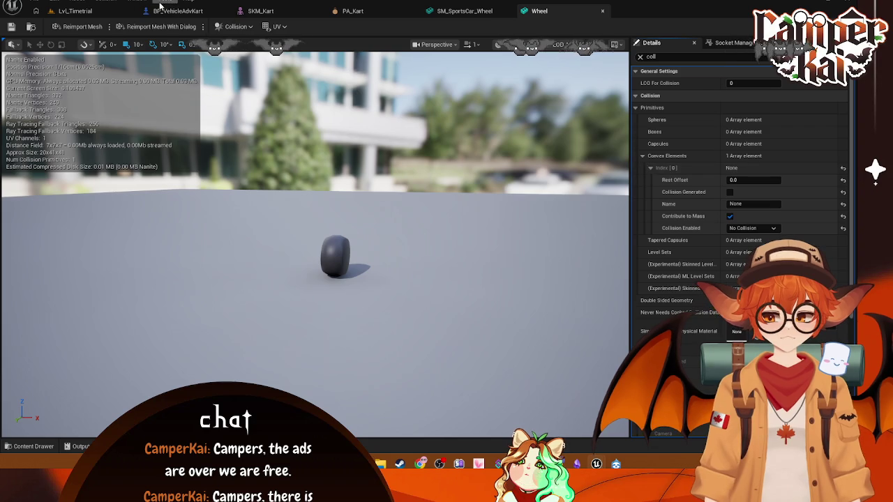
left_click(75, 11)
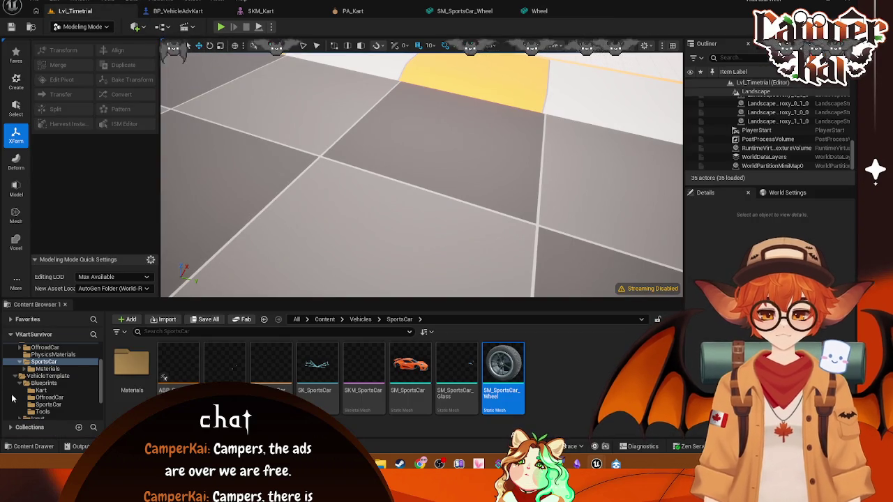
Place the Wheel mesh from the Kart folder into the Lvl_Timetrial viewport
scroll(70, 381, "down", 2)
left_click(81, 354)
mouse_move(549, 366)
left_mouse_down()
mouse_move(489, 178)
mouse_move(484, 237)
mouse_move(490, 198)
left_mouse_up()
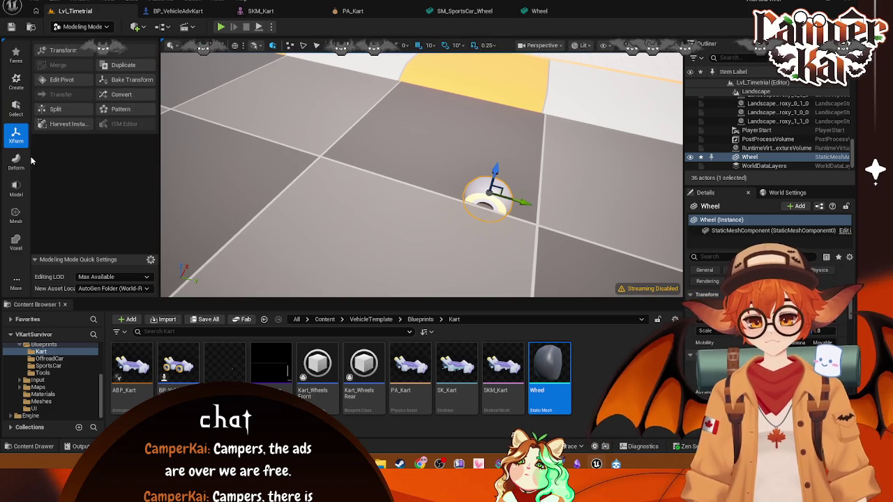
Browse the Deform, Model, Mesh and Voxel modeling tool categories
left_click(18, 161)
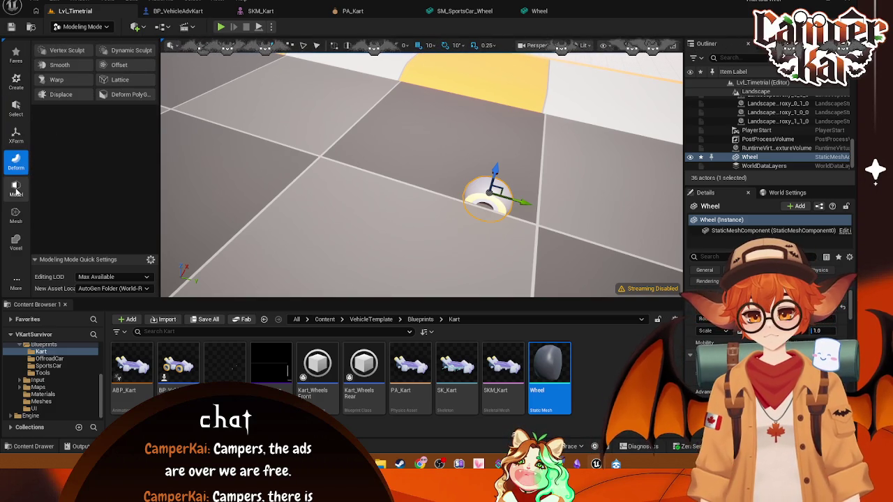
left_click(16, 188)
left_click(16, 215)
left_click(16, 242)
mouse_move(18, 282)
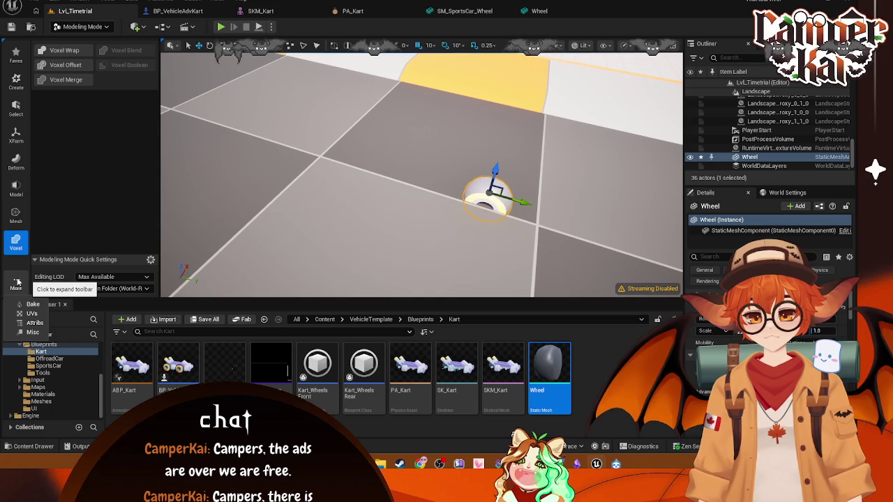
left_click(16, 187)
left_click(17, 165)
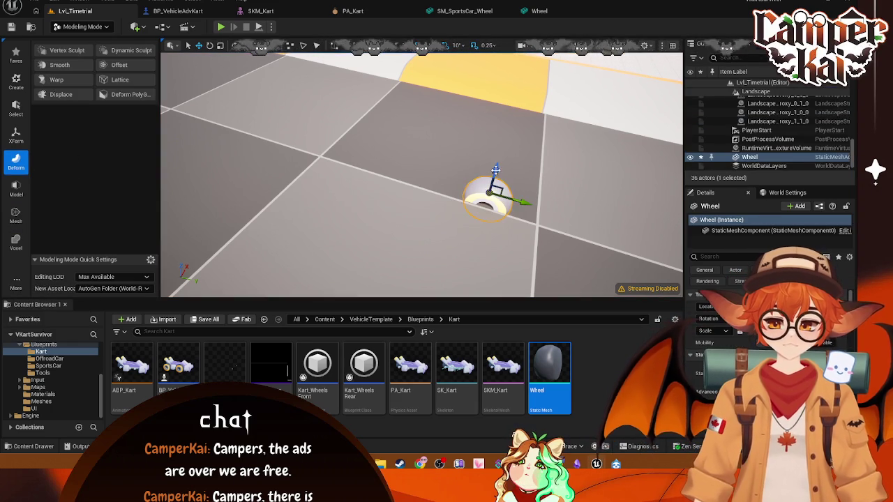
Raise the Wheel above the floor, play-test the level, then reopen the Wheel mesh editor
left_click_drag(496, 167, 512, 92)
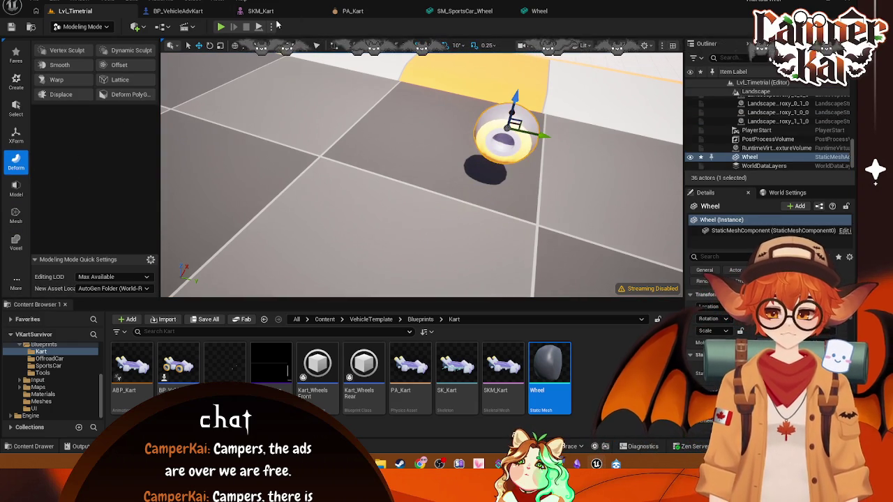
left_click(221, 27)
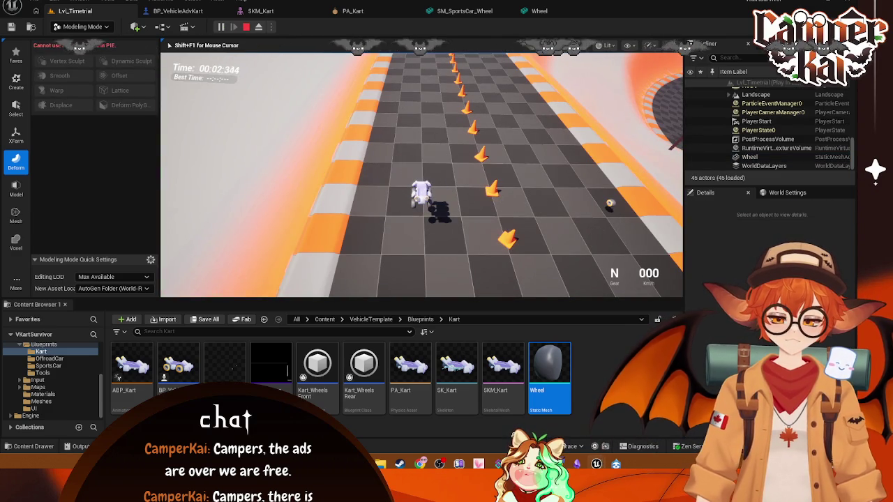
key("Escape")
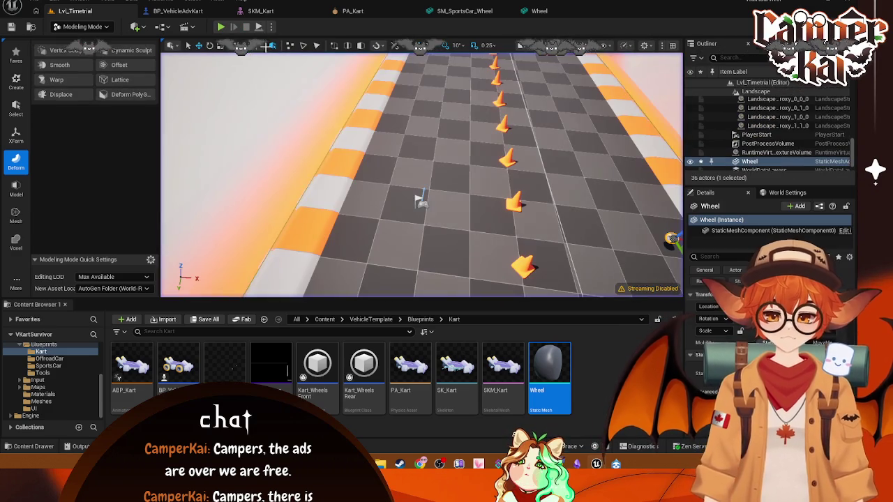
left_click(536, 11)
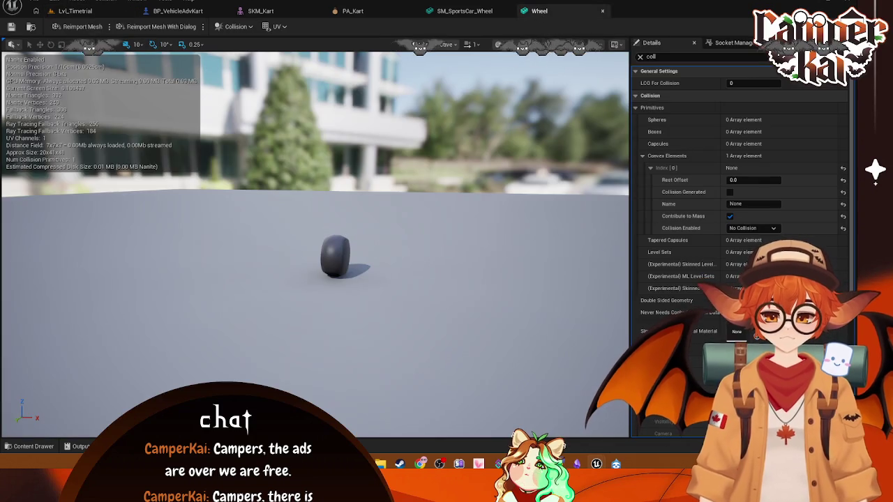
Stop the Wheel's convex element contributing to mass and compare with SM_SportsCar_Wheel
left_click(730, 217)
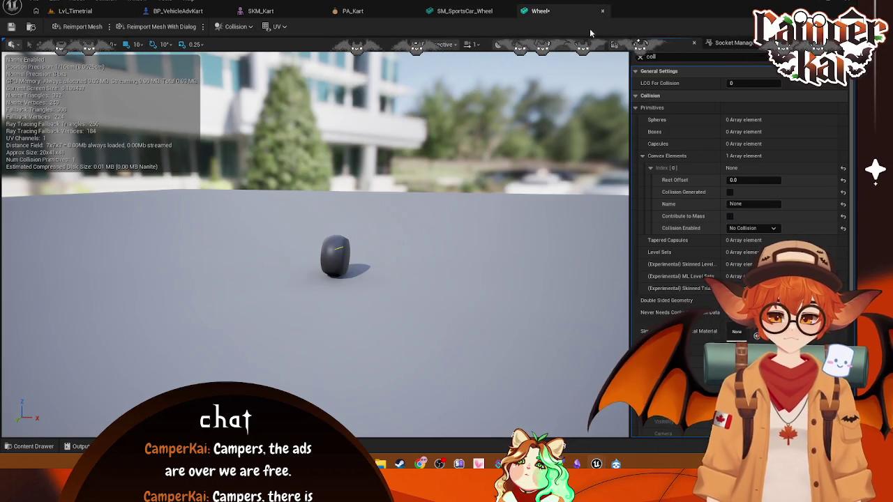
left_click(480, 15)
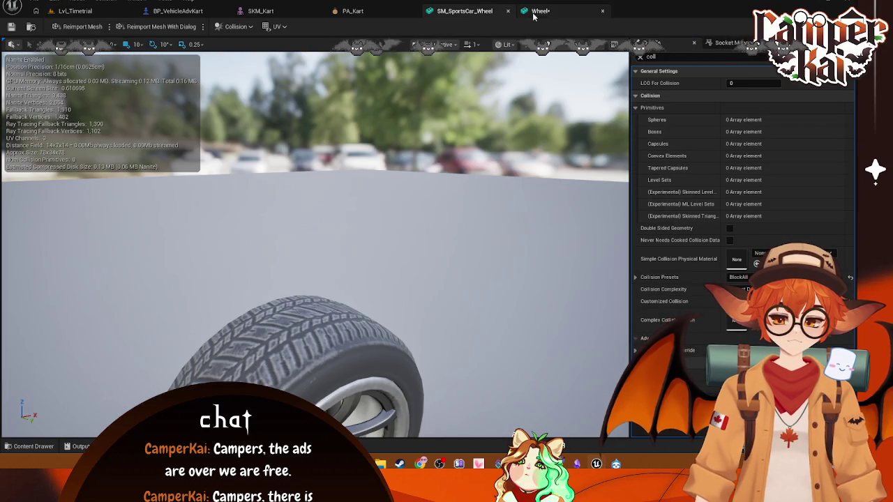
key("ctrl+Tab")
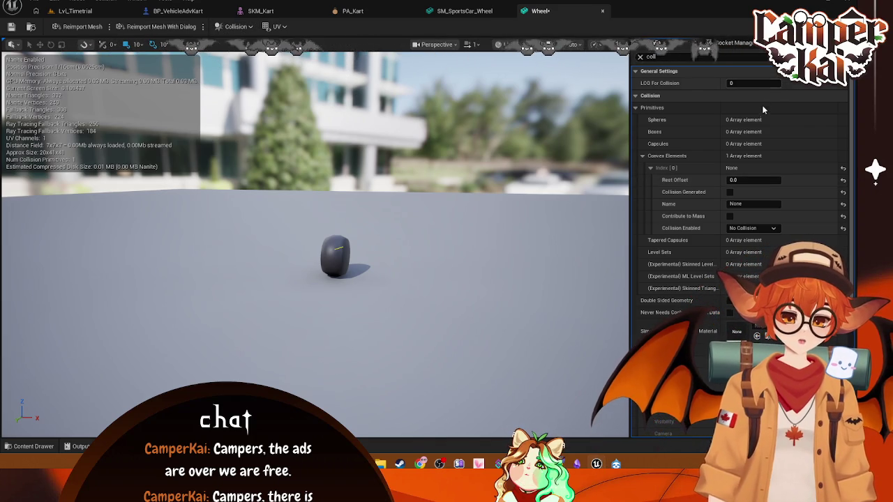
left_click(759, 108)
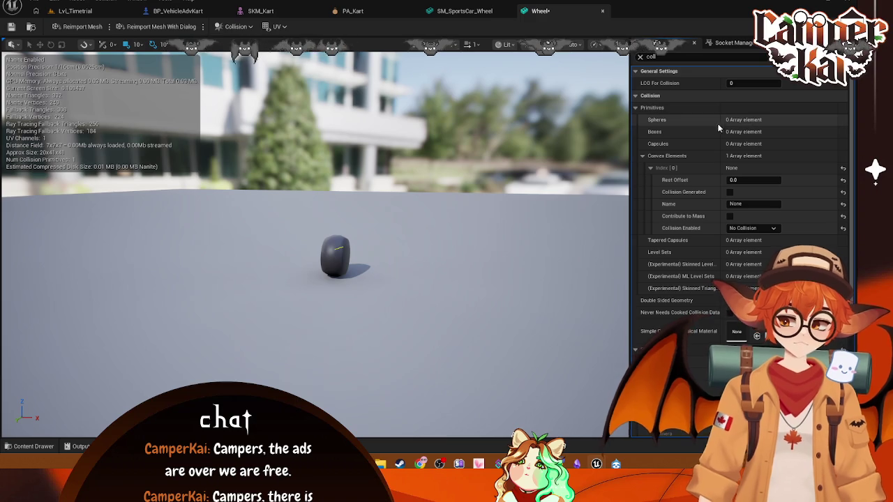
left_click(635, 108)
left_click(635, 109)
left_click(635, 107)
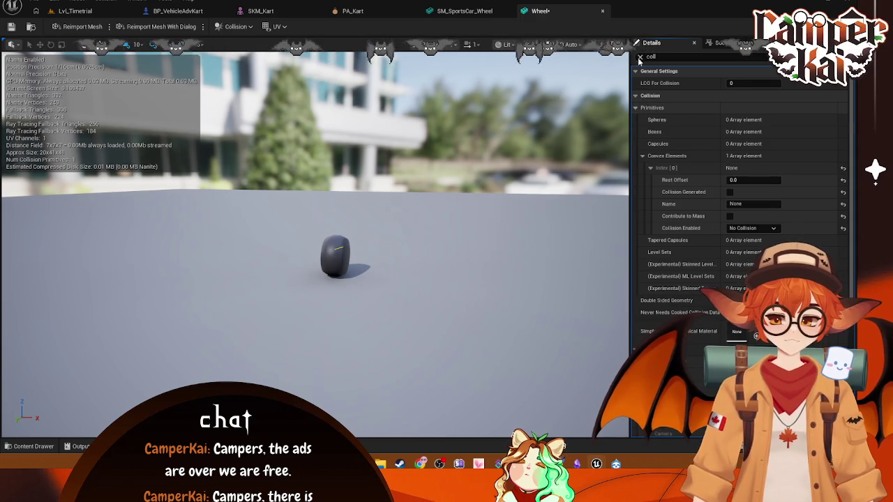
Change the Wheel mesh's collision preset and save the edited assets
left_click(480, 19)
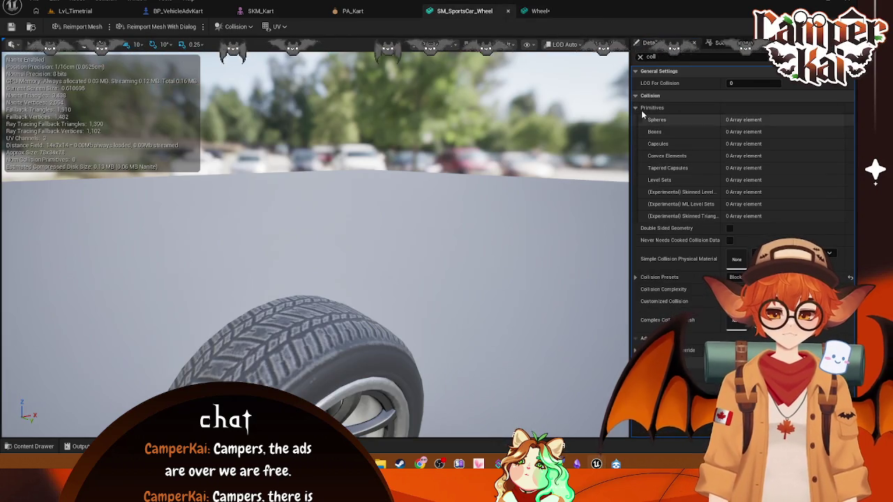
left_click(540, 15)
scroll(824, 203, "down", 2)
left_click(739, 319)
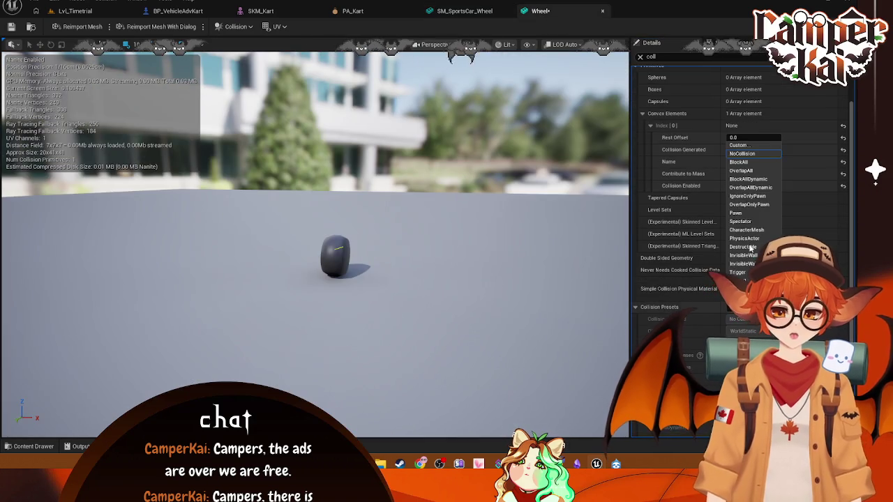
left_click(746, 170)
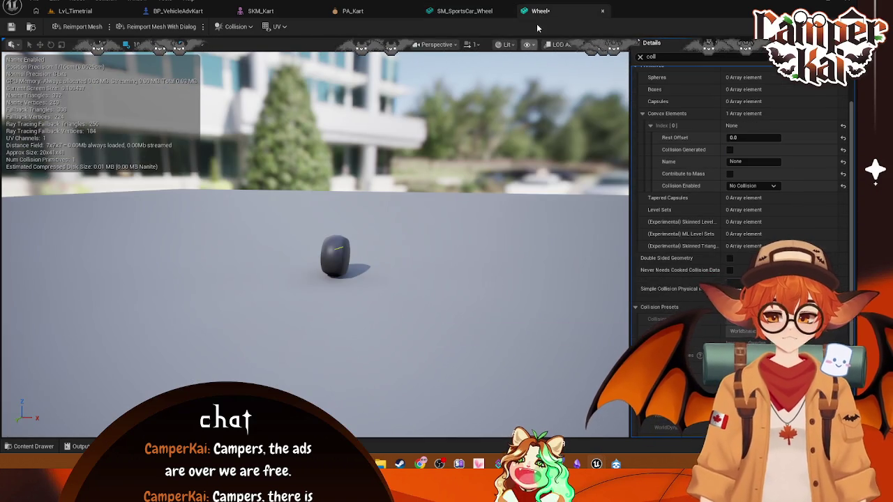
key("ctrl+s")
Compare both wheel meshes and re-expand the Wheel's Collision and Primitives groups
left_click(464, 10)
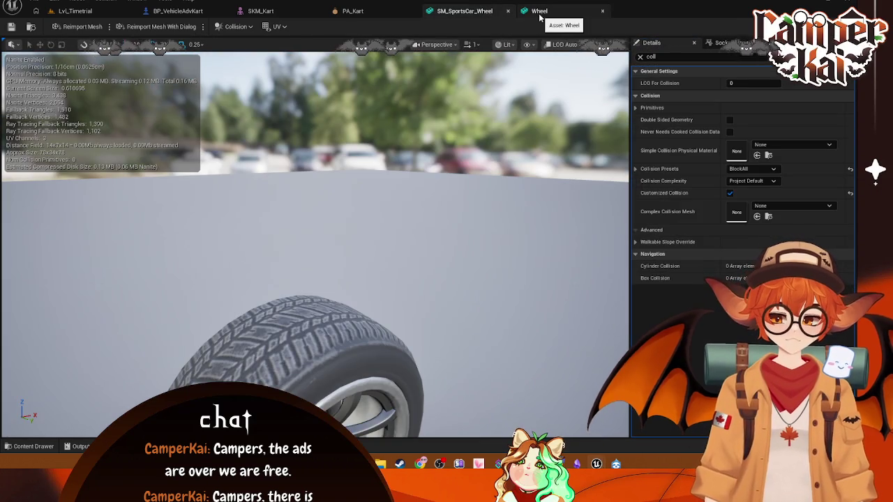
left_click(539, 17)
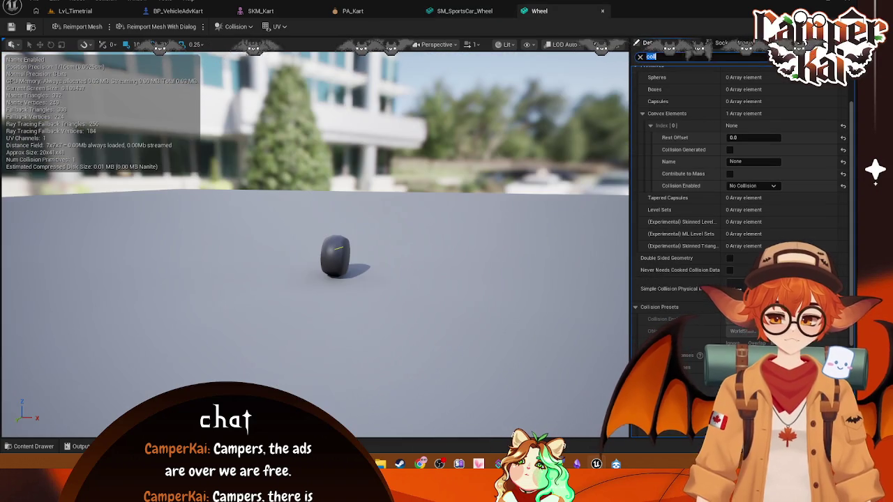
left_click(447, 11)
left_click(551, 11)
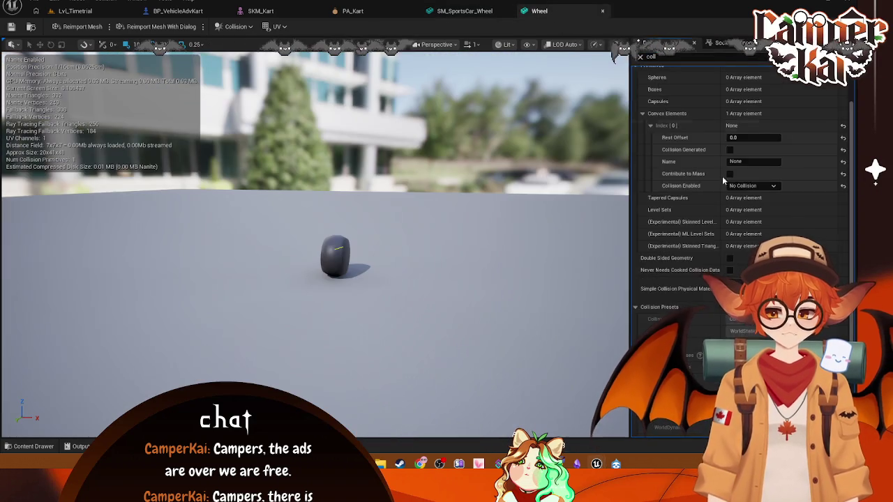
scroll(715, 161, "up", 2)
left_click(635, 108)
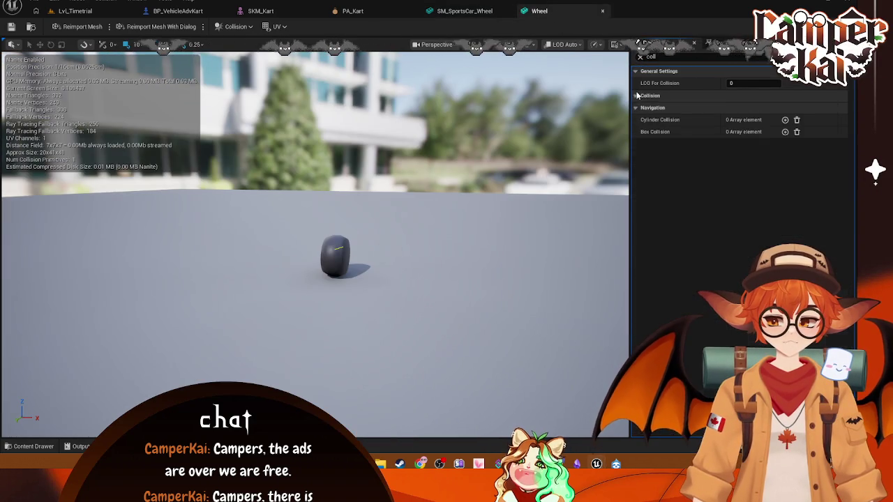
left_click(636, 96)
left_click(636, 95)
left_click(635, 108)
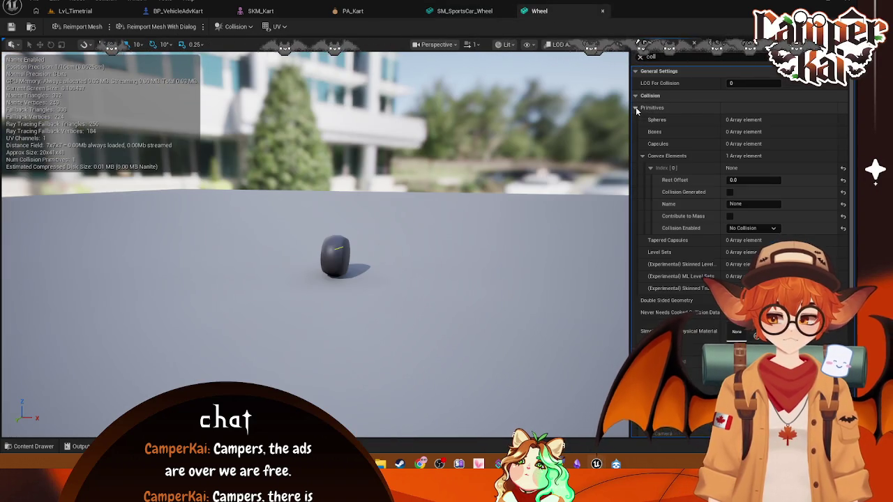
Compare SM_SportsCar_Wheel's collision primitives with the Wheel's, then collapse Collision Presets
left_click(460, 11)
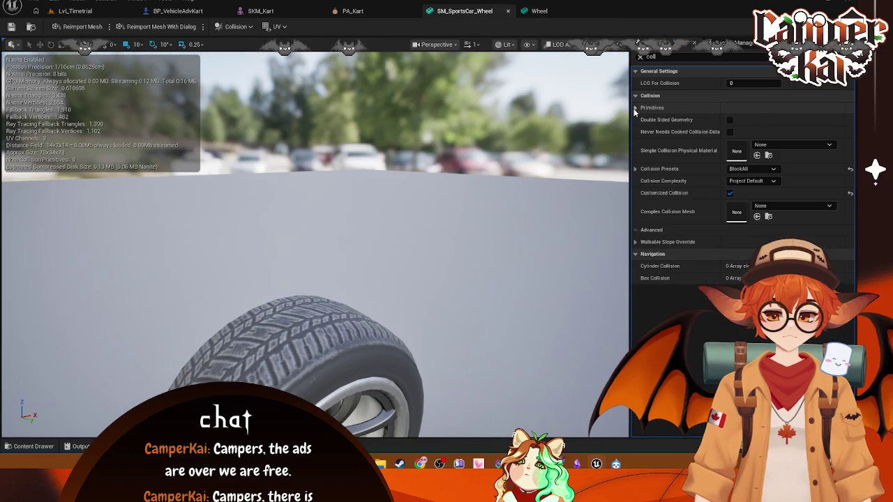
left_click(636, 107)
left_click(539, 10)
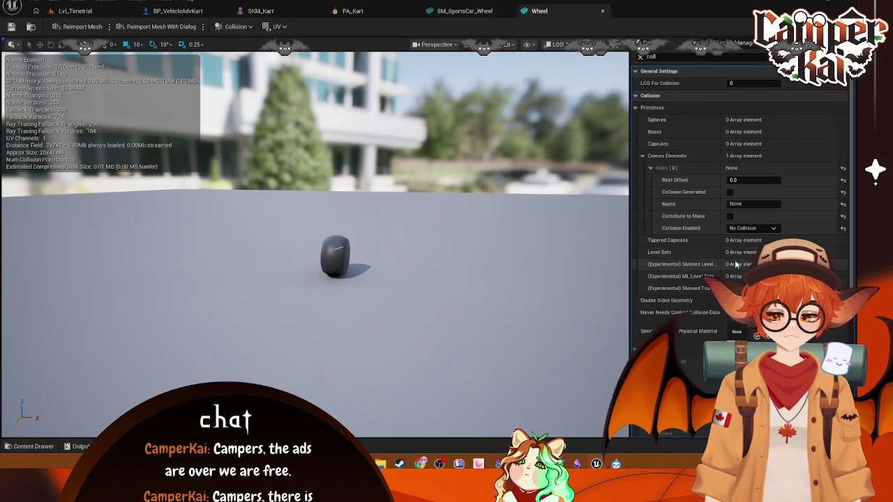
left_click(463, 11)
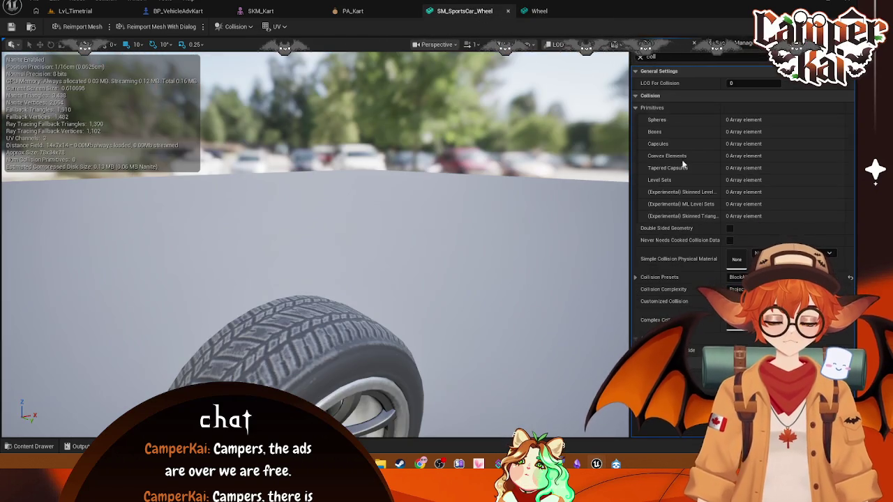
left_click(539, 10)
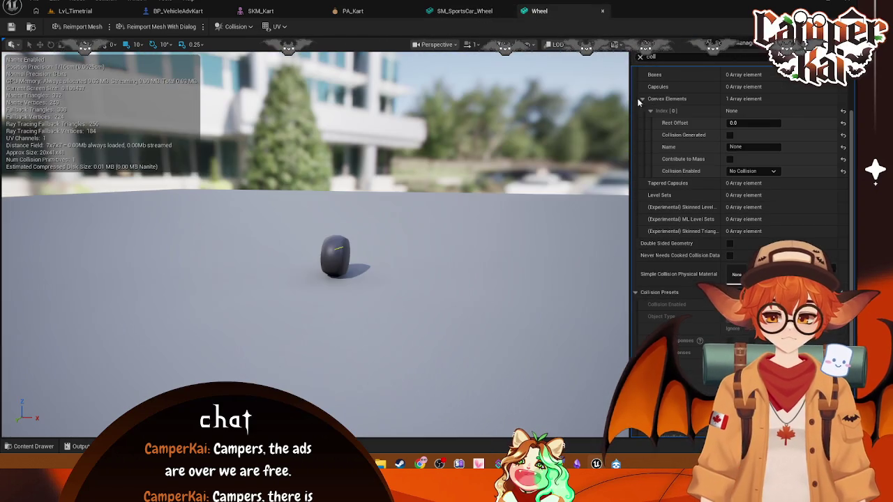
scroll(645, 270, "down", 1)
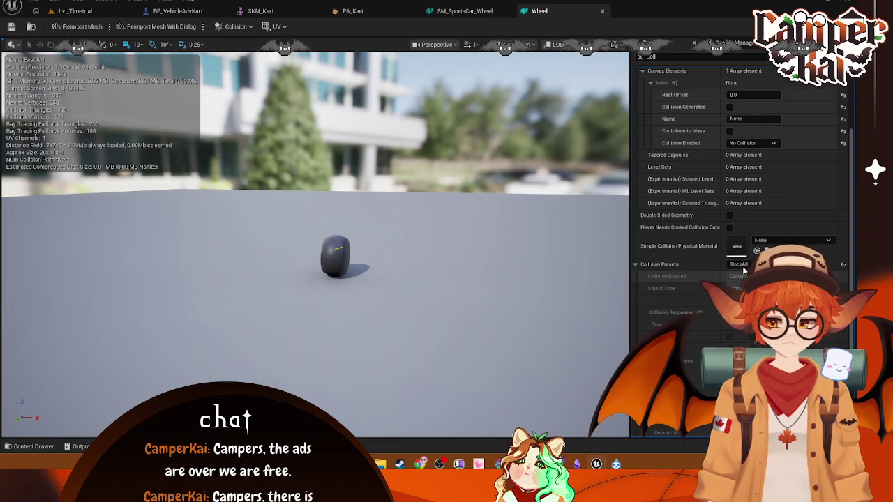
left_click(645, 267)
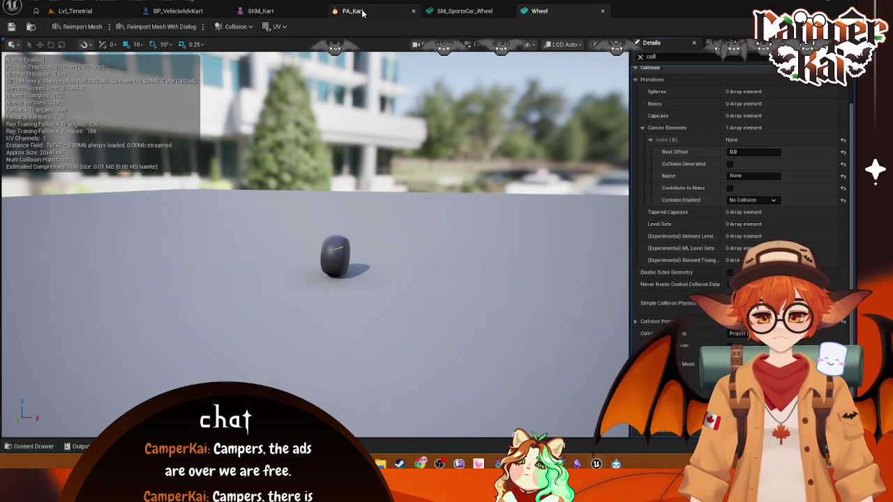
Open PA_Kart, switch its preview to Perspective, frame the kart, and simulate its physics
left_click(291, 11)
left_click(189, 13)
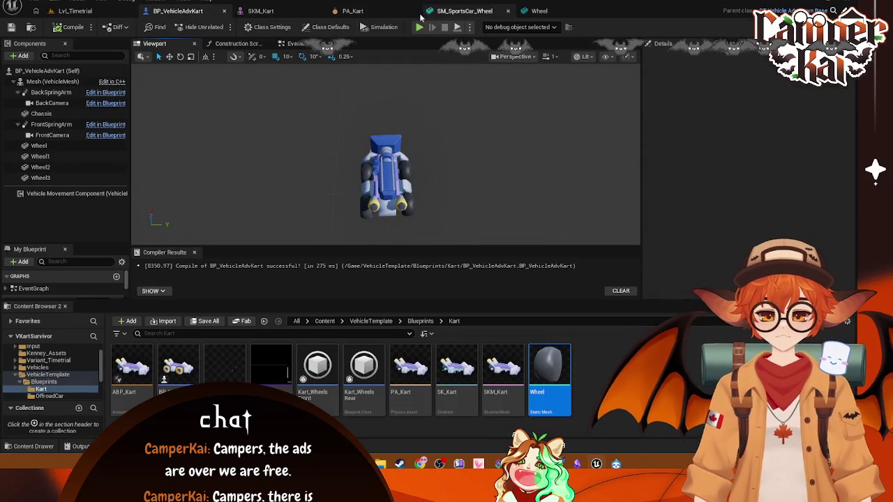
left_click(352, 11)
left_click(671, 28)
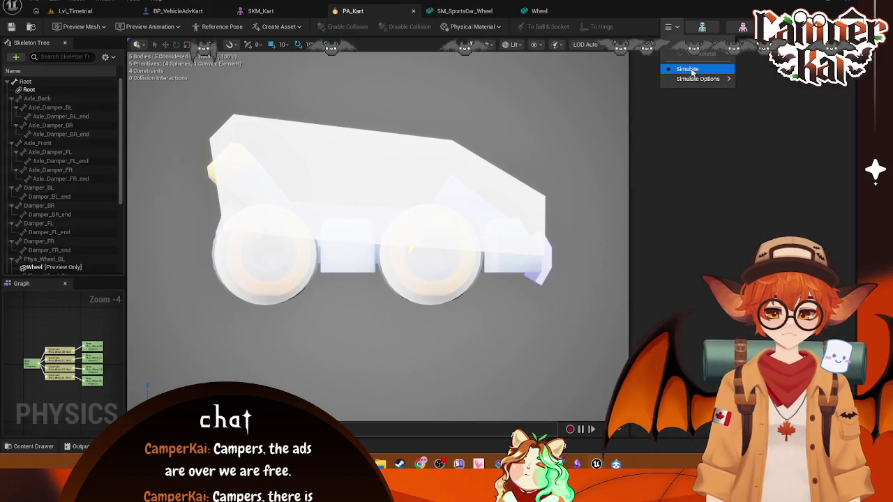
left_click(488, 44)
left_click(502, 77)
key("f")
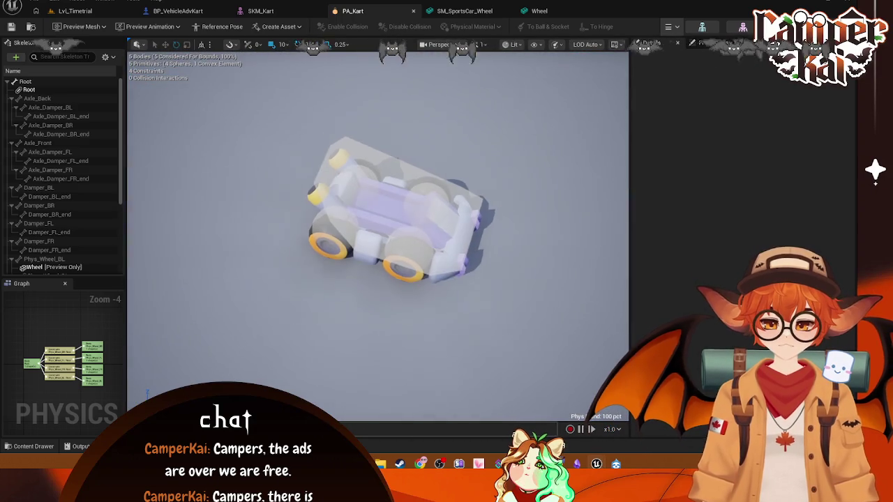
left_click(671, 26)
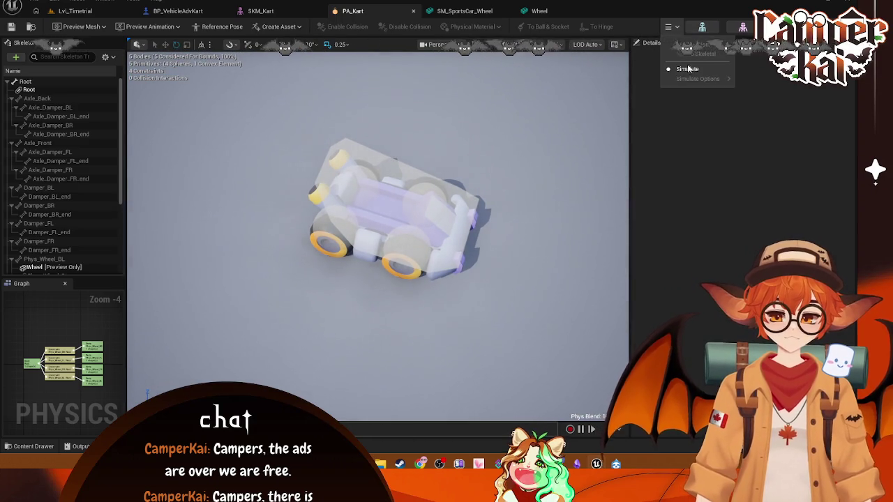
left_click(687, 68)
Start a test play of the Lvl_Timetrial level
left_click(178, 11)
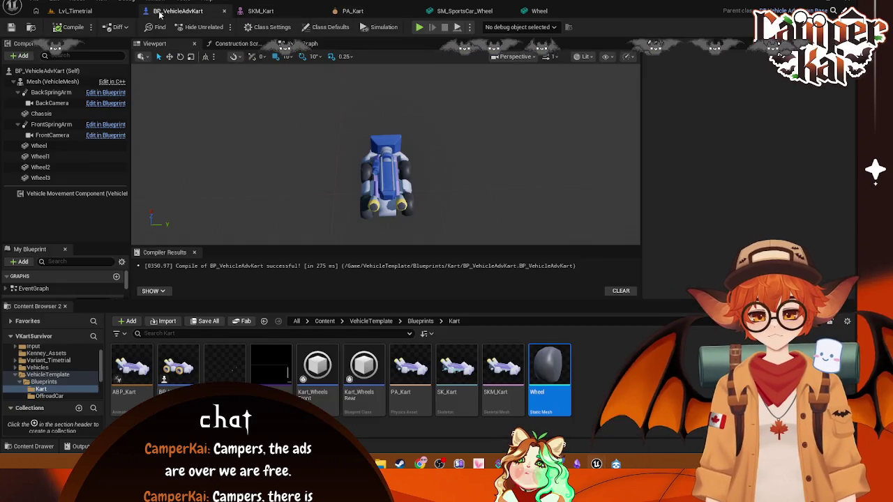
left_click(75, 11)
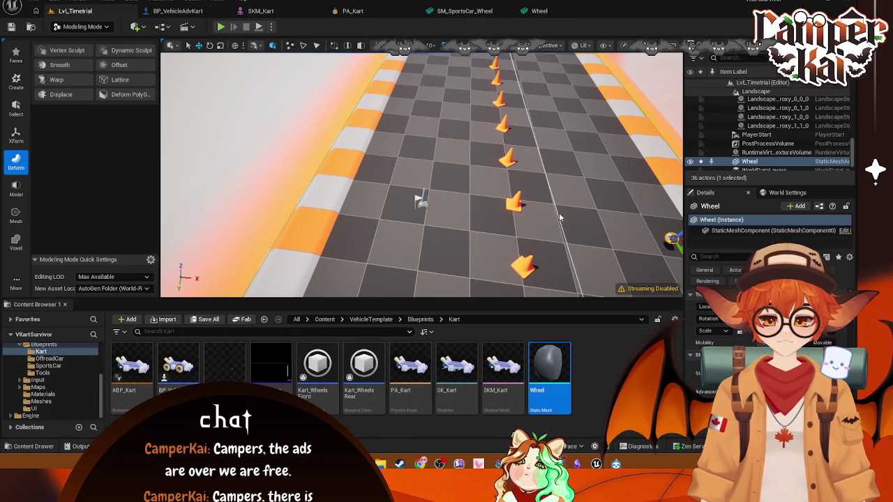
left_click(221, 28)
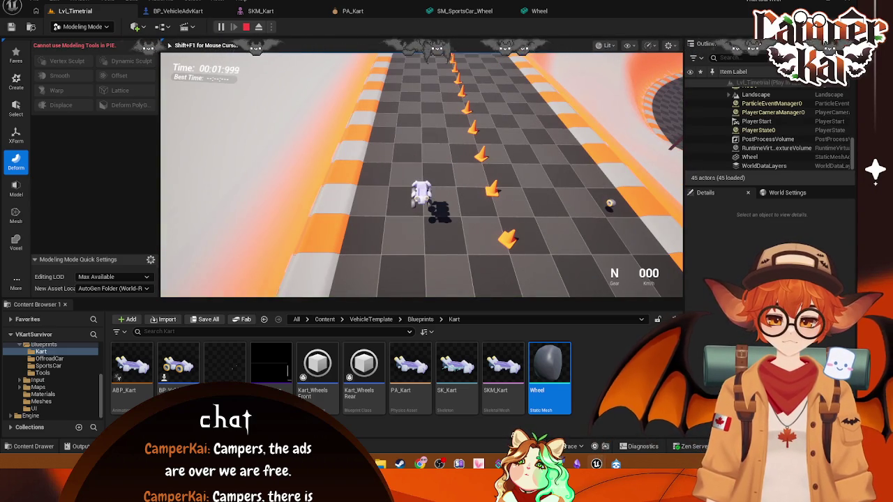
Stop the play session and switch the level editor to Selection Mode
key("Escape")
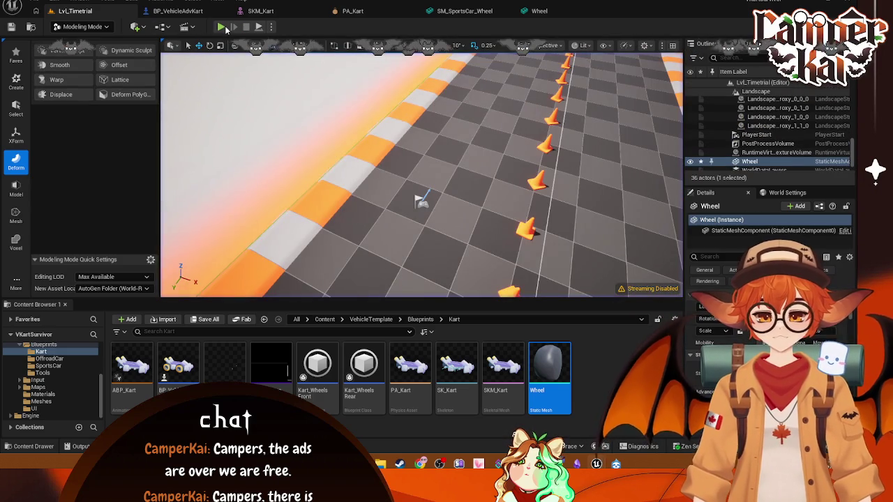
left_click(84, 27)
left_click(80, 42)
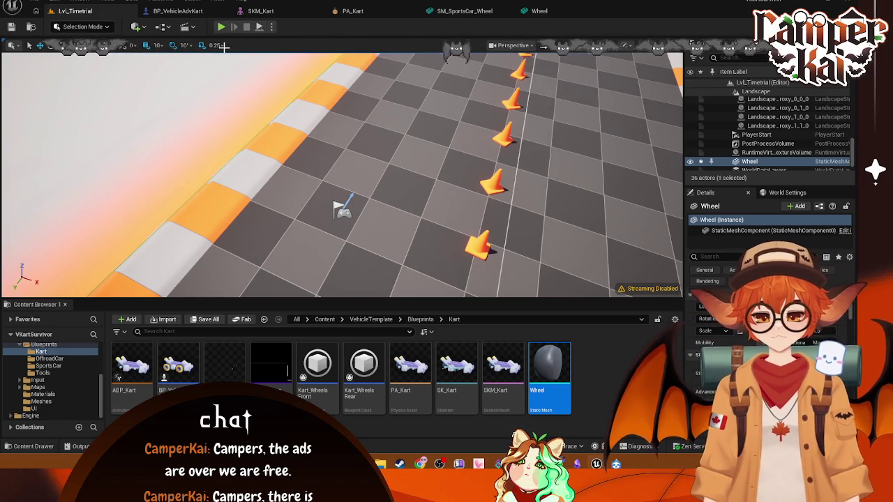
Play the time trial again, stop, glance at BP_VehicleAdvKart, and return to Lvl_Timetrial
left_click(220, 26)
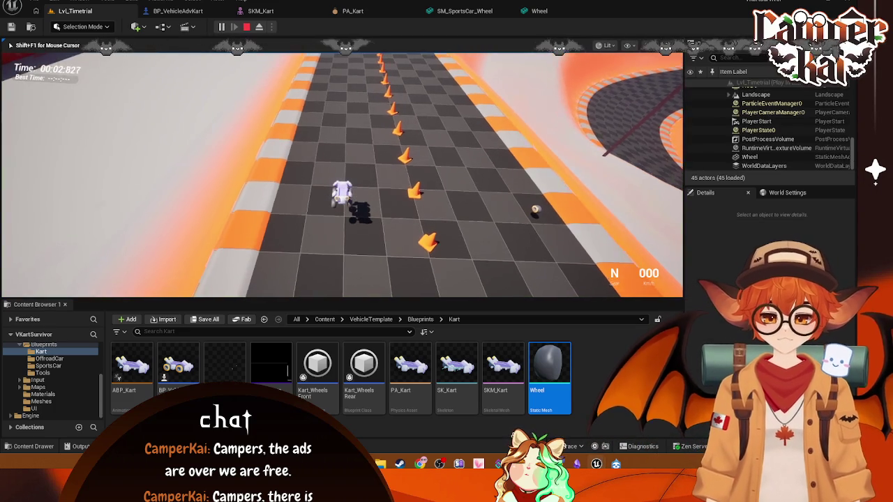
key("Escape")
left_click(177, 10)
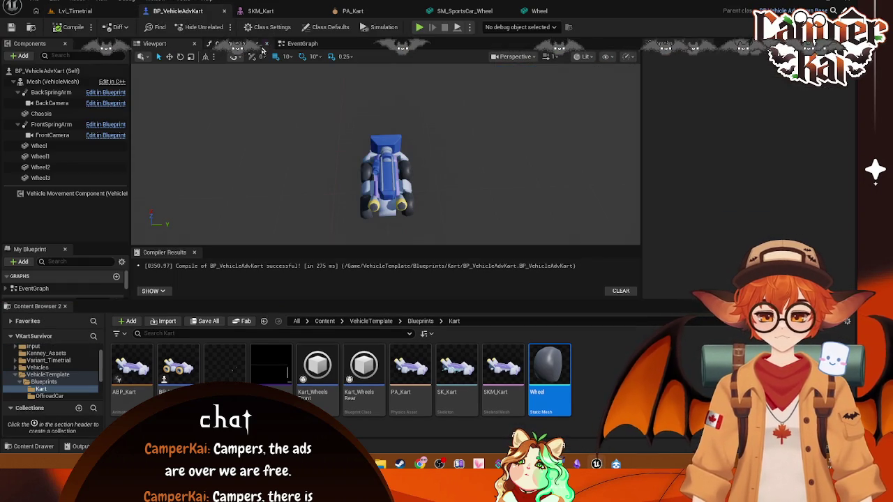
left_click(85, 13)
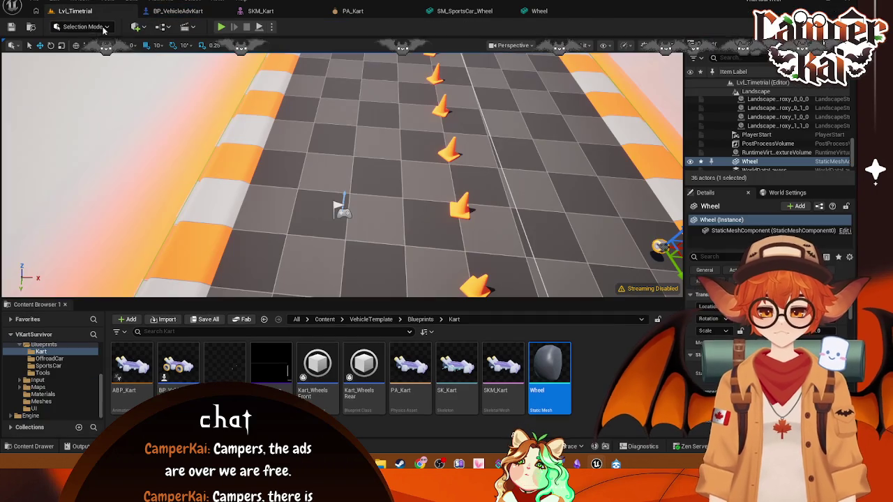
Open ABP_Kart's Reference Viewer and center the graph on BP_VehicleAdvKart
right_click(120, 377)
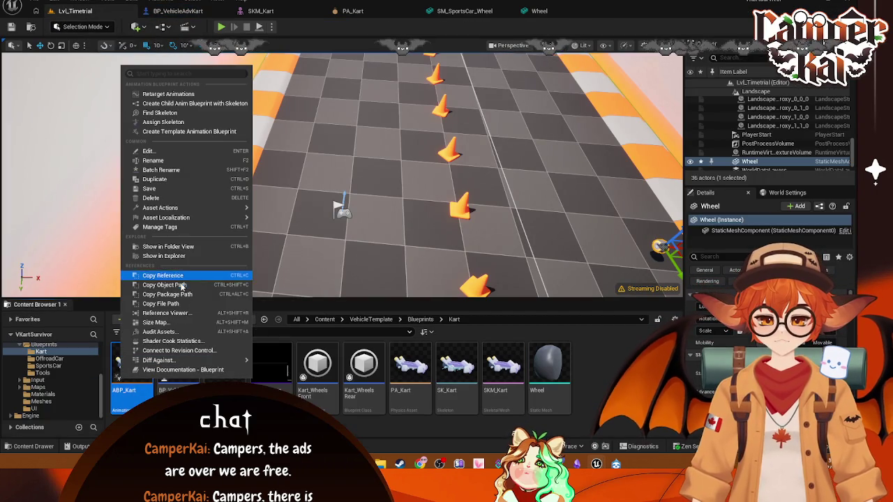
left_click(167, 313)
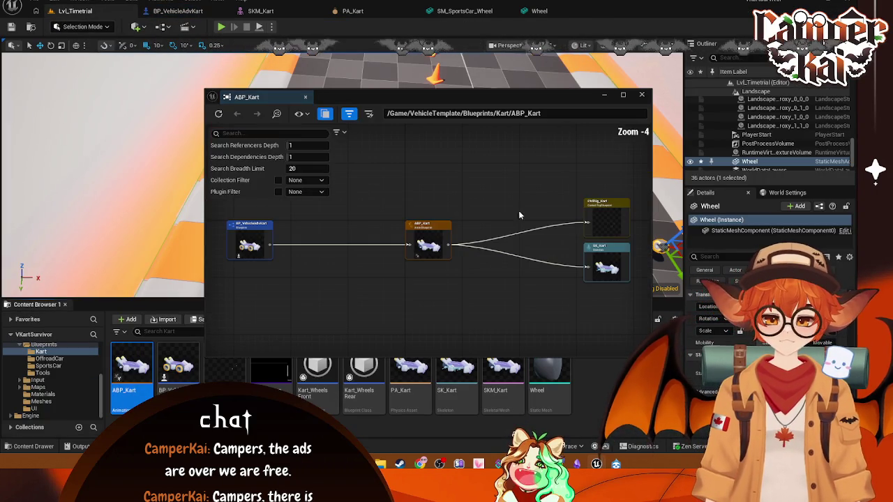
scroll(482, 238, "up", 1)
mouse_move(495, 232)
left_mouse_down()
mouse_move(502, 219)
mouse_move(469, 214)
left_mouse_up()
left_click_drag(428, 244, 504, 251)
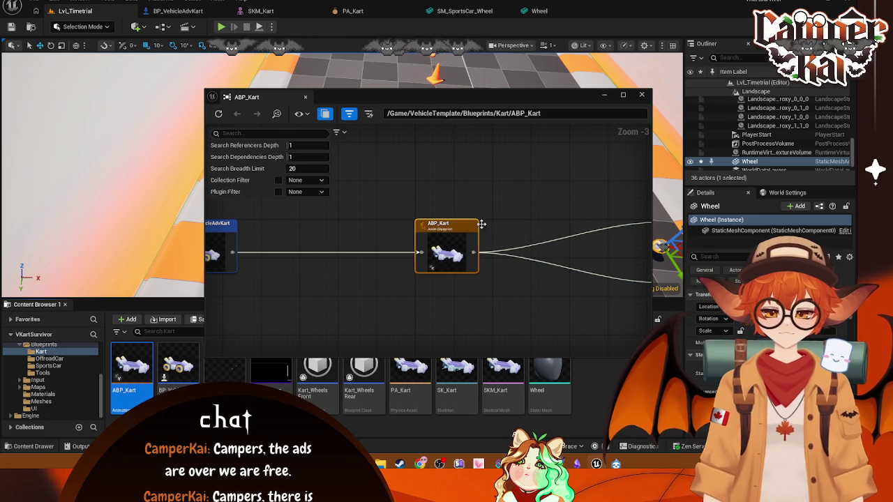
left_click_drag(369, 241, 448, 244)
double_click(299, 223)
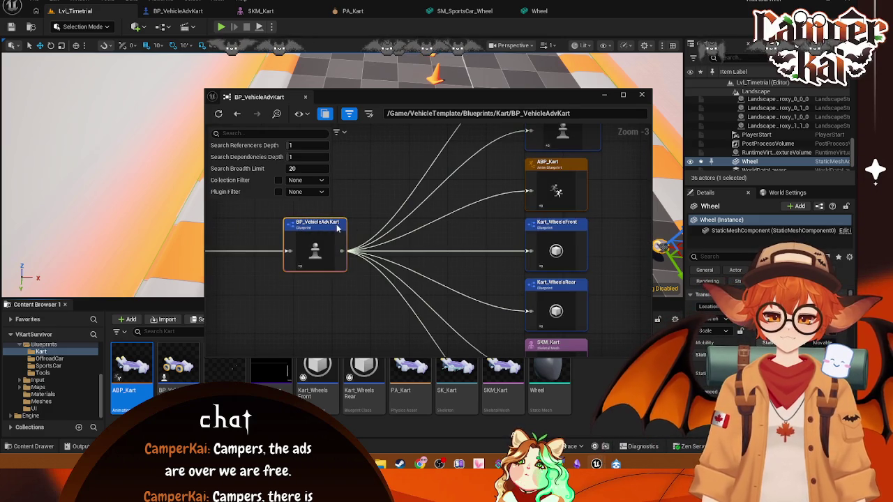
Review BP_VehicleAdvKart's SKM_Kart and Wheel dependencies, close the viewer, and open the blueprint
mouse_move(626, 206)
left_mouse_down()
mouse_move(608, 318)
mouse_move(598, 247)
mouse_move(612, 349)
mouse_move(598, 251)
mouse_move(578, 245)
left_mouse_up()
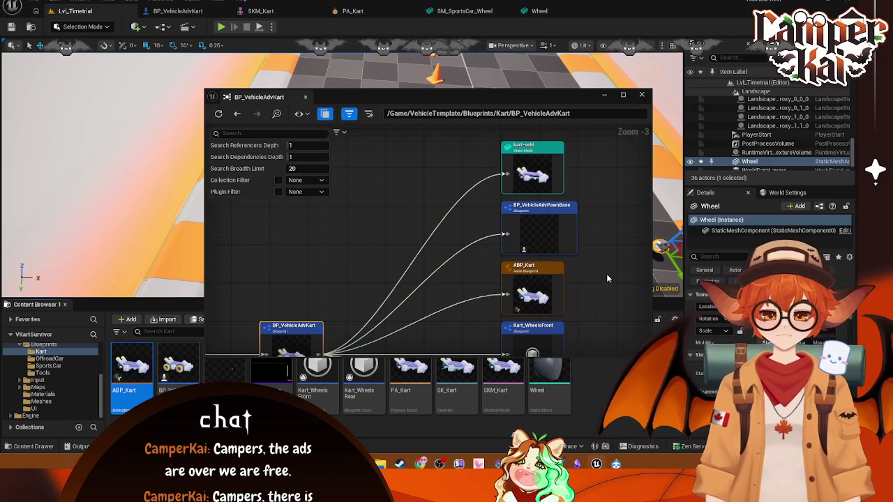
mouse_move(578, 245)
left_mouse_down()
mouse_move(590, 189)
mouse_move(589, 264)
left_mouse_up()
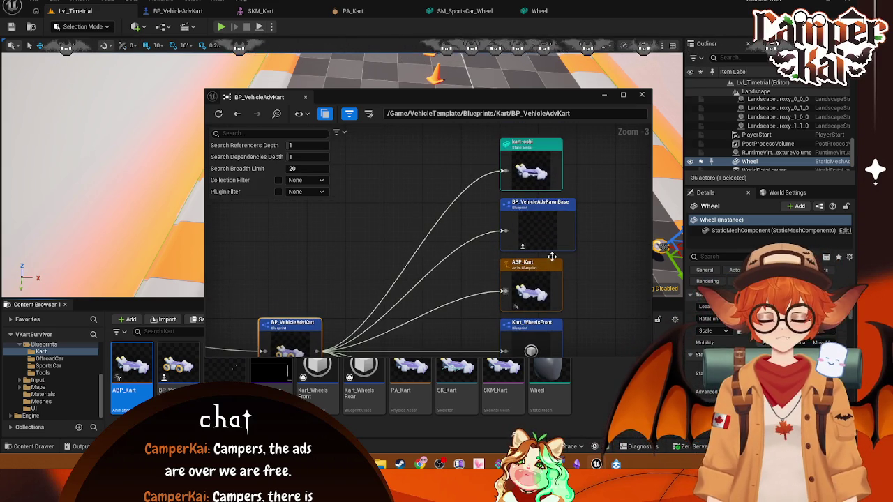
scroll(565, 255, "down", 1)
scroll(582, 264, "up", 1)
mouse_move(585, 271)
left_mouse_down()
mouse_move(593, 169)
mouse_move(568, 195)
left_mouse_up()
mouse_move(556, 233)
left_mouse_down()
mouse_move(590, 178)
mouse_move(588, 313)
mouse_move(574, 230)
left_mouse_up()
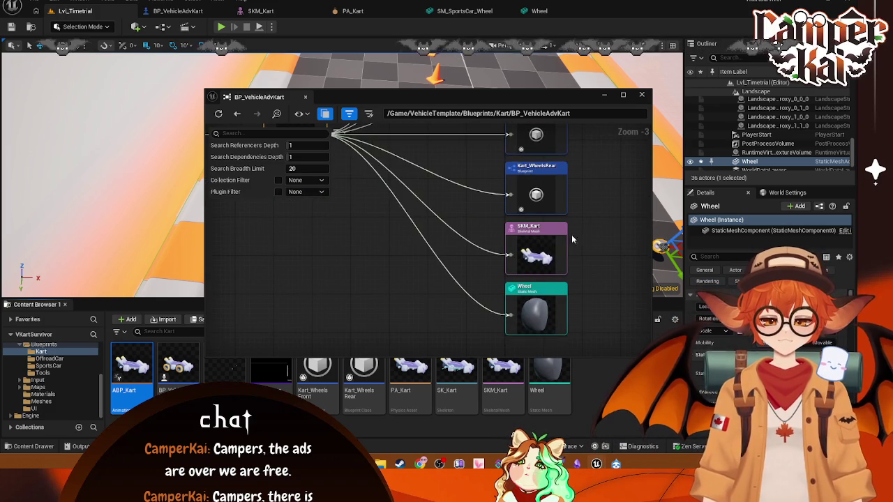
left_click(550, 242)
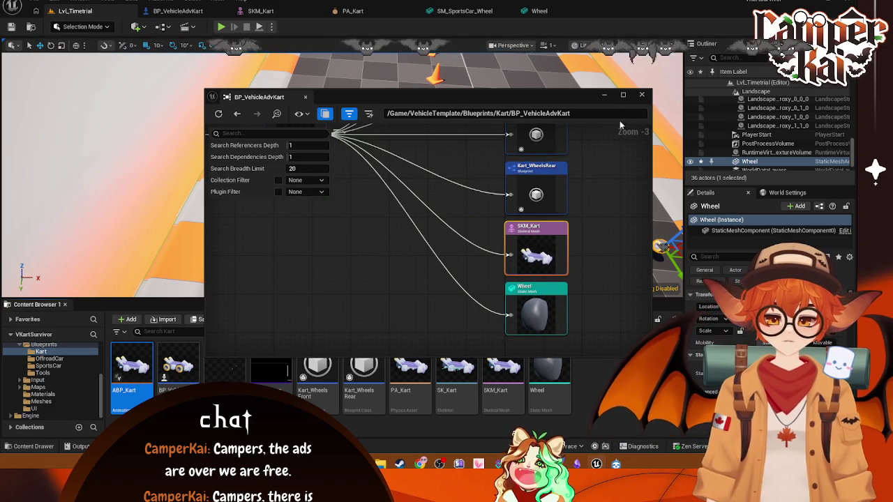
left_click(643, 95)
left_click(213, 11)
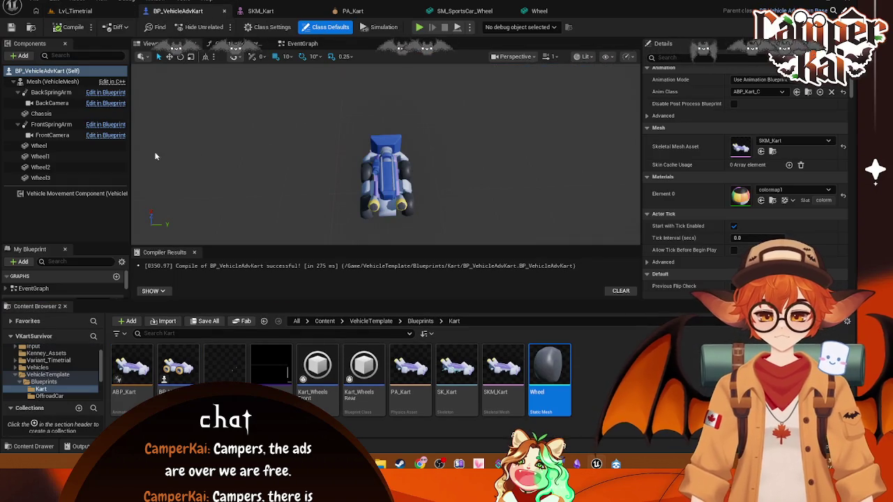
Set the Kart_WheelsFront wheel radius to 20.0
left_click(73, 148)
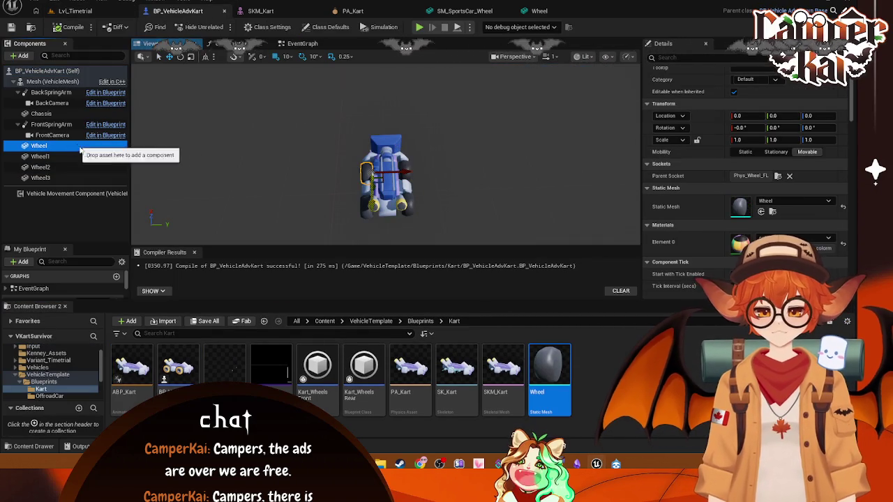
double_click(317, 367)
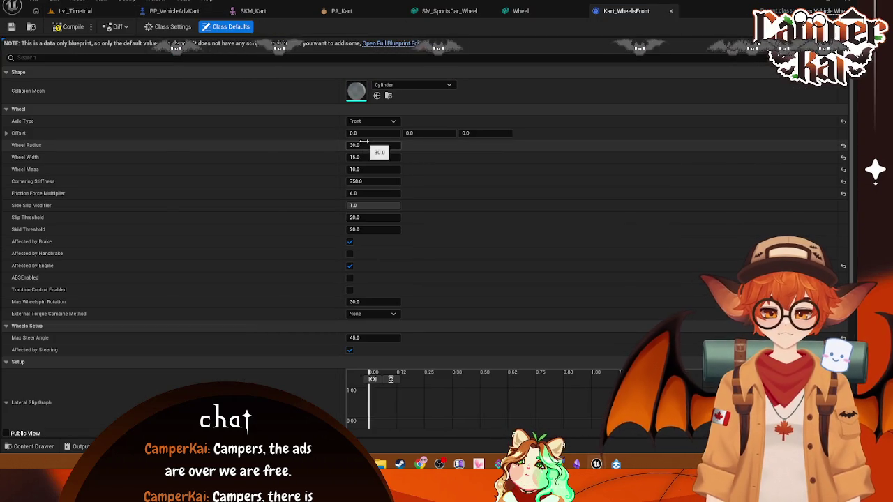
left_click(368, 146)
type("20")
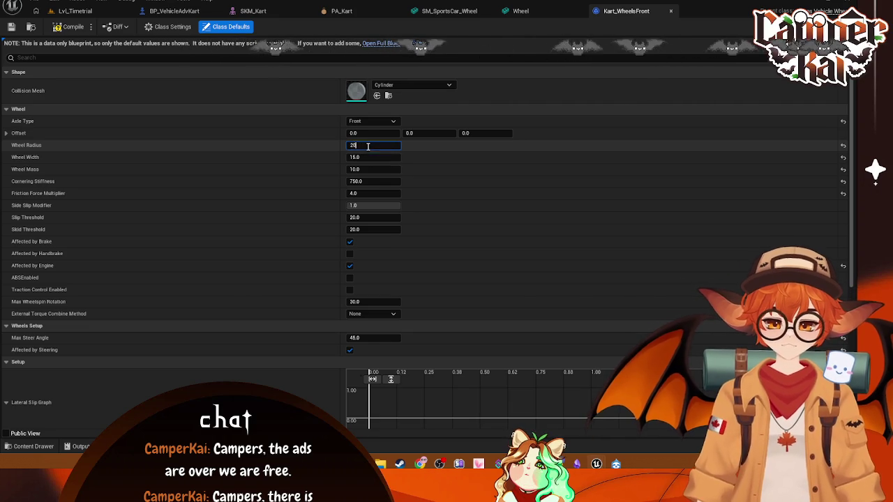
key("Return")
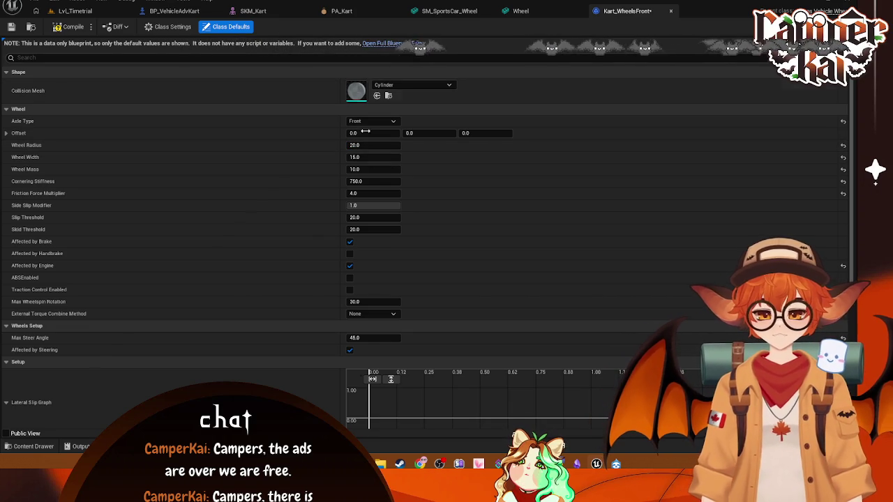
Set the Kart_WheelsFront Wheel Width to 10.0
left_click(286, 12)
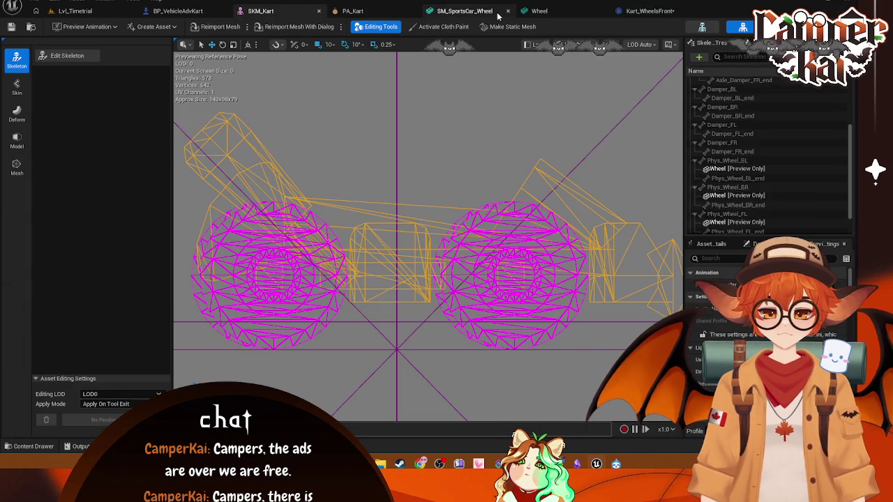
left_click(205, 14)
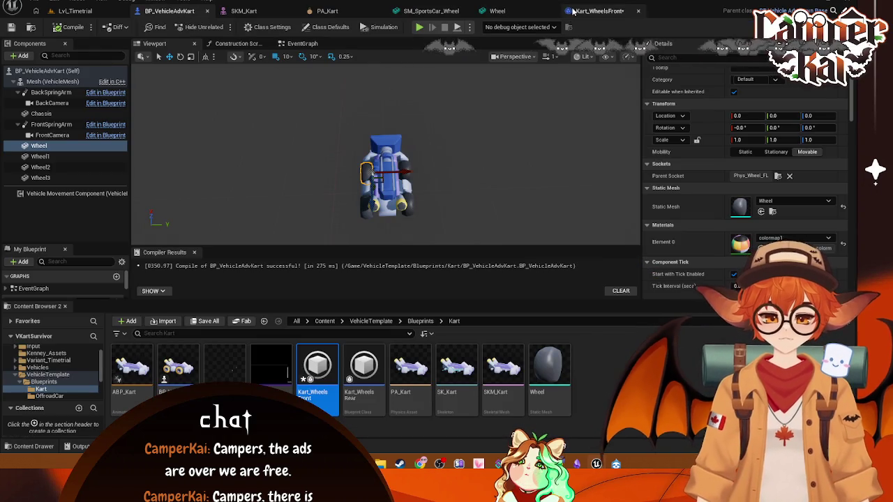
left_click(600, 11)
left_click(366, 157)
type("10")
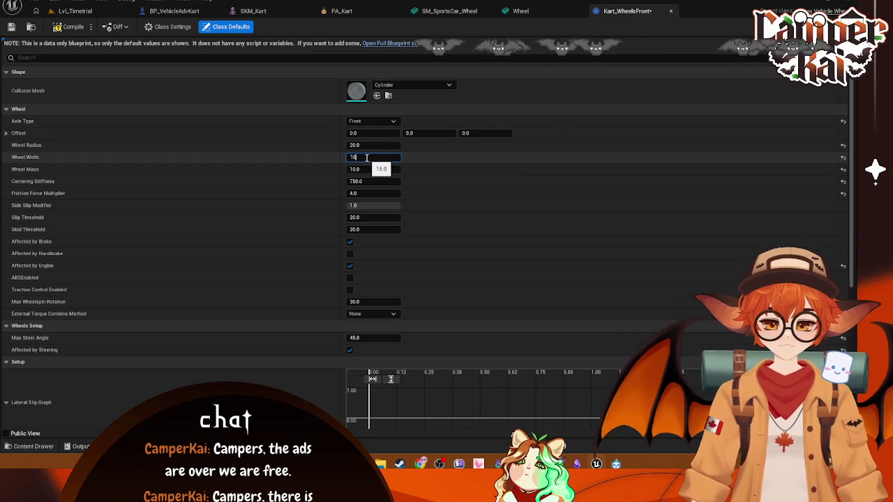
key("Return")
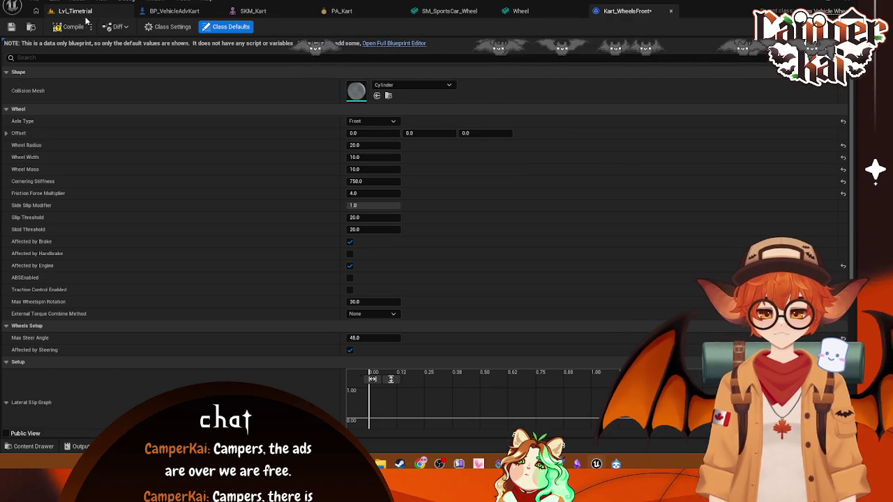
Set the Kart_WheelsRear Wheel Width to 10.0 and start playing Lvl_Timetrial
left_click(70, 11)
double_click(365, 370)
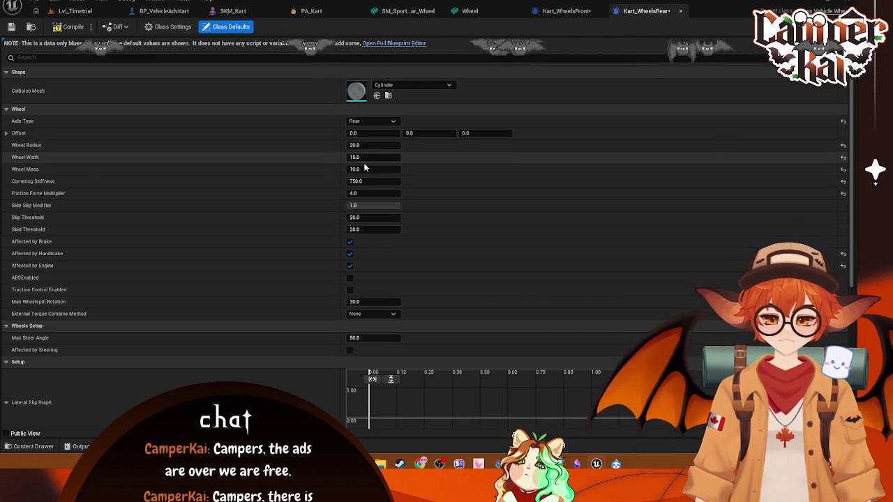
type("10")
key("Return")
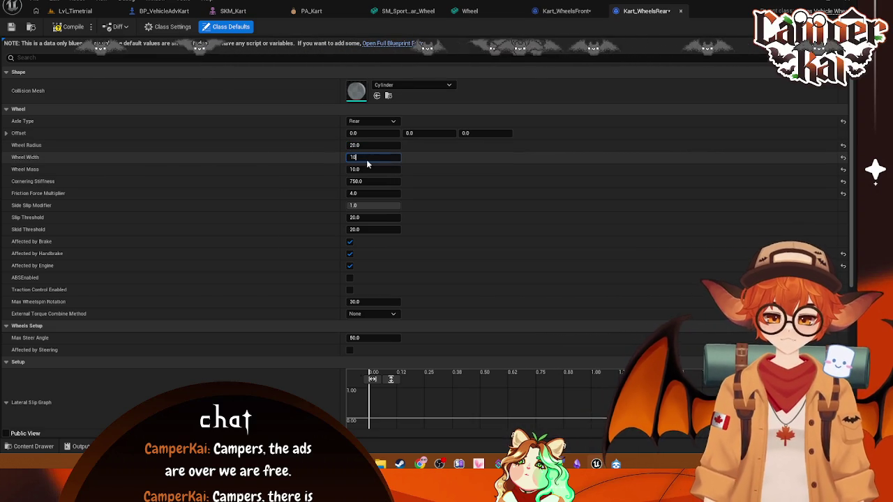
left_click(75, 11)
left_click(222, 26)
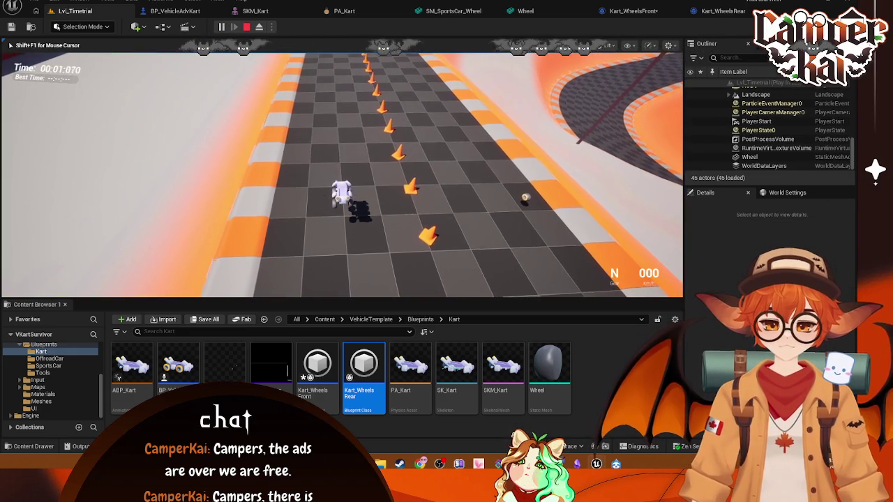
Restart the time trial, test drive the kart, then stop play
key("Escape")
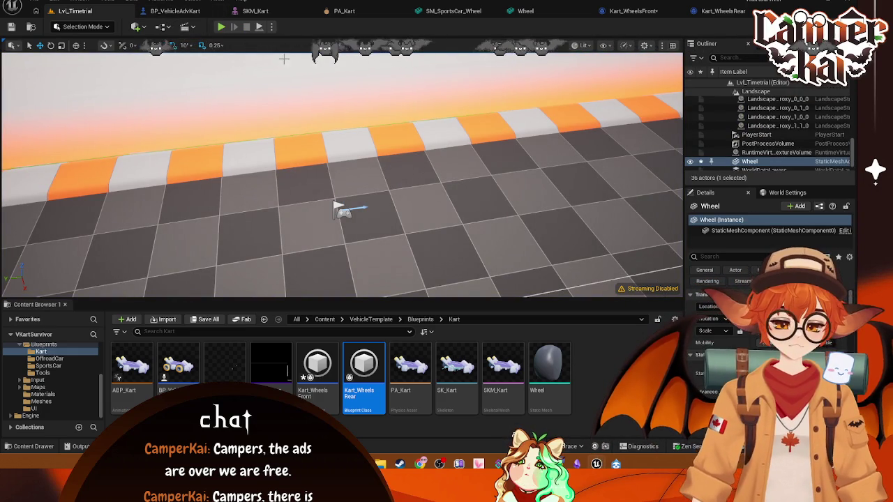
left_click(222, 27)
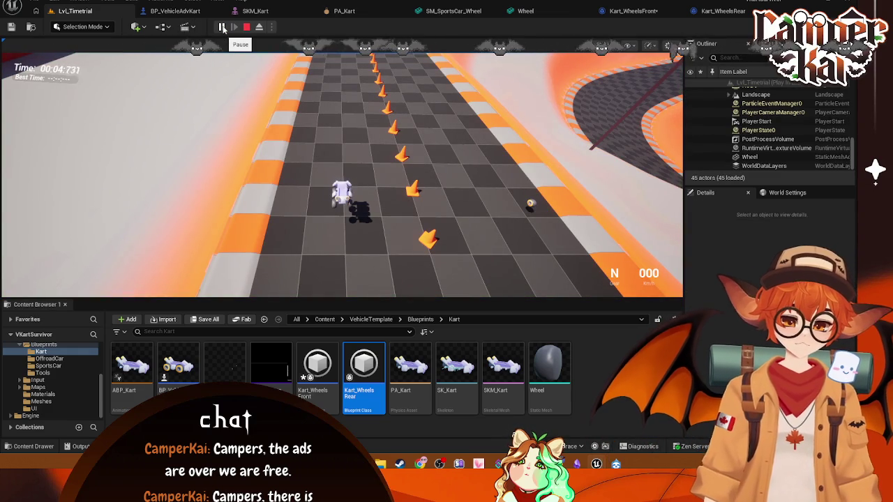
left_click(464, 178)
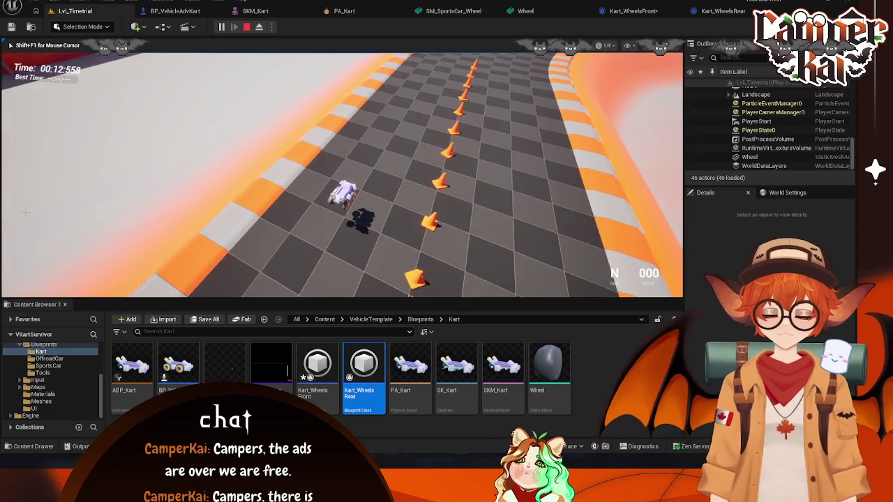
key("super+shift+s")
key("Escape")
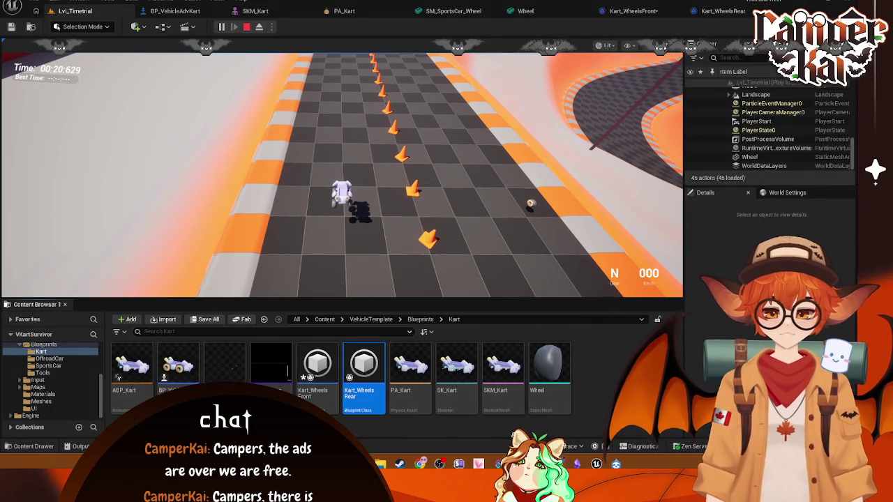
left_click(259, 27)
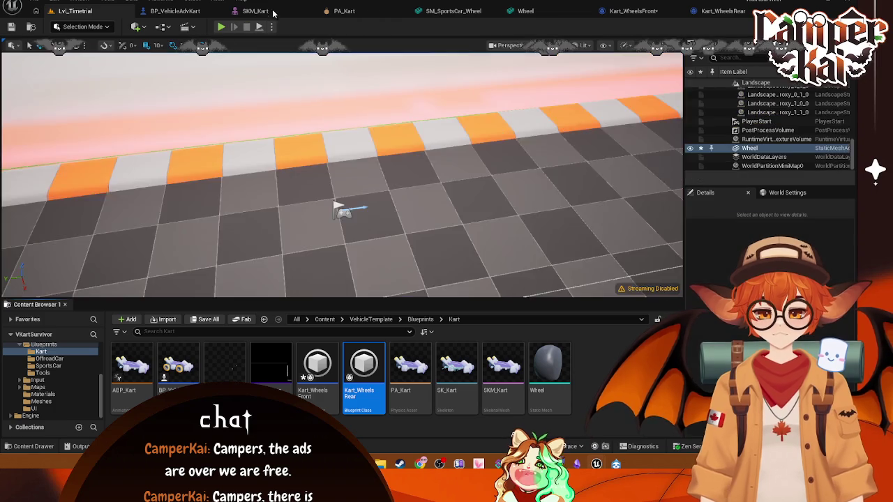
Bring up the BP_VehicleAdvKart blueprint editor
left_click(255, 10)
left_click(105, 11)
left_click(167, 11)
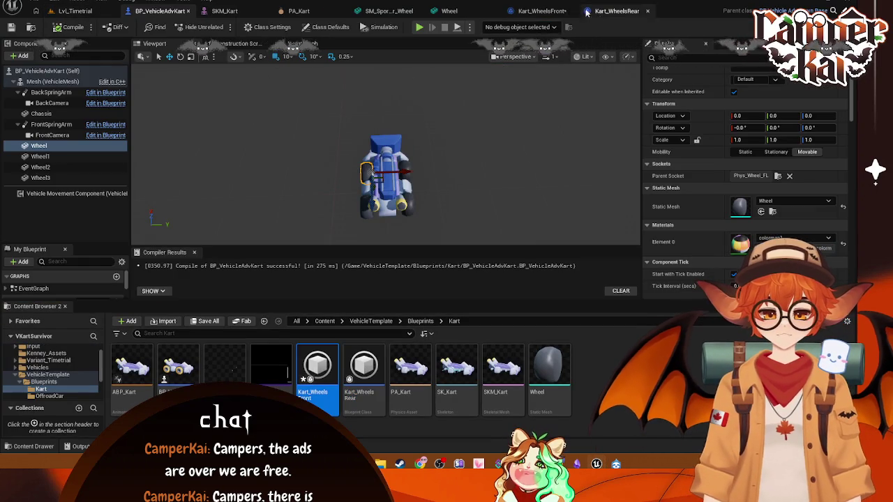
Review the Kart_WheelsFront and Kart_WheelsRear defaults, then select PA_Kart's Root body
left_click(544, 10)
left_click(645, 10)
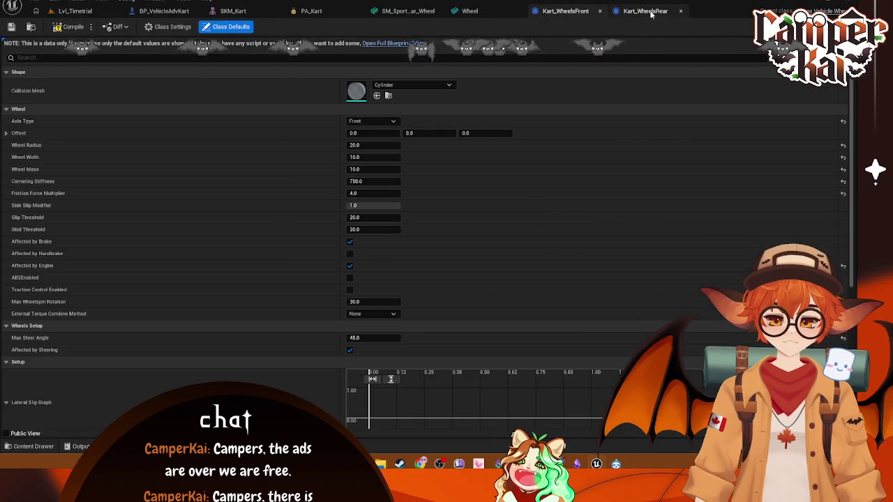
left_click(337, 11)
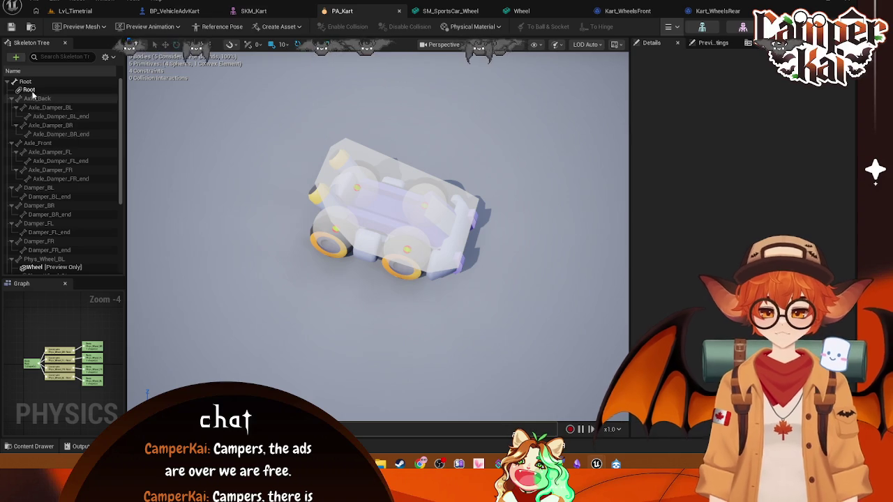
left_click(77, 81)
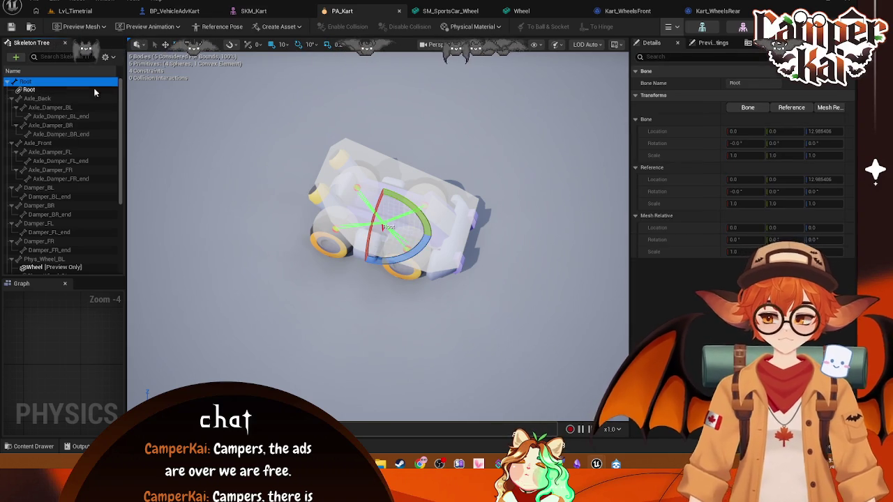
left_click(63, 90)
Search the Root body's Details for gravity and hide bones in the skeleton tree
left_click(685, 58)
type("gra")
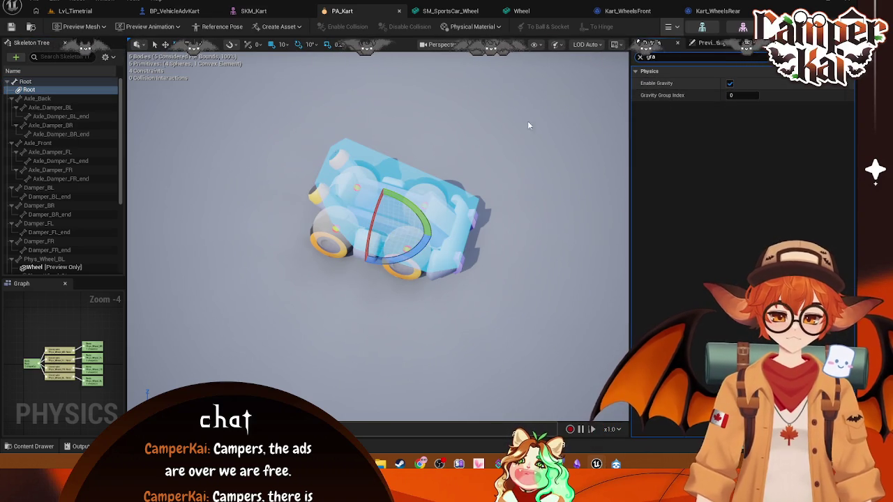
scroll(44, 156, "down", 2)
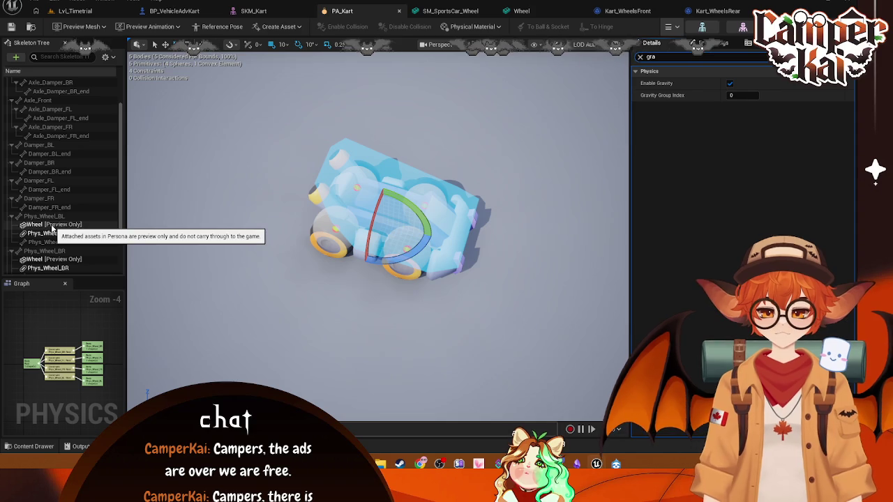
left_click(106, 56)
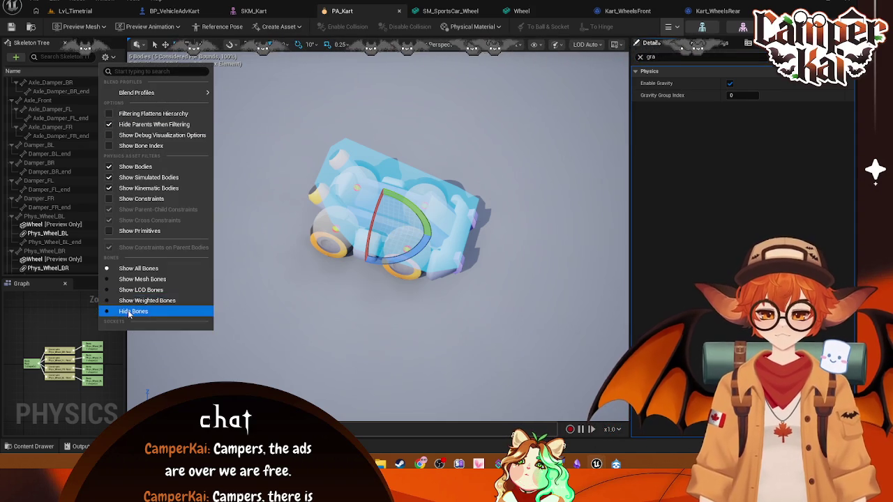
left_click(132, 309)
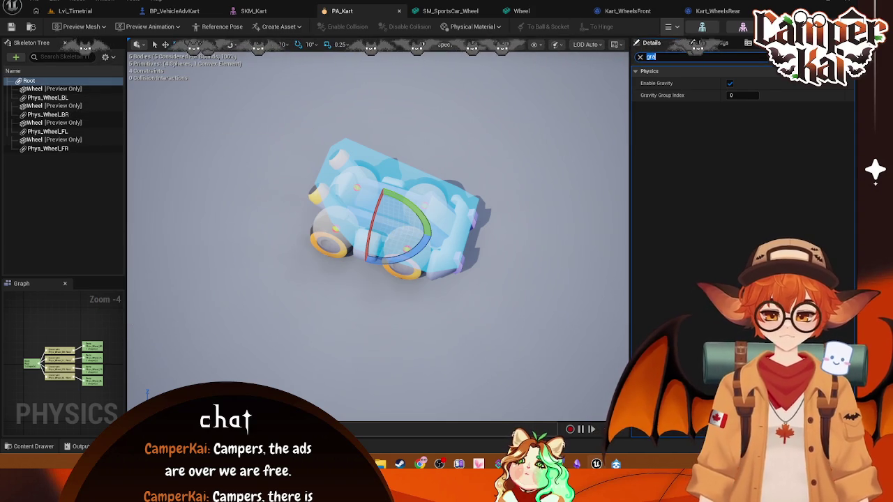
Open the PA_SportsCar physics asset from the OffroadCar content folder
left_click(39, 447)
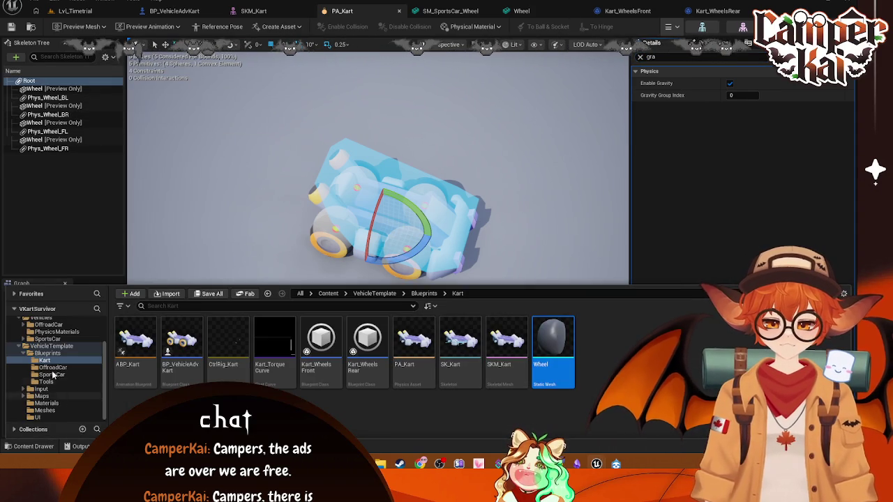
left_click(66, 340)
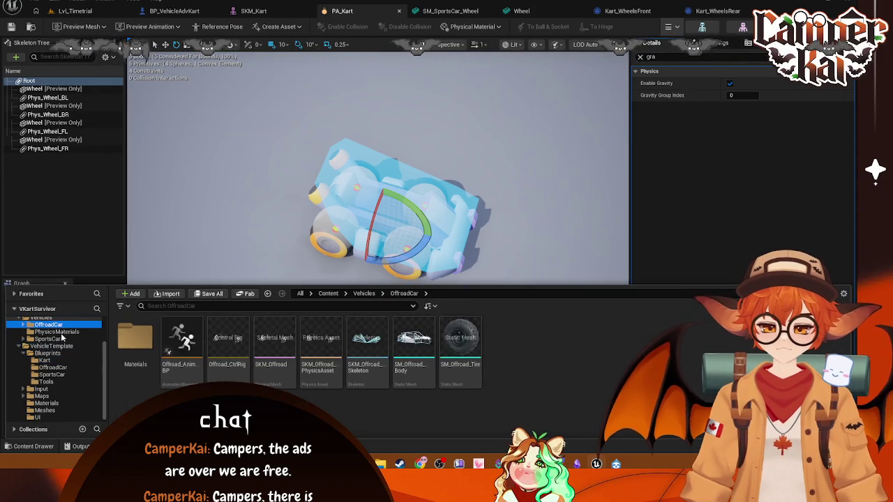
double_click(273, 342)
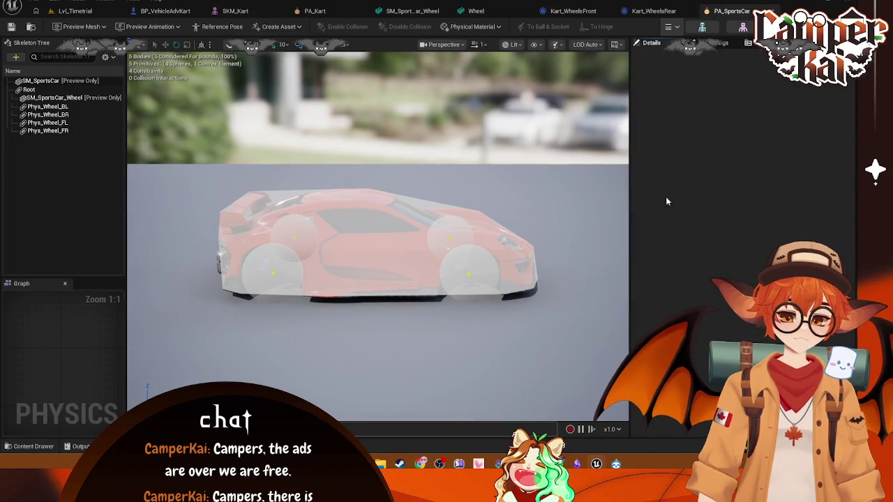
Select the sports car's Root body, then select BP_VehicleAdvKart's Vehicle Movement Component
left_click(30, 91)
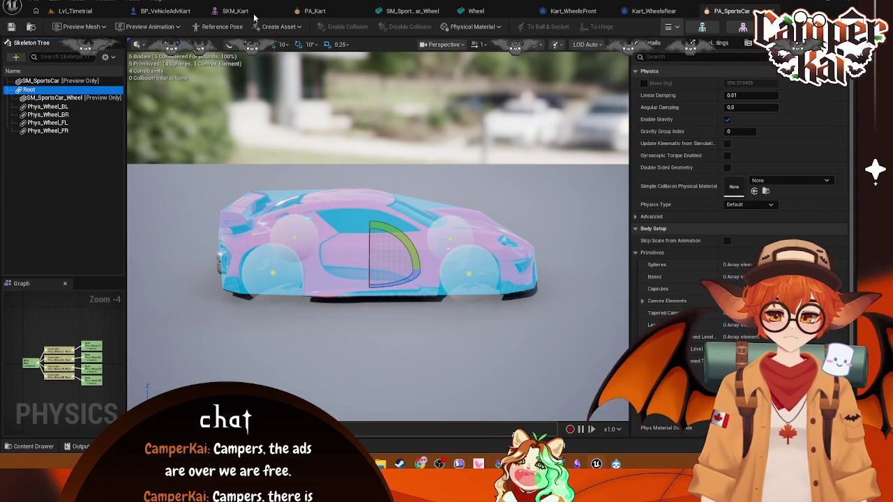
left_click(166, 10)
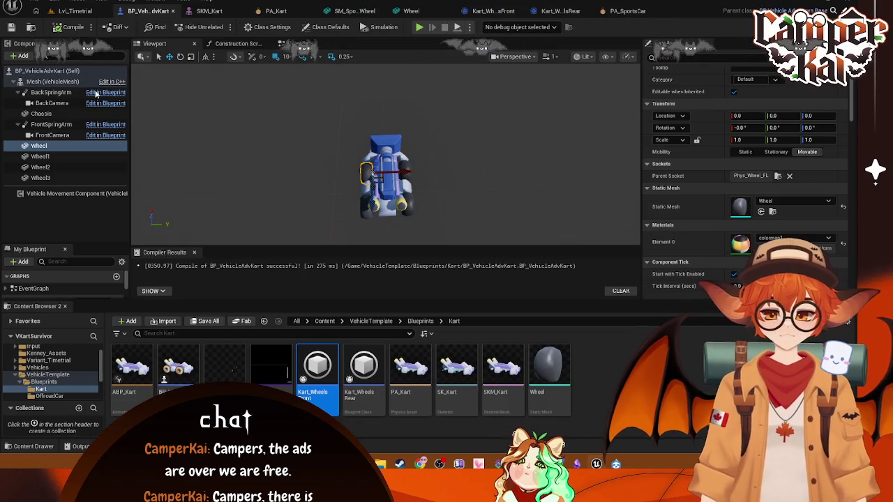
left_click(45, 195)
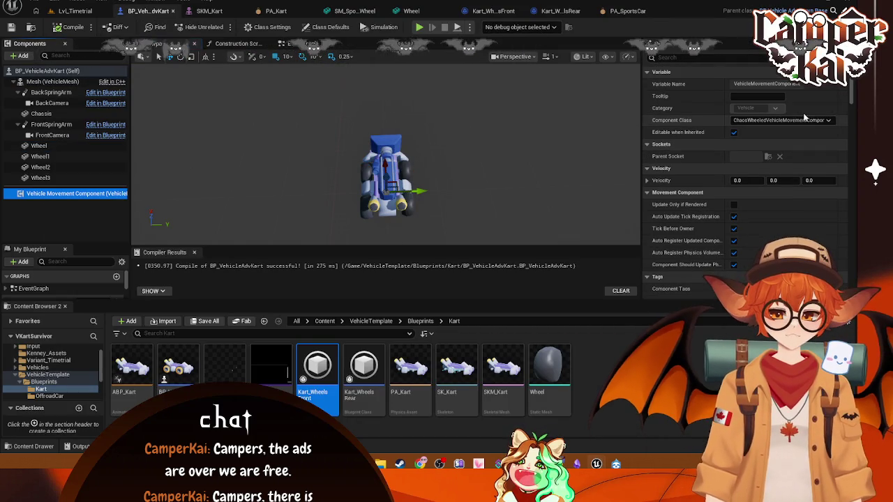
left_click(806, 119)
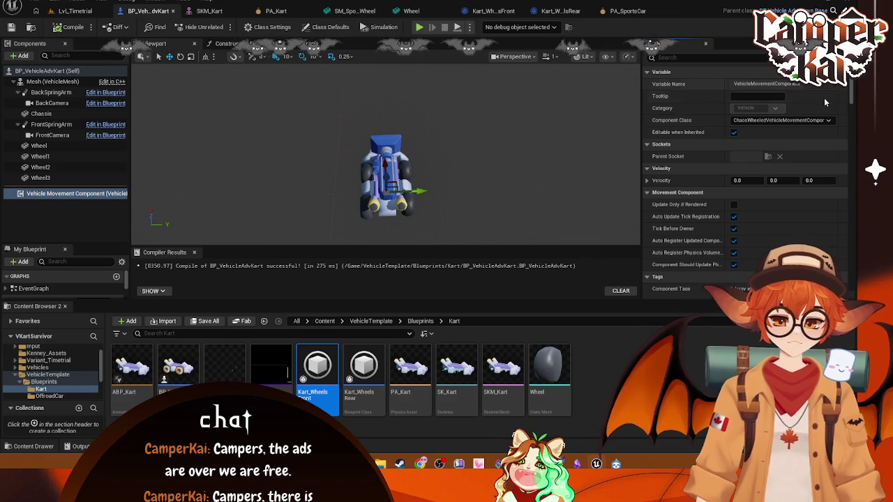
scroll(790, 157, "down", 15)
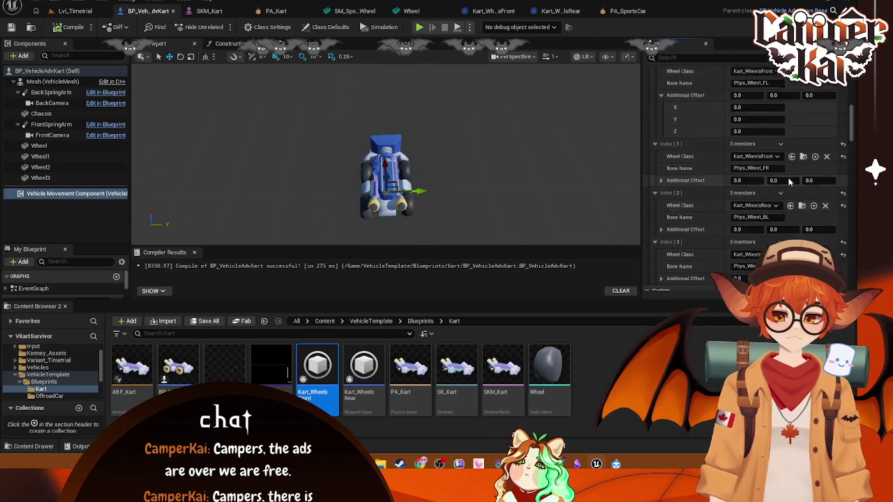
scroll(788, 178, "up", 3)
Set wheel setup Index [0] to Kart_WheelsFront and collapse its Additional Offset details
left_click(776, 127)
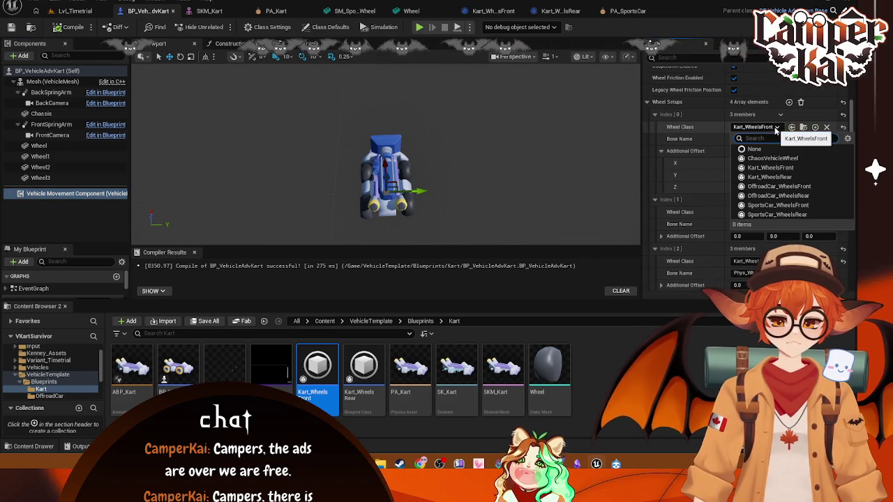
left_click(790, 169)
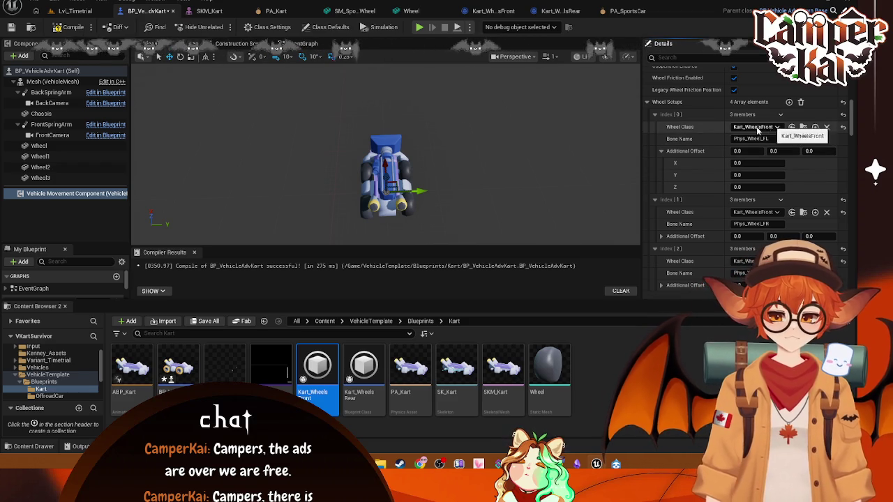
scroll(778, 198, "down", 1)
scroll(779, 199, "down", 1)
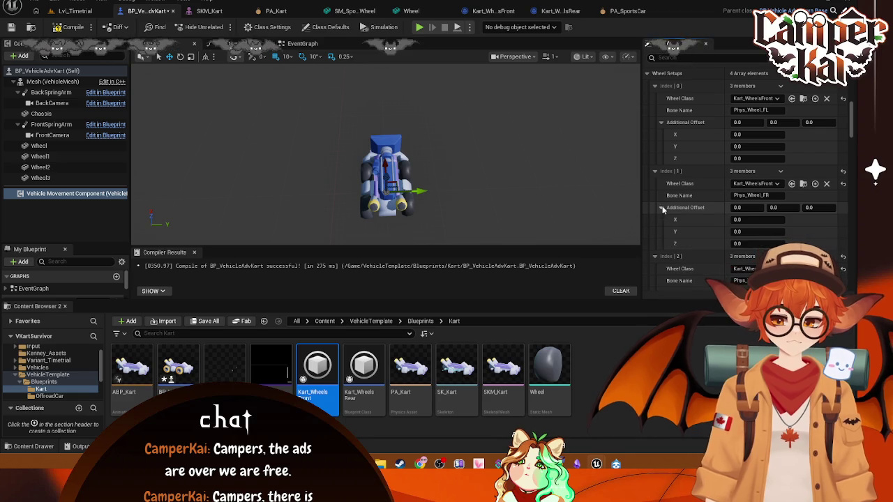
left_click(661, 123)
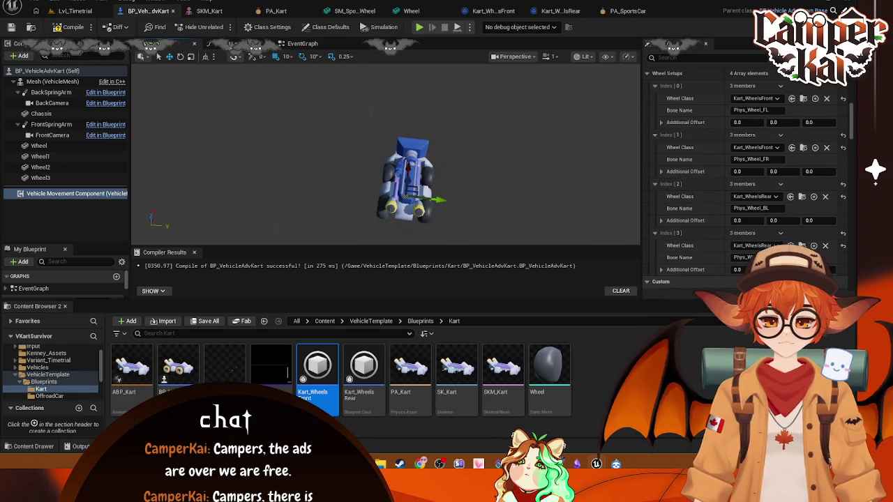
mouse_move(533, 121)
left_mouse_down()
mouse_move(533, 97)
mouse_move(533, 139)
mouse_move(502, 136)
mouse_move(502, 119)
mouse_move(503, 237)
mouse_move(512, 230)
left_mouse_up()
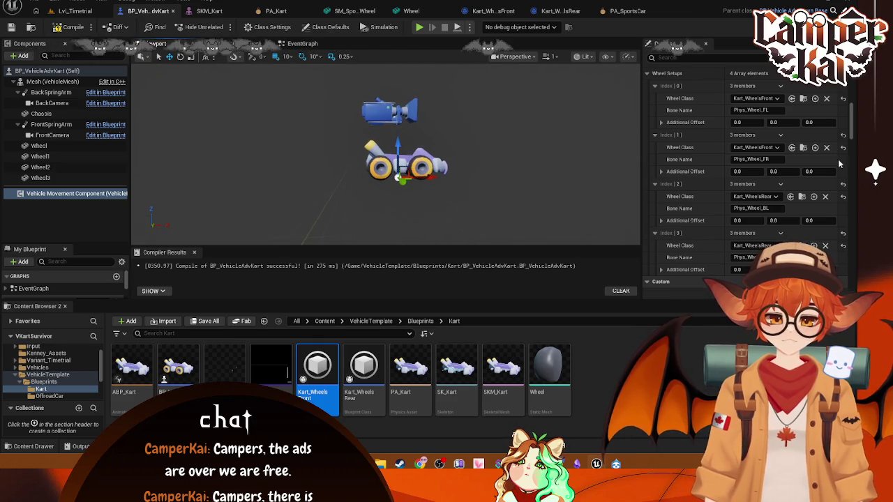
scroll(746, 175, "down", 5)
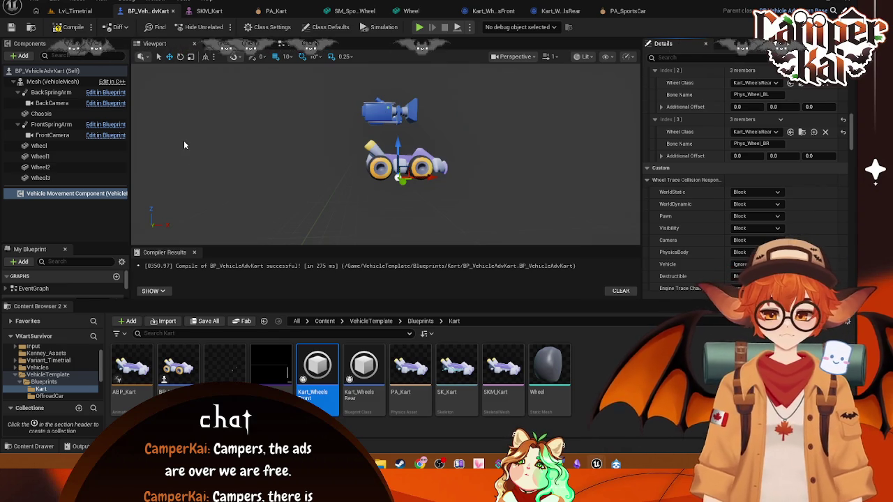
Set Wheel Radius to 10.0 in both Kart_WheelsFront and Kart_WheelsRear
double_click(318, 366)
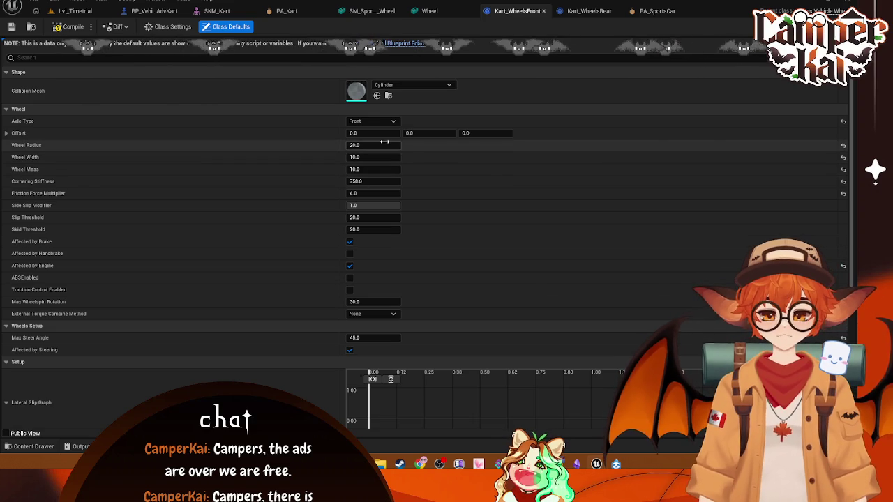
key("Return")
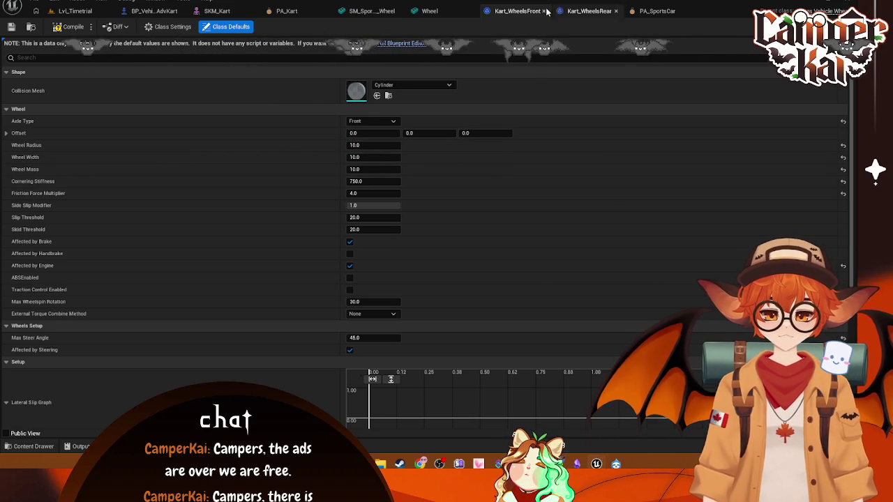
left_click(153, 11)
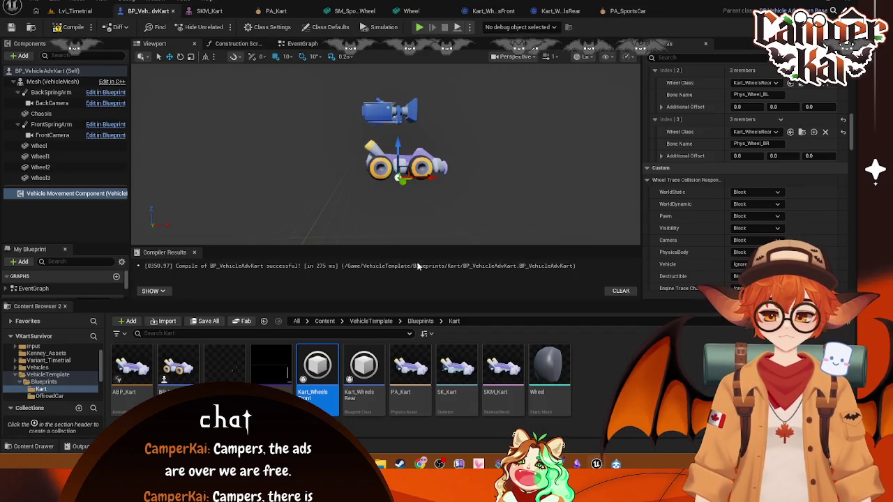
double_click(364, 366)
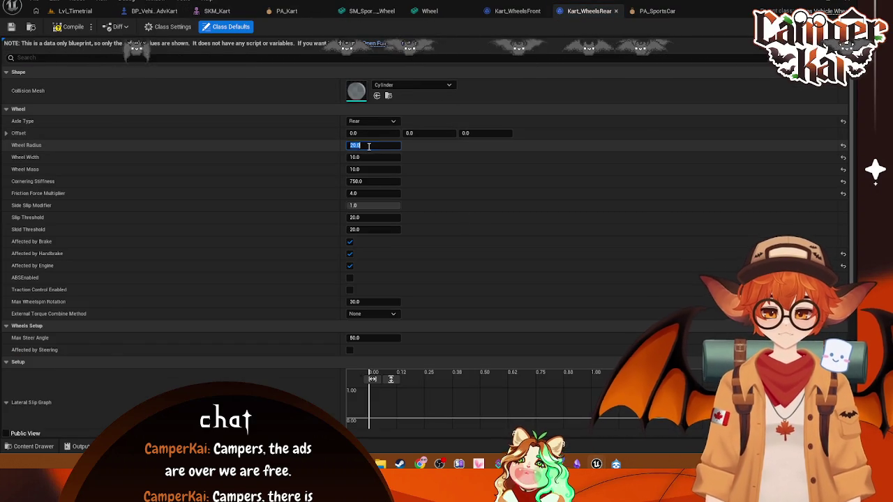
type("0")
key("Return")
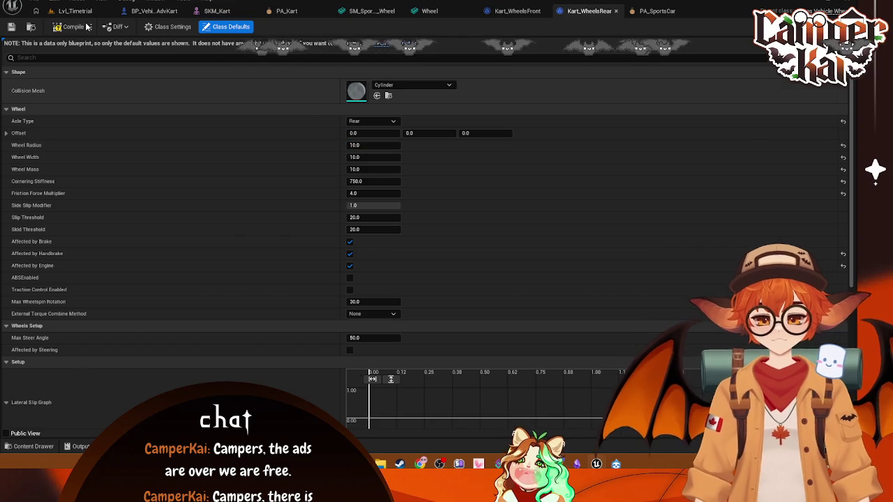
Recheck the front wheel class, then start playing the Lvl_Timetrial level
left_click(63, 13)
left_click(549, 10)
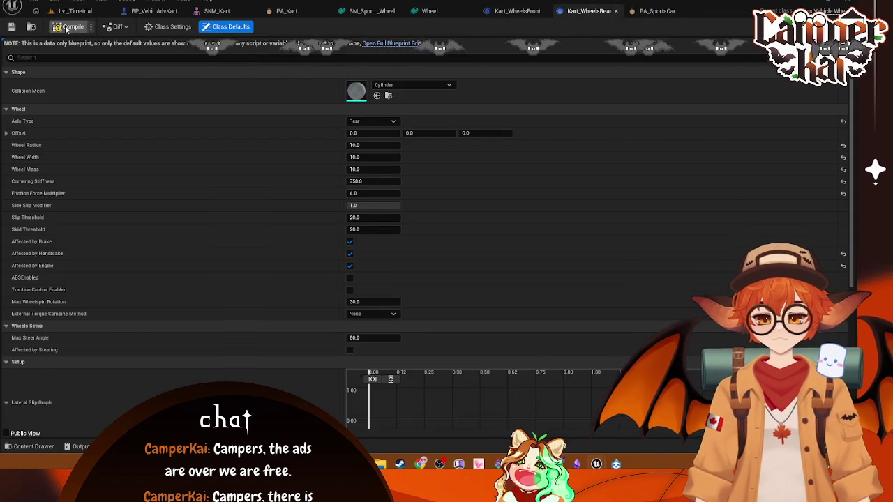
left_click(73, 10)
left_click(221, 28)
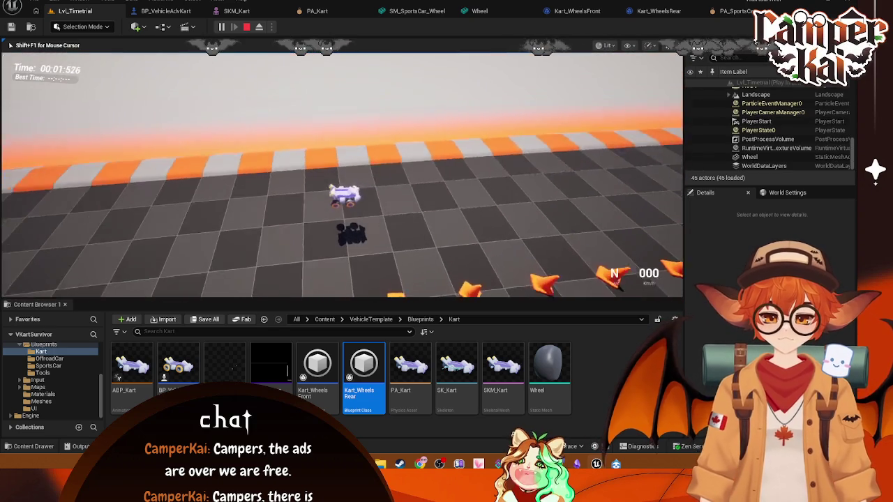
End the test drive with Esc and bring the PA_Kart physics asset back up
key("Escape")
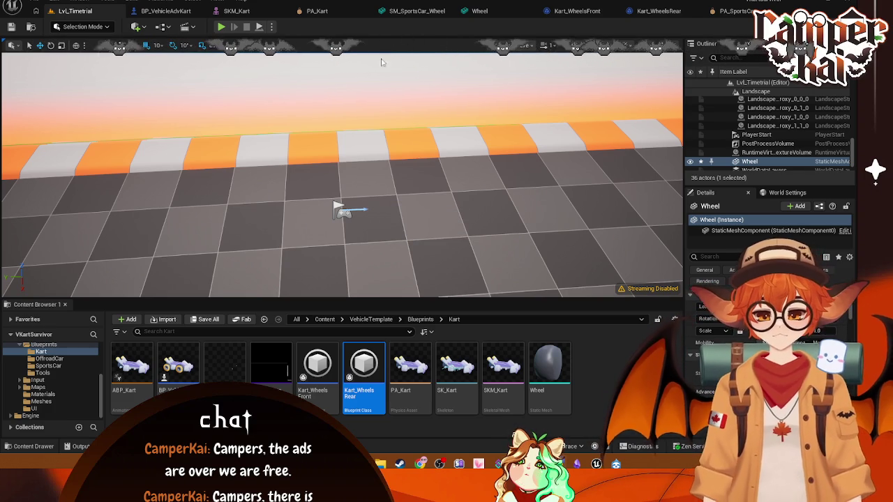
left_click(314, 11)
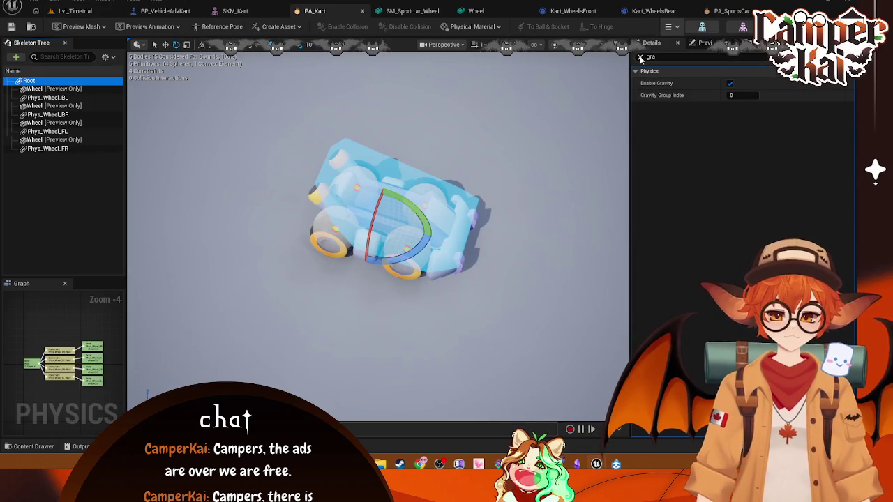
left_click(640, 56)
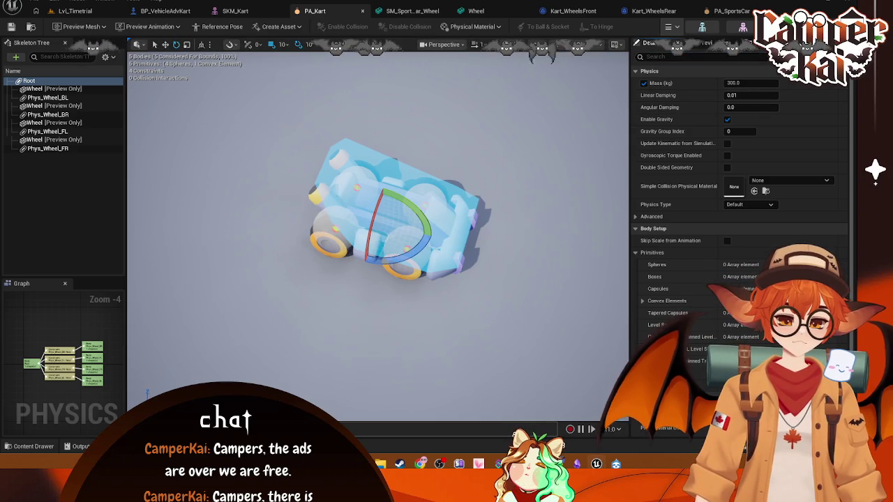
left_click(74, 10)
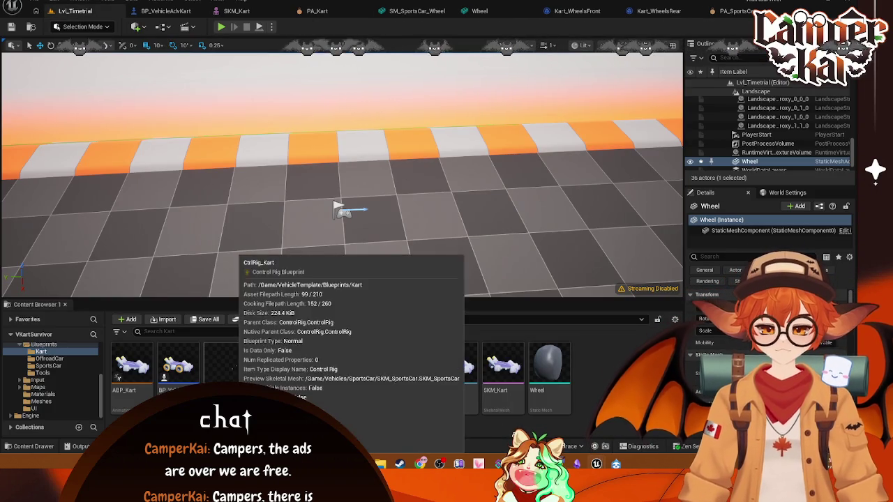
left_click(225, 365)
double_click(225, 364)
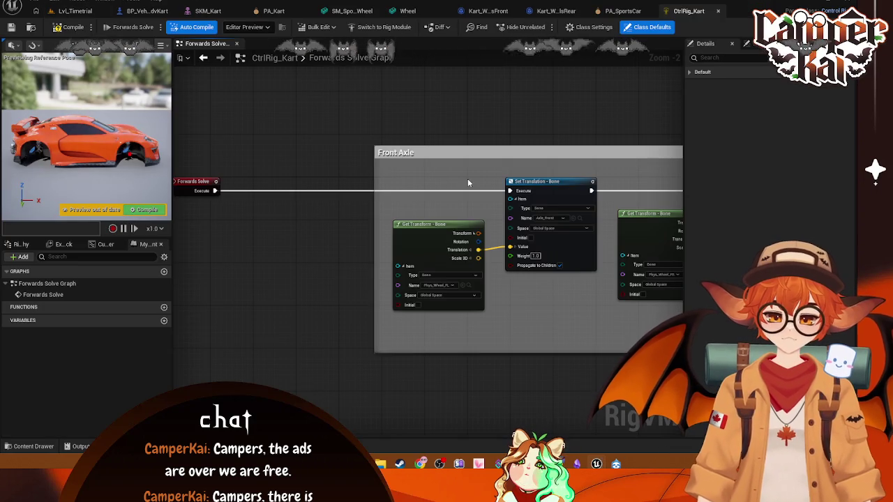
Move CtrlRig_Kart's Forwards Solve node nearer the Front Axle group
scroll(467, 179, "down", 1)
mouse_move(467, 179)
left_mouse_down()
mouse_move(356, 127)
mouse_move(440, 180)
left_mouse_up()
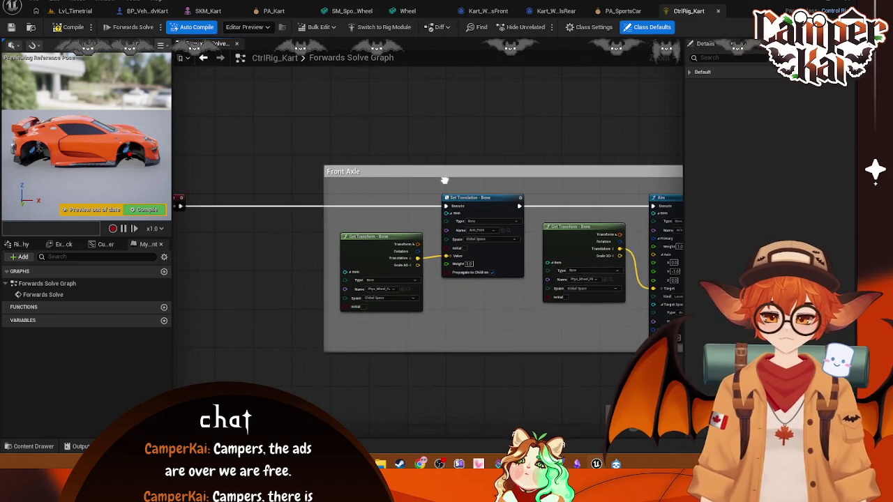
scroll(441, 183, "down", 2)
mouse_move(532, 143)
left_mouse_down()
mouse_move(337, 144)
mouse_move(612, 180)
left_mouse_up()
scroll(349, 152, "up", 2)
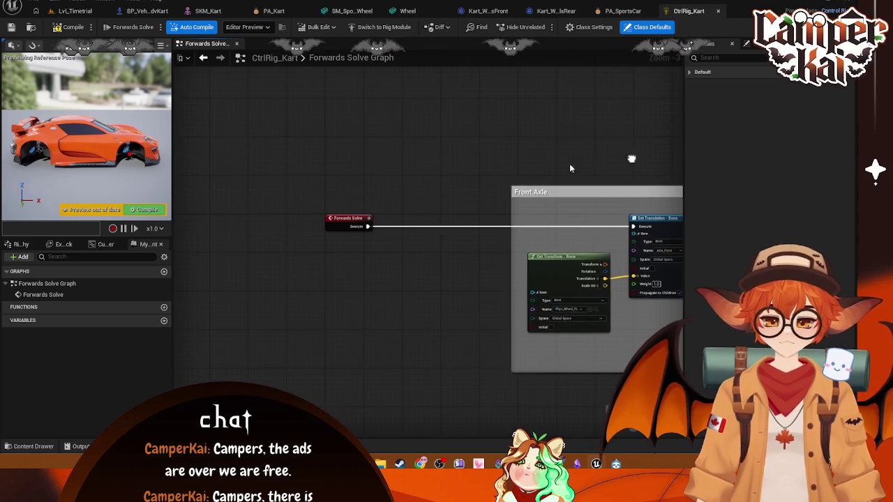
left_click_drag(484, 181, 349, 138)
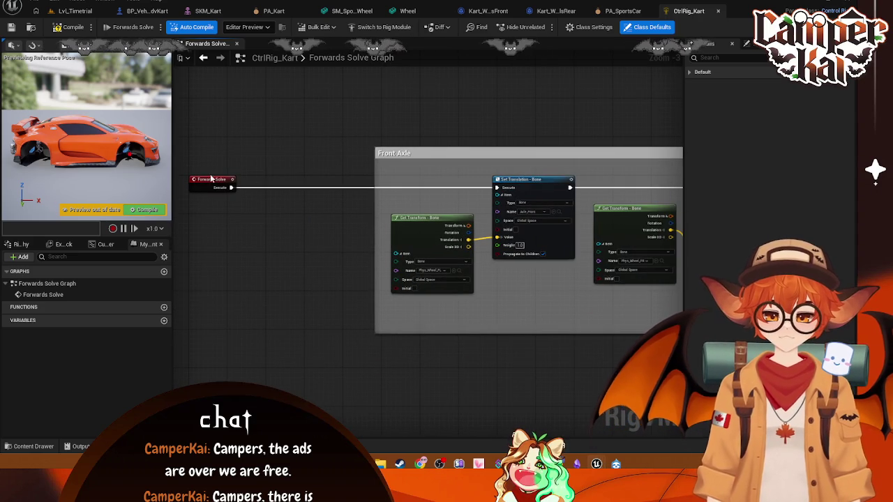
left_click_drag(221, 180, 309, 177)
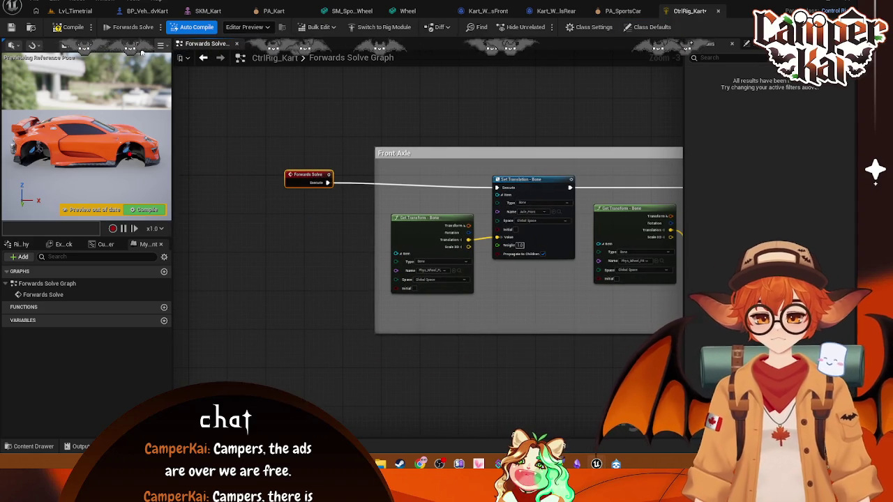
Inspect CtrlRig_Kart's dependencies in the Reference Viewer, then reopen the control rig
left_click(81, 15)
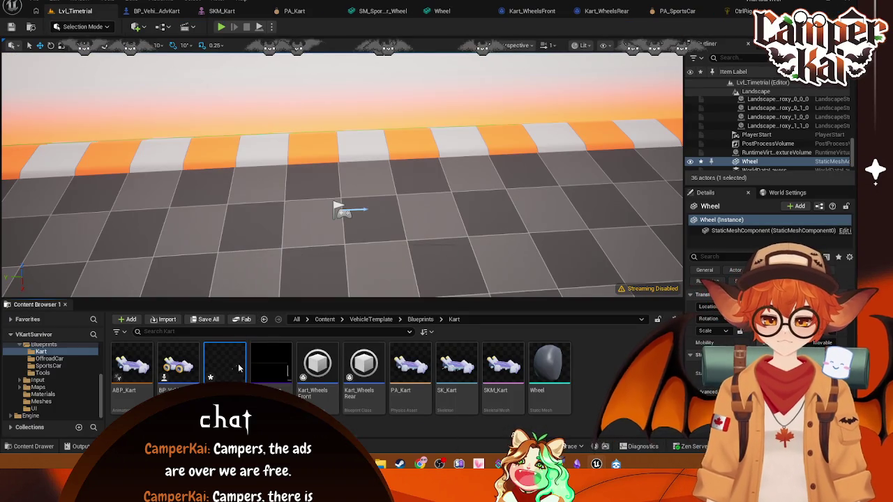
right_click(231, 368)
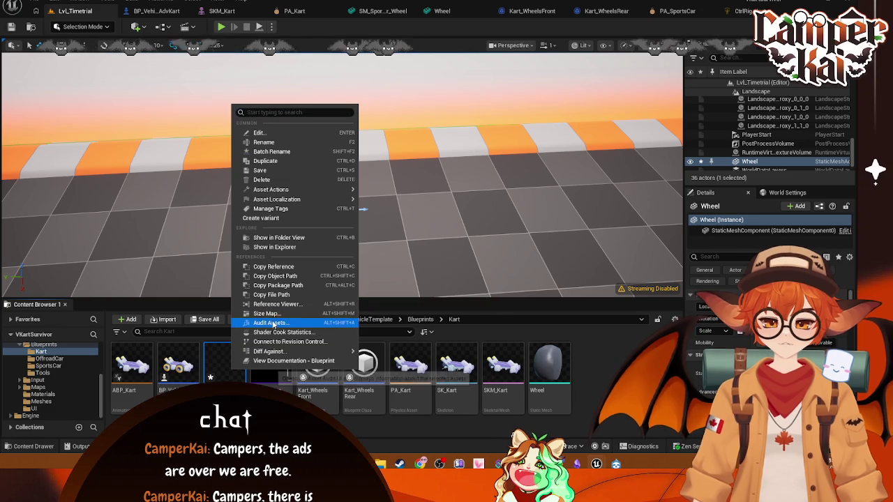
left_click(276, 304)
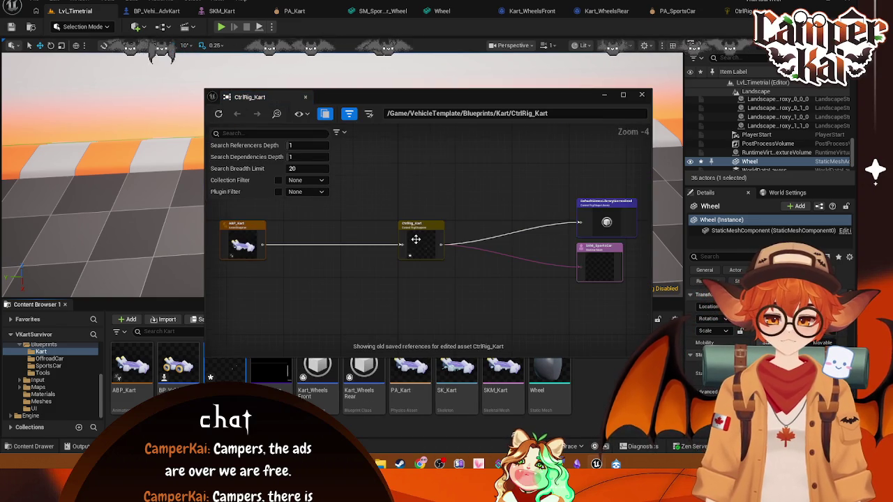
scroll(415, 239, "up", 1)
mouse_move(325, 267)
left_mouse_down()
mouse_move(458, 255)
mouse_move(432, 270)
mouse_move(374, 264)
left_mouse_up()
left_click_drag(582, 155, 369, 149)
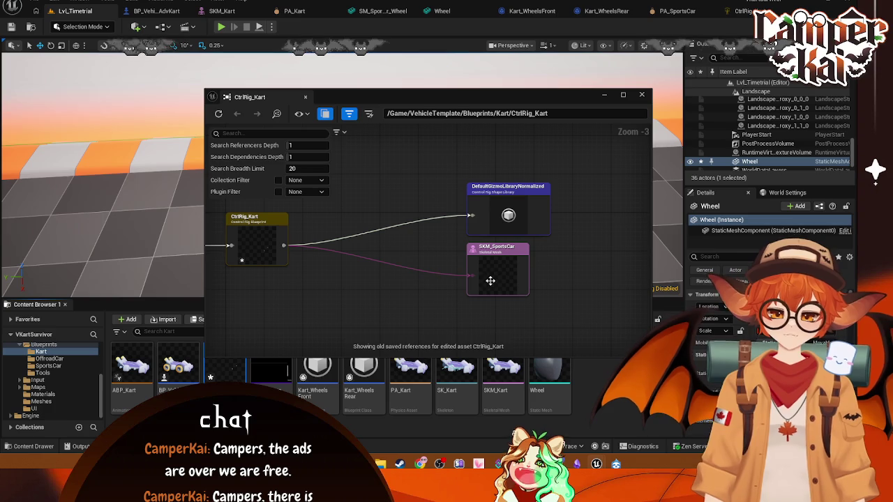
left_click(641, 96)
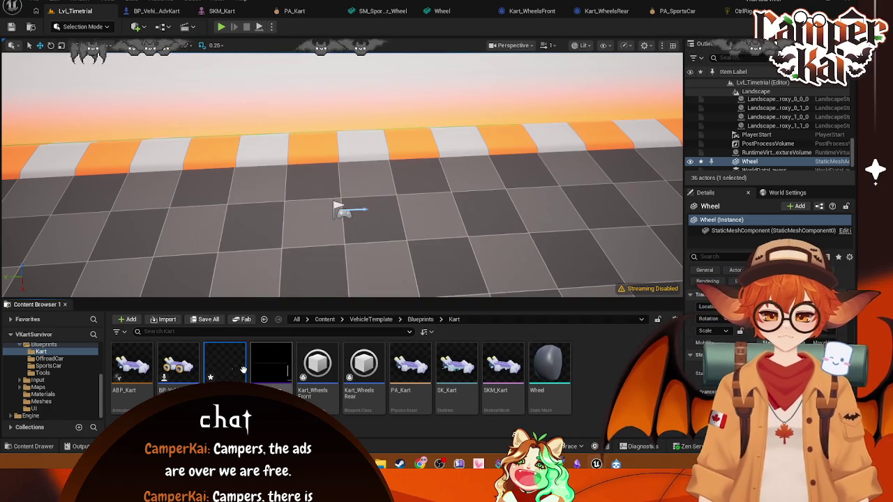
double_click(237, 368)
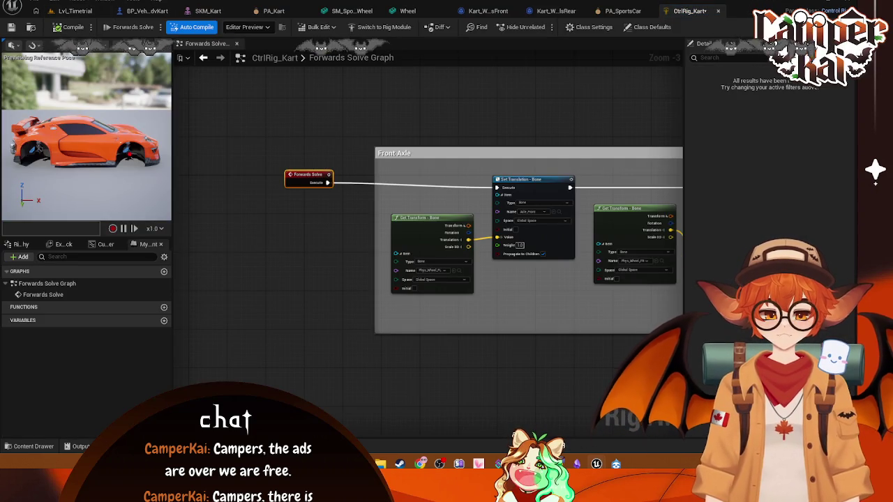
Set CtrlRig_Kart's preview mesh to SKM_Kart, compile the rig, and return to Lvl_Timetrial
scroll(573, 251, "up", 2)
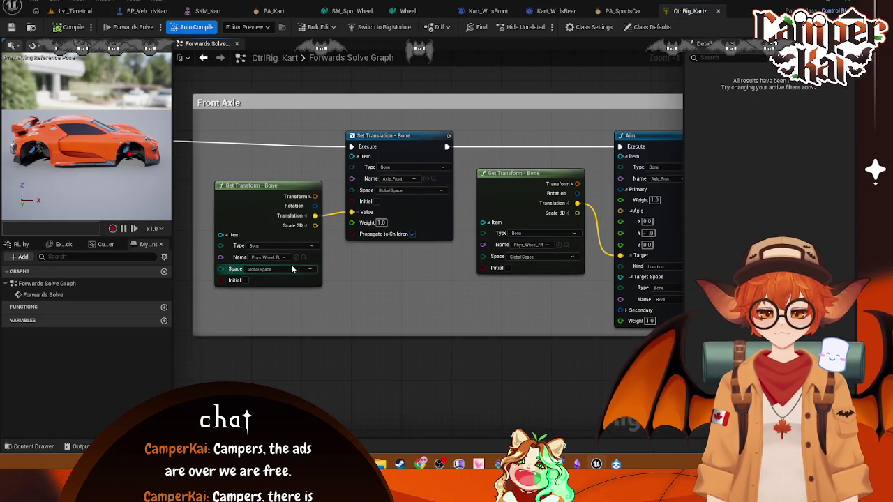
mouse_move(439, 259)
left_mouse_down()
mouse_move(269, 210)
mouse_move(308, 252)
left_mouse_up()
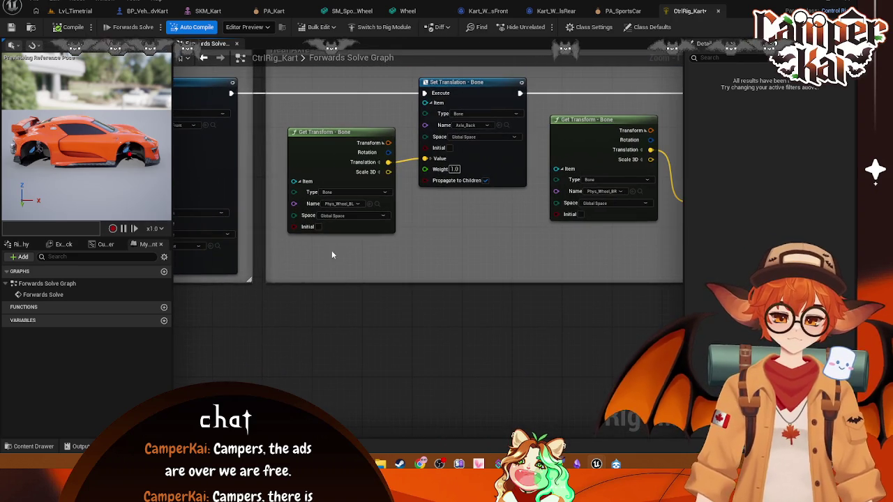
left_click_drag(456, 211, 359, 247)
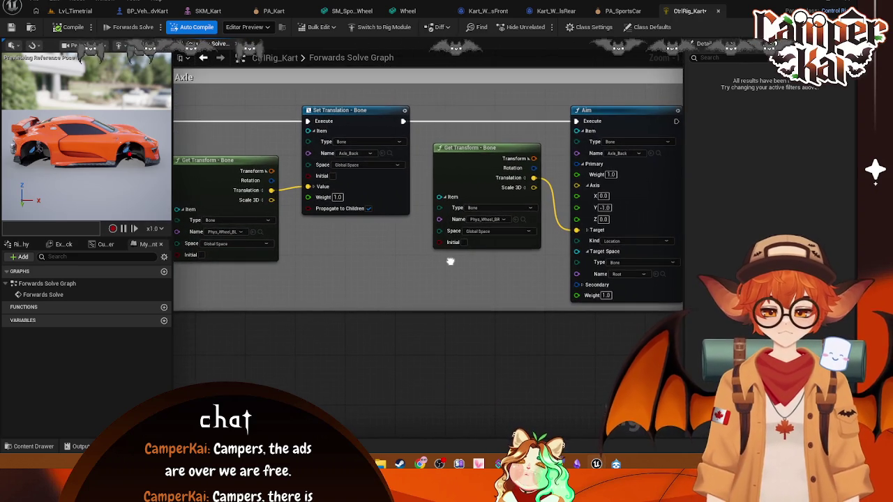
mouse_move(450, 261)
left_mouse_down()
mouse_move(239, 240)
mouse_move(499, 237)
mouse_move(423, 187)
left_mouse_up()
left_click(730, 46)
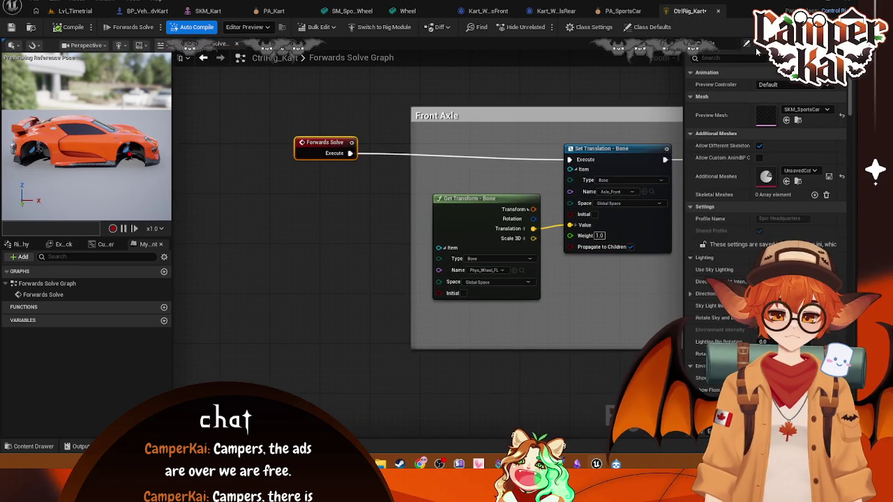
left_click(806, 109)
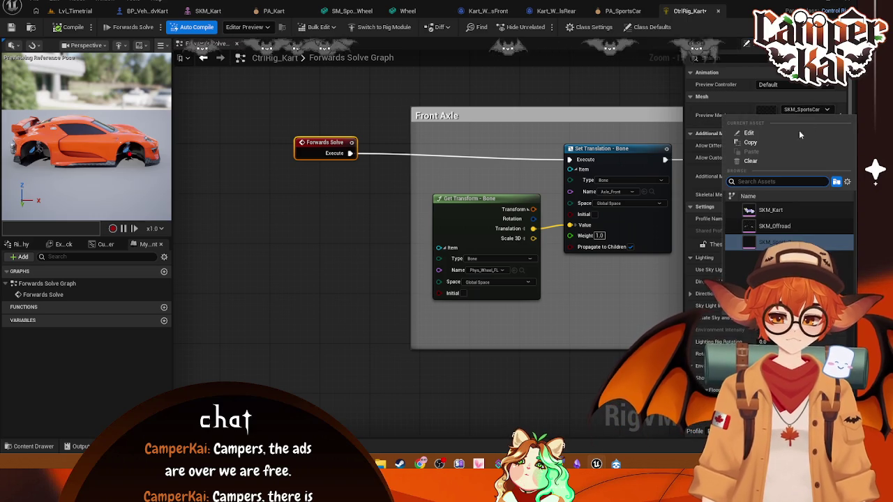
left_click(783, 212)
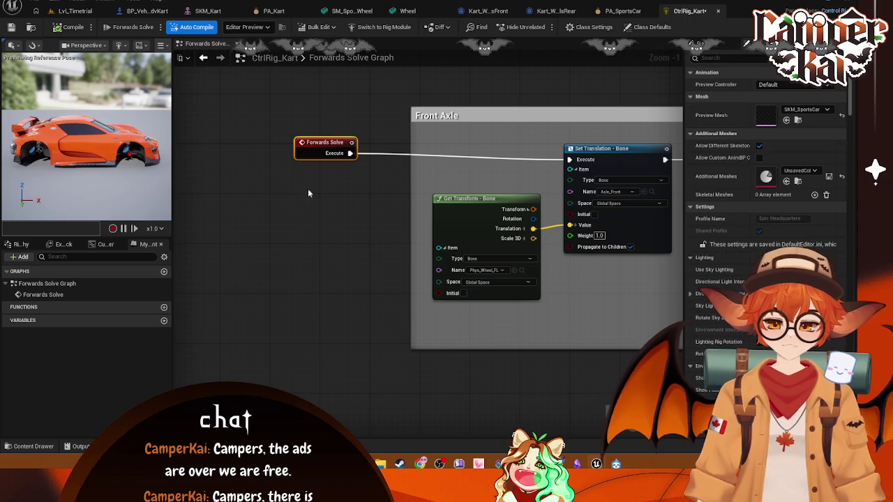
left_click(74, 28)
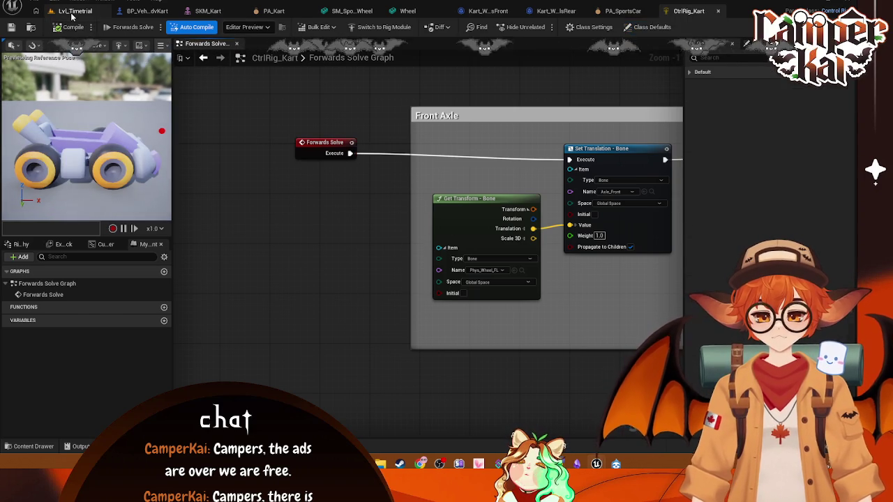
left_click(72, 13)
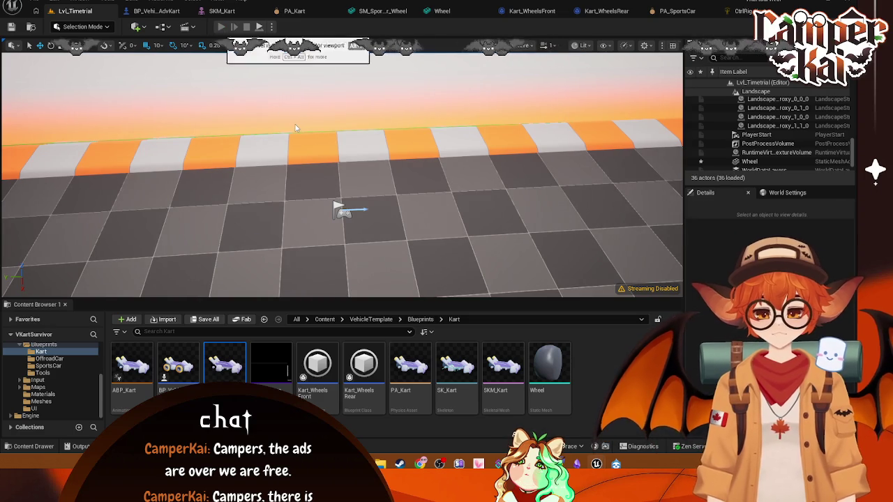
Test-play Lvl_Timetrial with Alt+P, reopen CtrlRig_Kart, stop play, and open BP_VehicleAdvKart
key("alt+p")
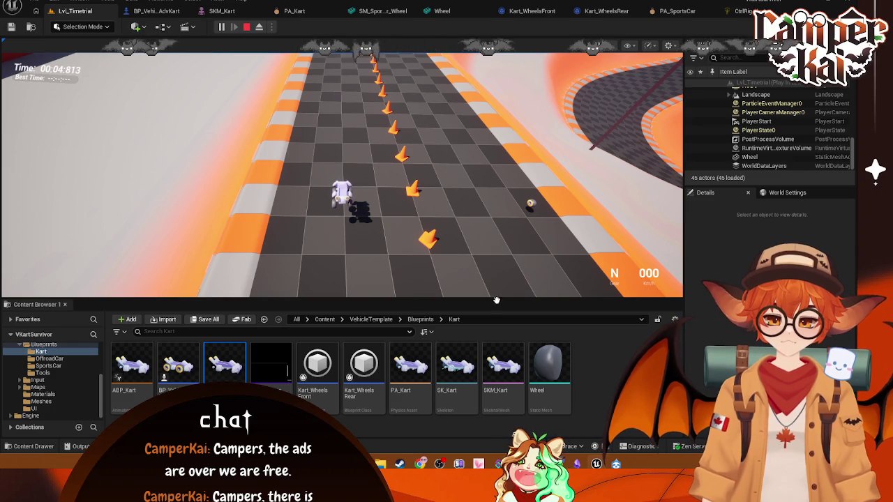
double_click(227, 363)
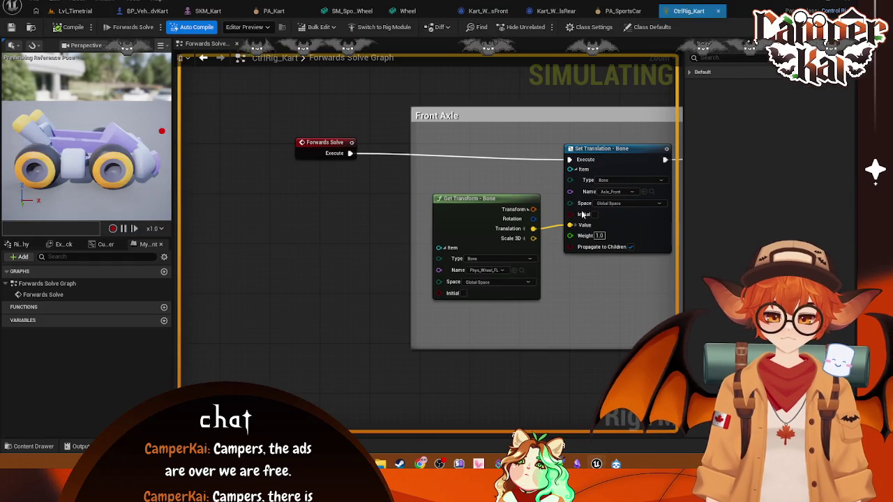
scroll(495, 214, "down", 2)
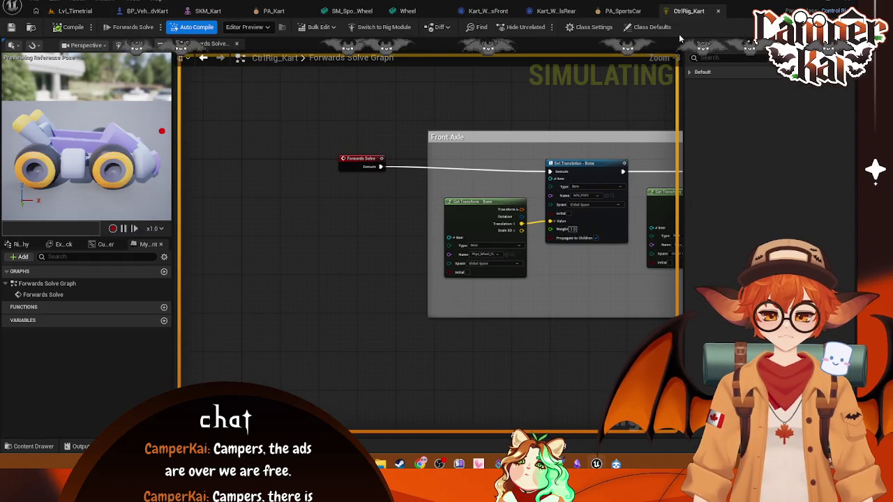
left_click(73, 10)
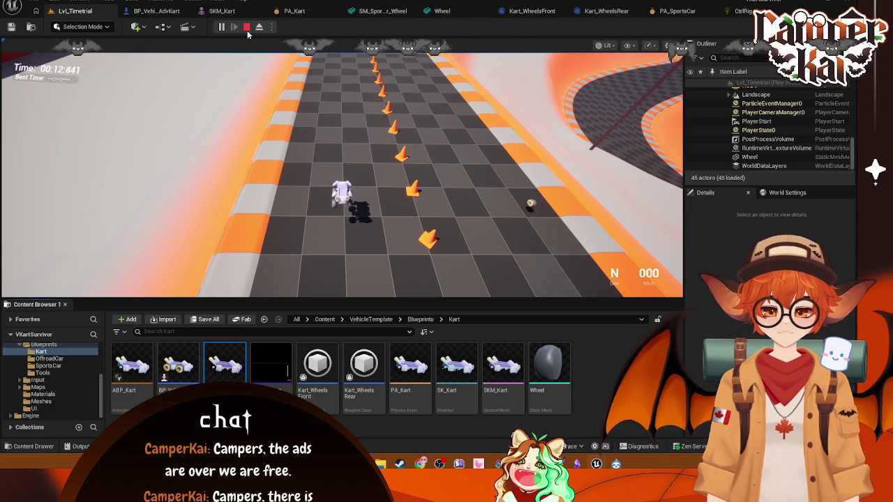
key("Escape")
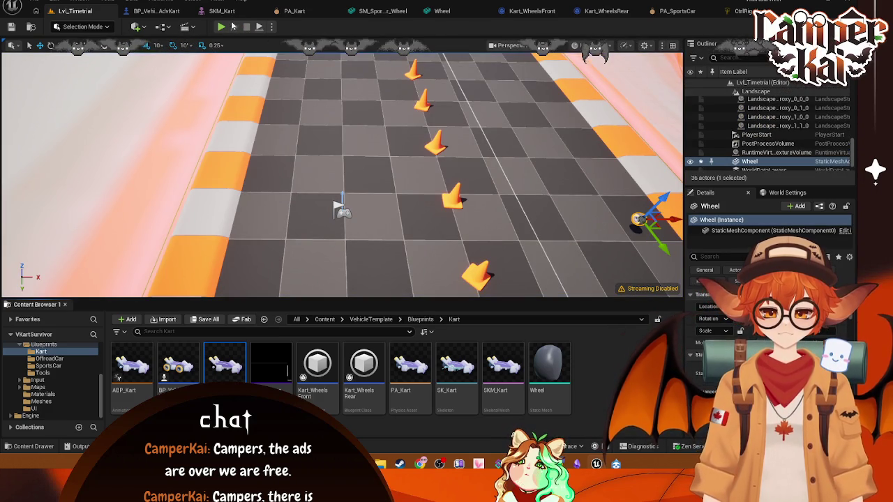
left_click(153, 11)
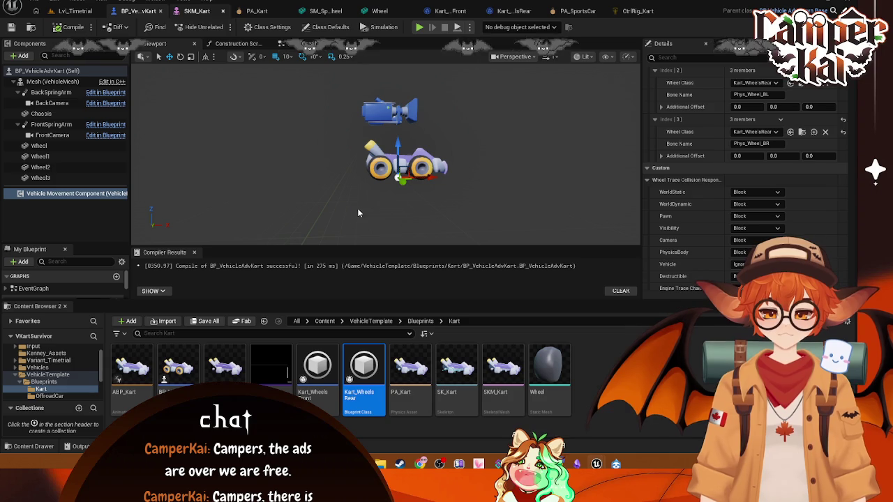
Open SKM_Kart, return to the level, and review ABP_Kart's reference graph
double_click(495, 367)
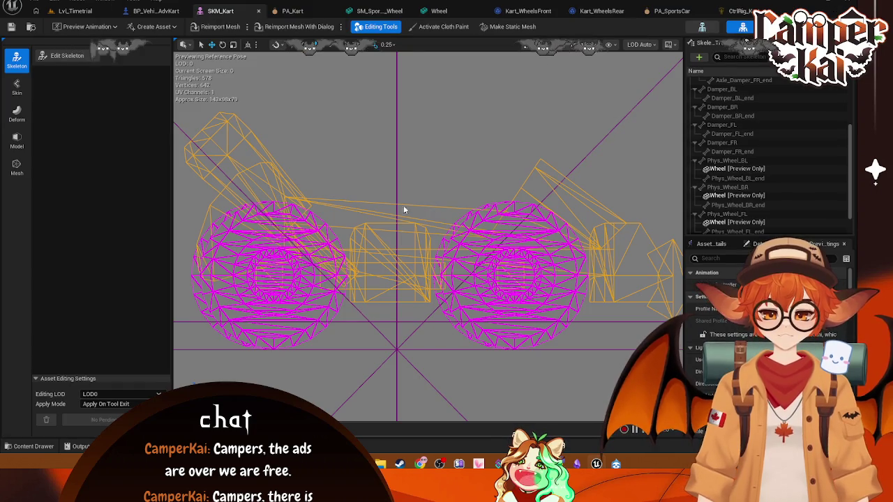
left_click(155, 11)
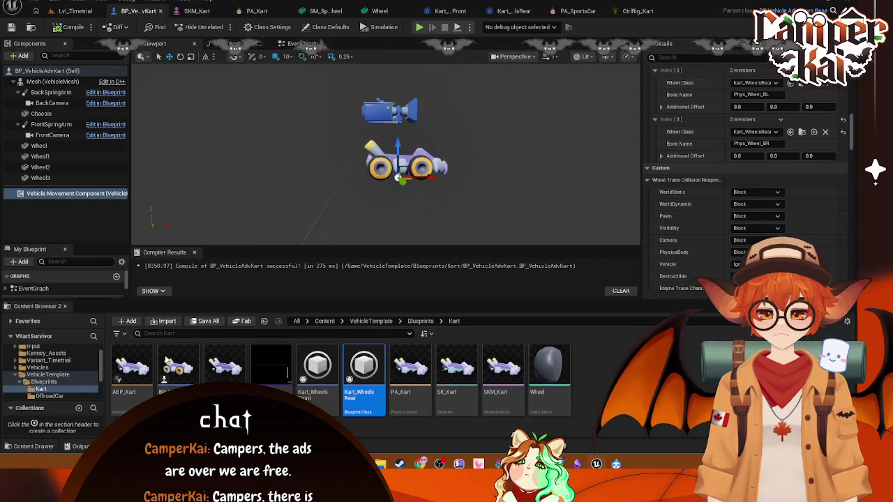
key("ctrl+Tab")
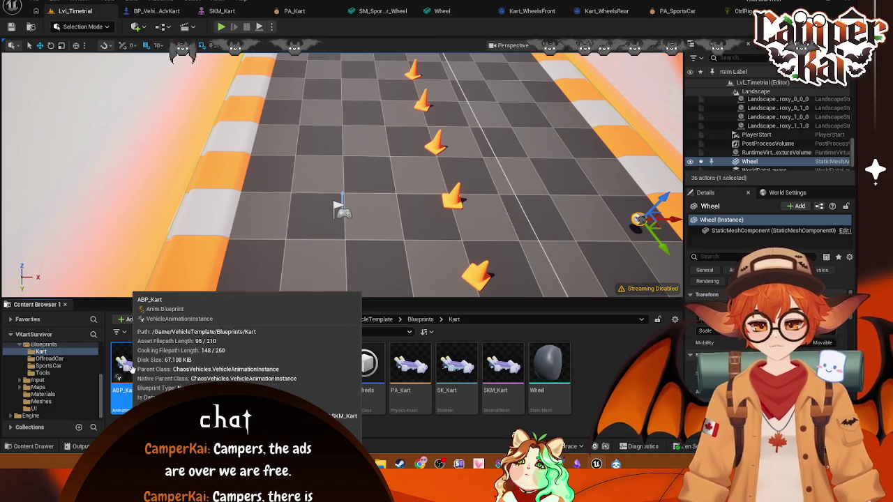
right_click(126, 368)
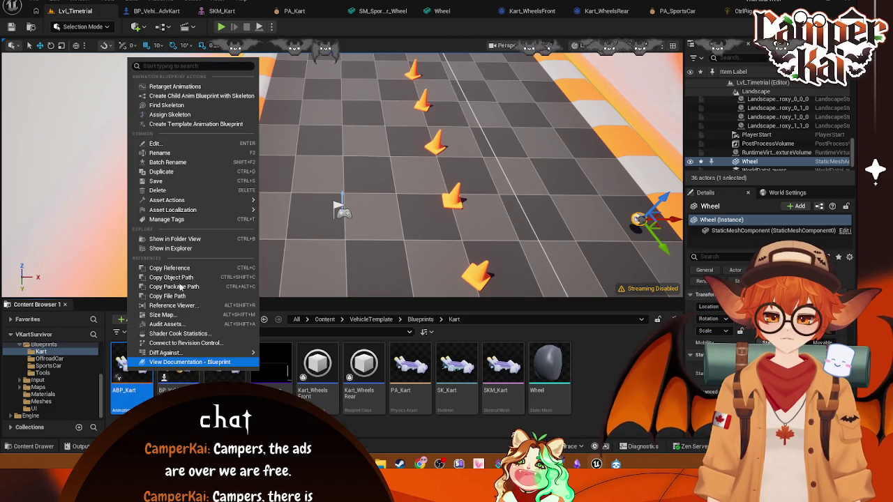
key("Up")
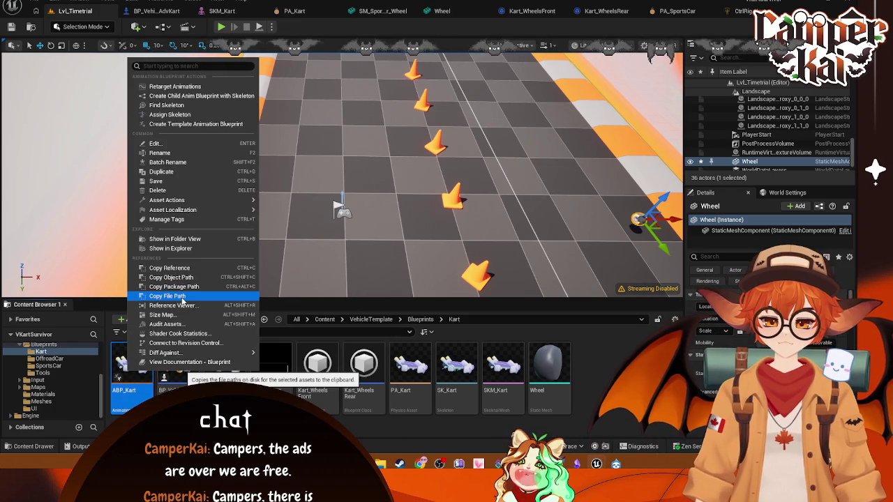
left_click(173, 306)
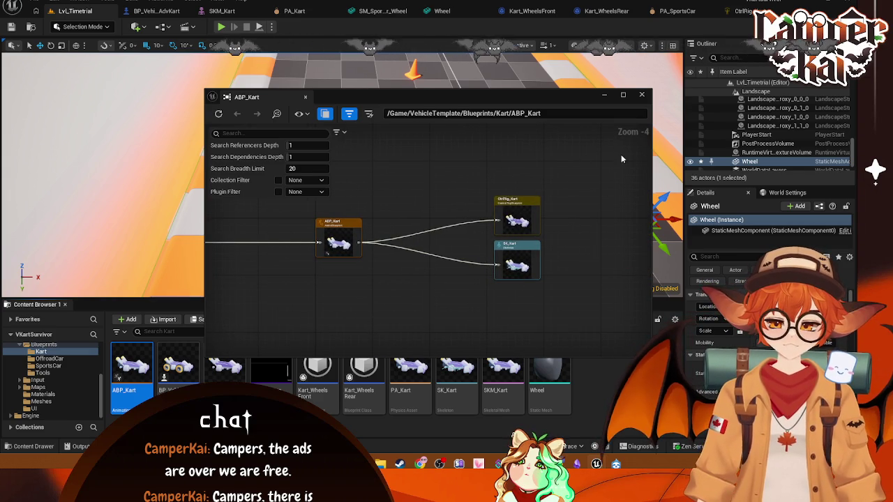
left_click(642, 96)
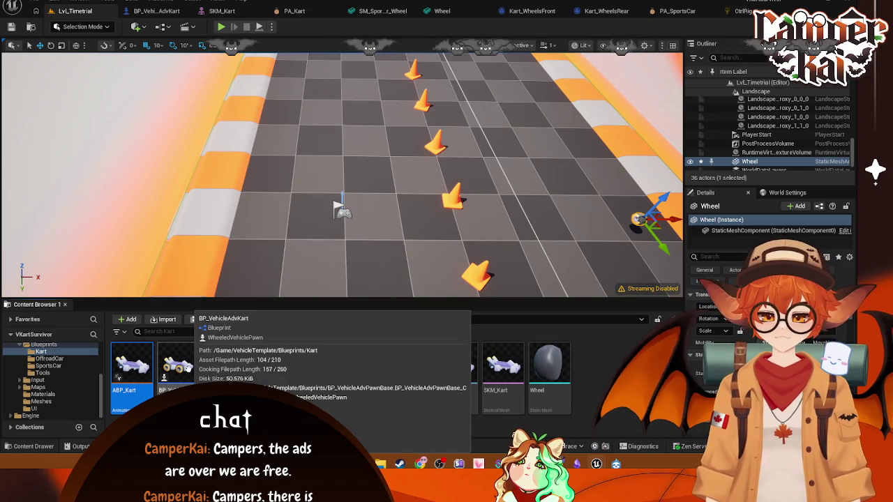
Review BP_VehicleAdvKart's references and dependencies in the Reference Viewer
right_click(178, 366)
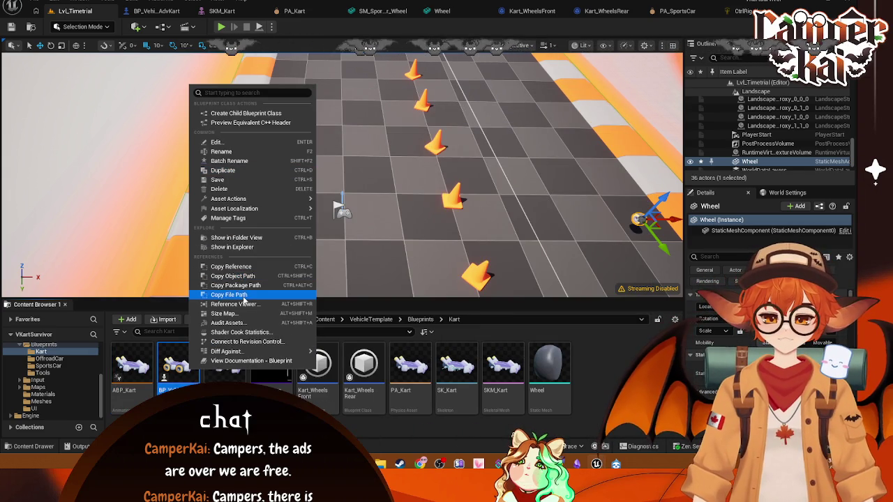
left_click(234, 304)
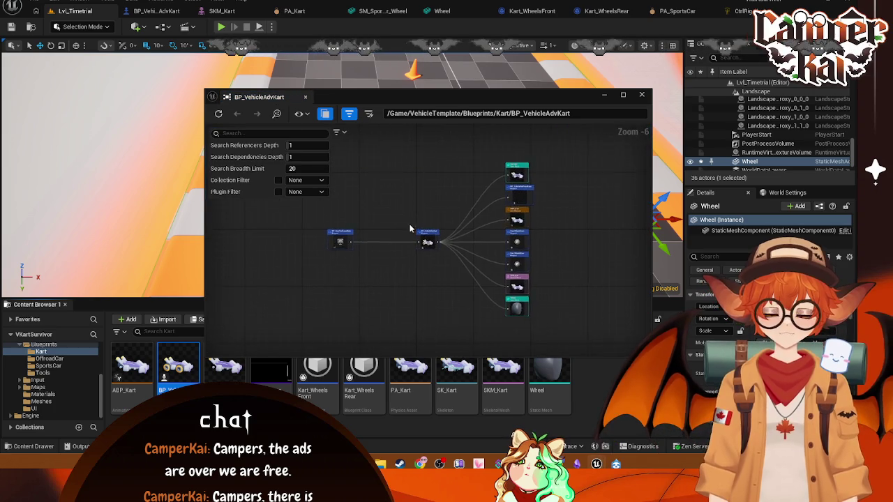
scroll(409, 225, "up", 5)
mouse_move(410, 230)
left_mouse_down()
mouse_move(546, 192)
mouse_move(528, 315)
mouse_move(502, 196)
mouse_move(504, 183)
mouse_move(517, 184)
mouse_move(501, 171)
mouse_move(502, 232)
mouse_move(521, 255)
left_mouse_up()
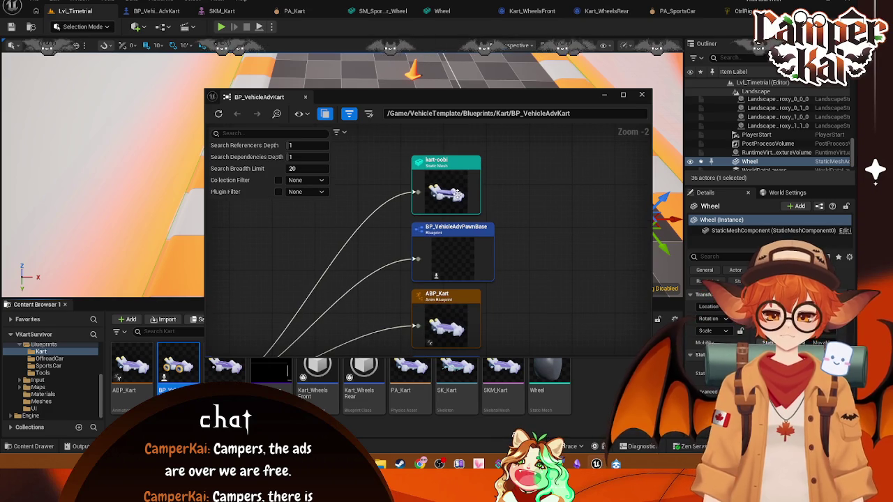
left_click(640, 98)
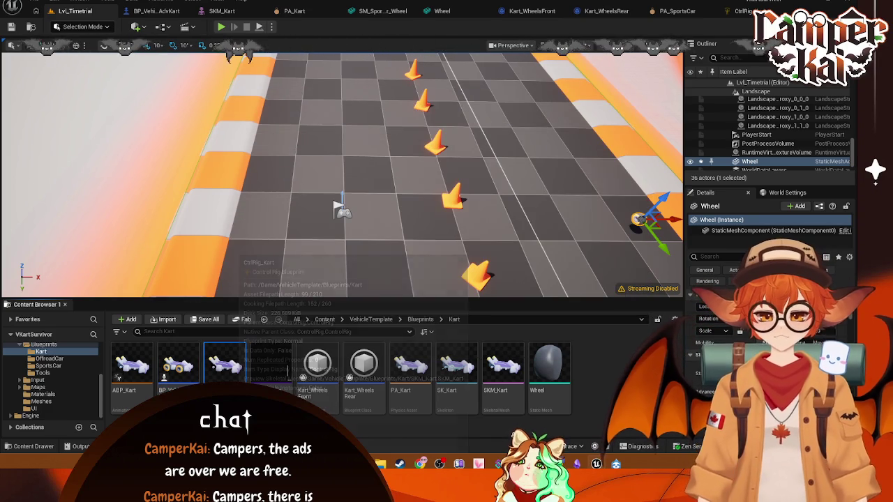
Review CtrlRig_Kart's links to the gizmo library and SKM_Kart, then view Kart_TorqueCurve's references
right_click(231, 370)
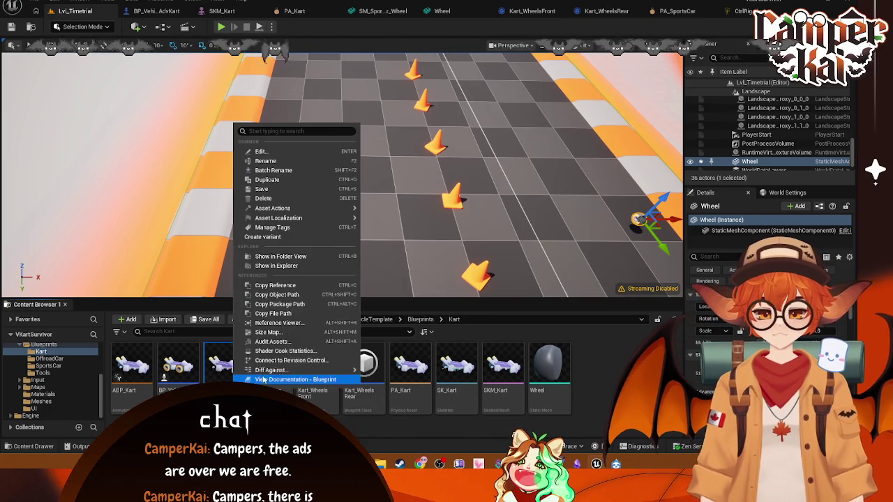
left_click(294, 323)
scroll(376, 241, "up", 1)
mouse_move(374, 242)
left_mouse_down()
mouse_move(485, 243)
mouse_move(347, 262)
left_mouse_up()
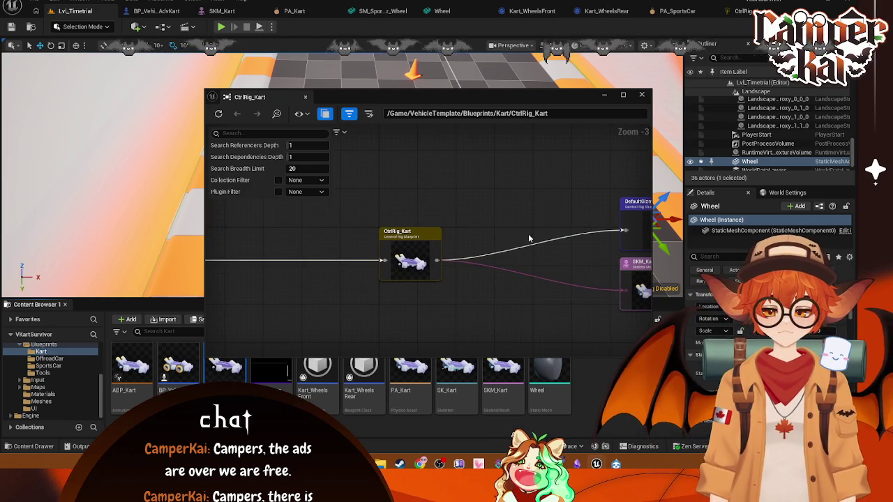
left_click_drag(529, 238, 333, 249)
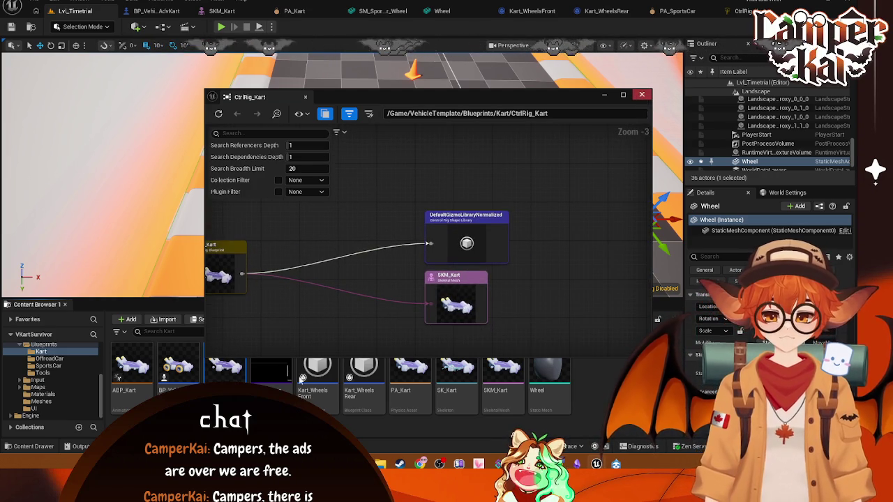
key("alt+F4")
right_click(274, 383)
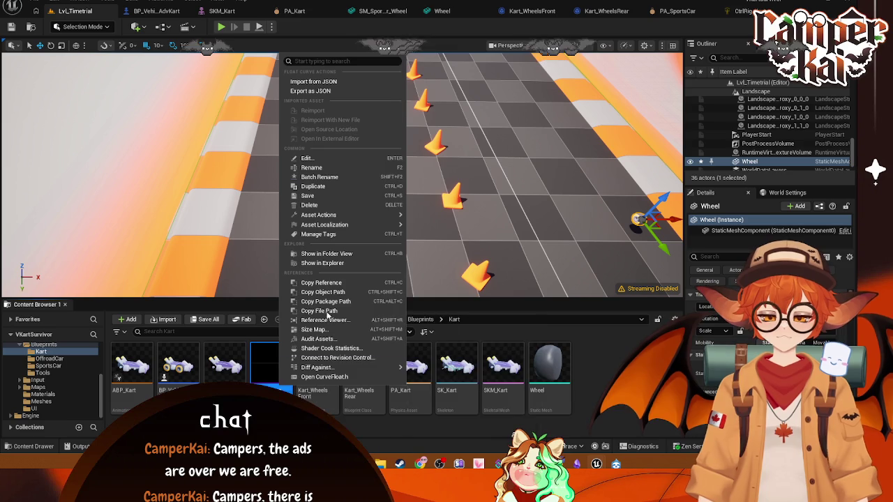
left_click(324, 320)
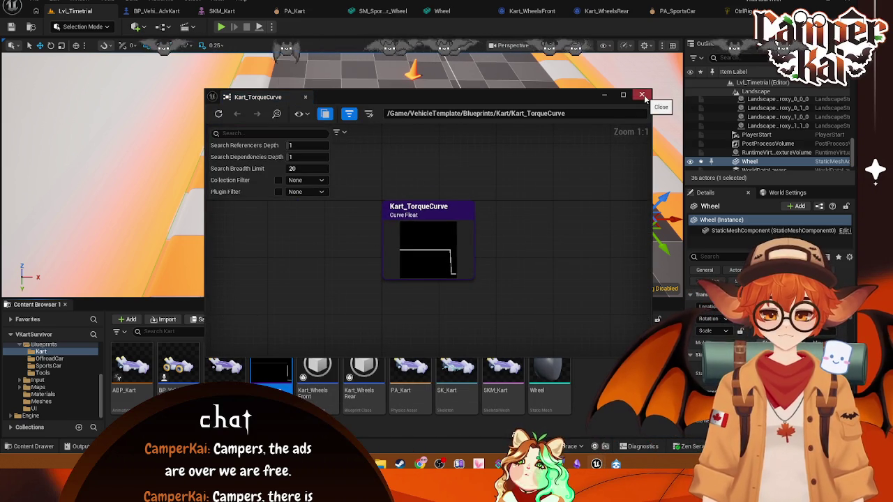
Close Kart_TorqueCurve's graph and check the Kart_WheelsFront and Kart_WheelsRear references
left_click(641, 96)
right_click(324, 391)
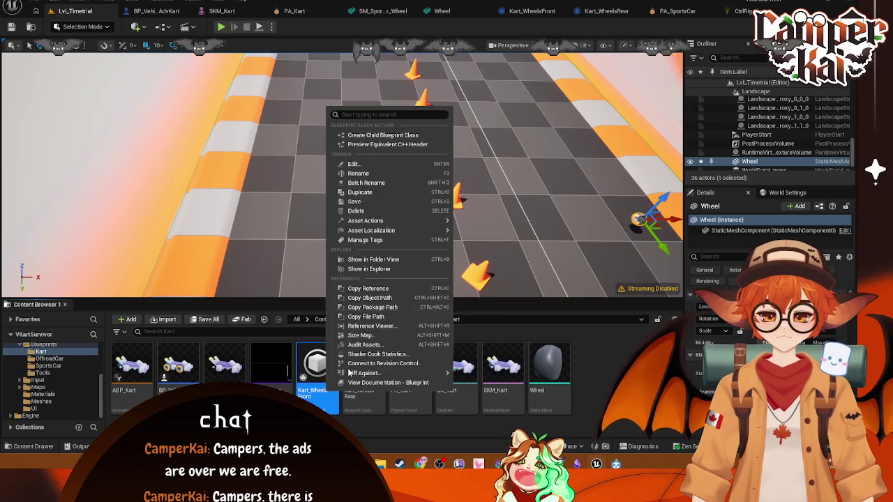
left_click(373, 326)
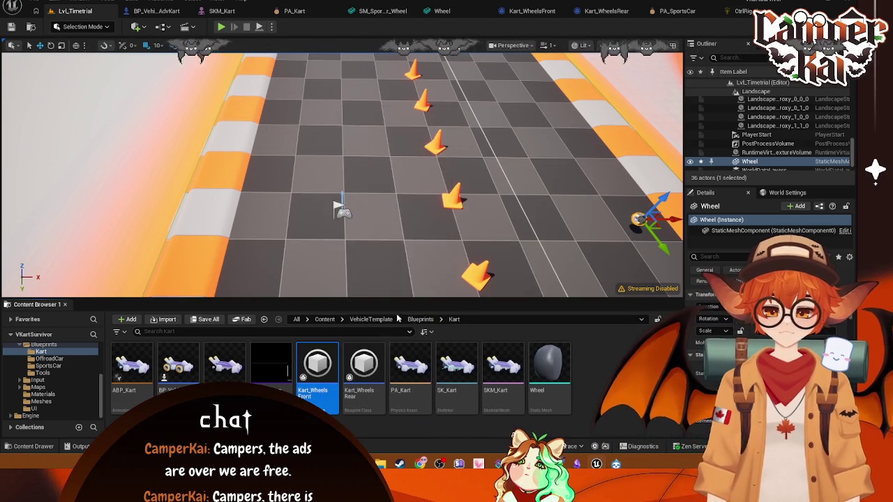
mouse_move(419, 254)
left_mouse_down()
mouse_move(512, 255)
mouse_move(321, 263)
left_mouse_up()
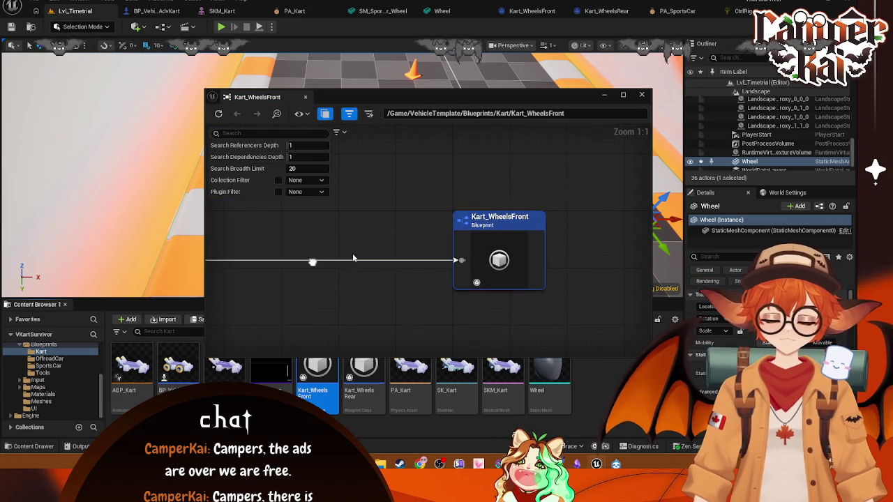
left_click(641, 95)
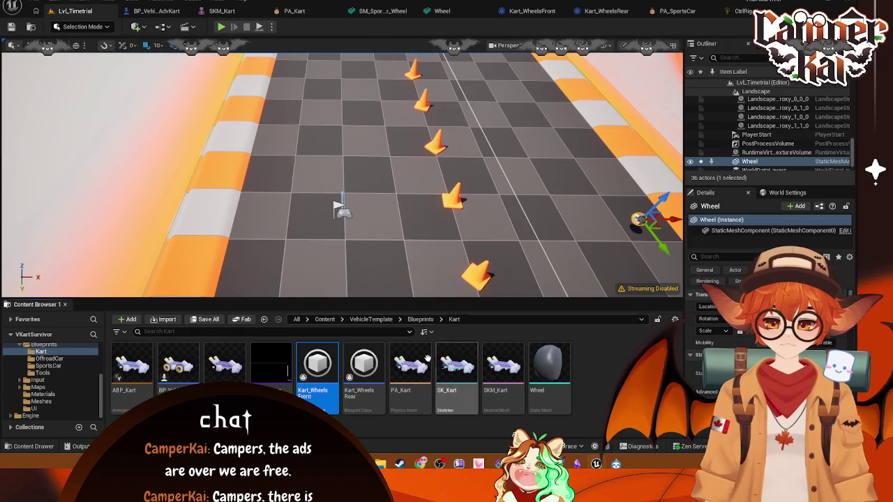
right_click(362, 375)
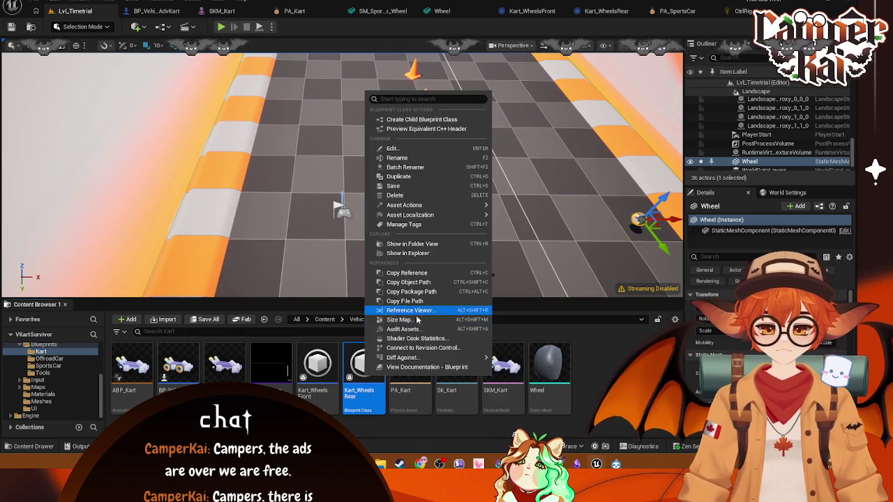
left_click(440, 297)
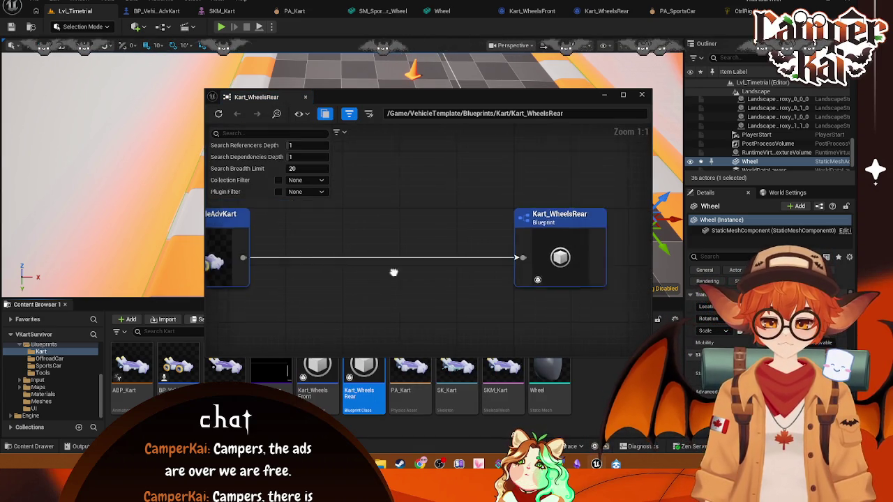
left_click(642, 94)
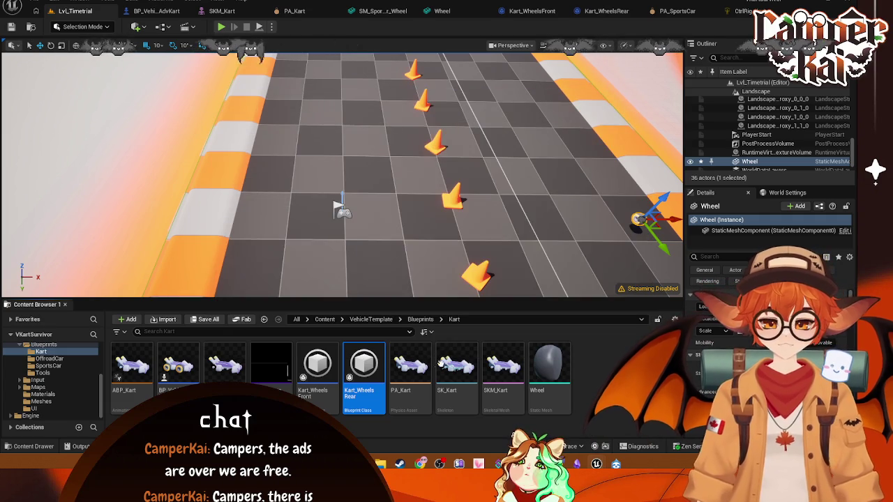
Check the reference graphs of PA_Kart and SK_Kart
right_click(413, 370)
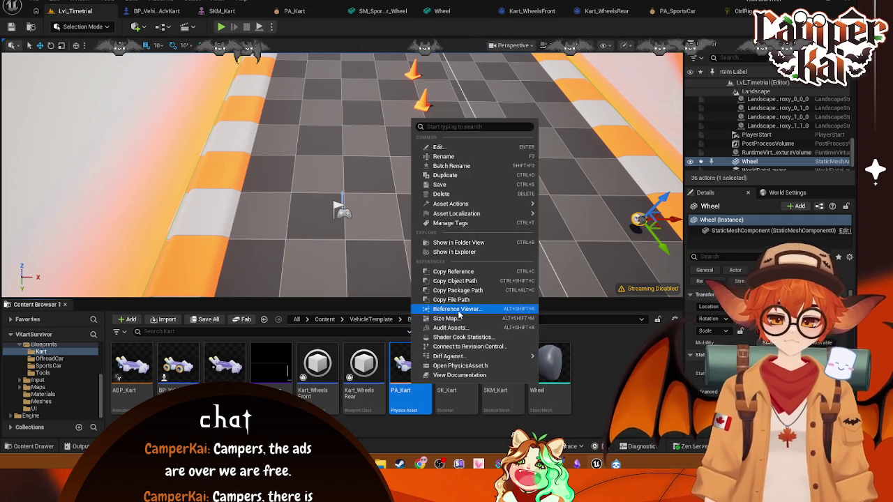
left_click(455, 309)
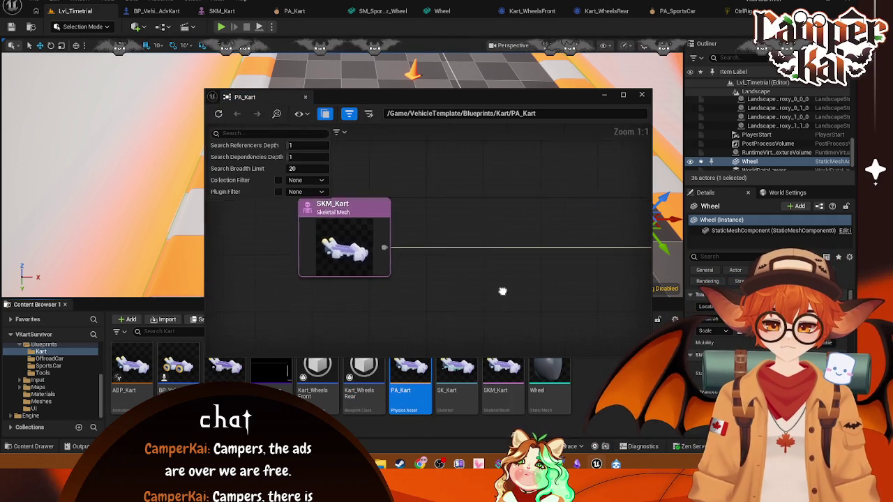
left_click(642, 94)
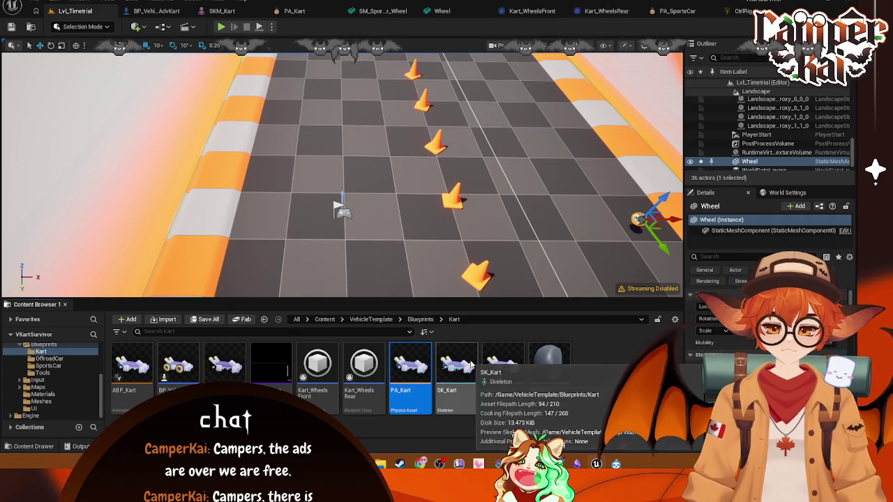
right_click(456, 370)
left_click(515, 286)
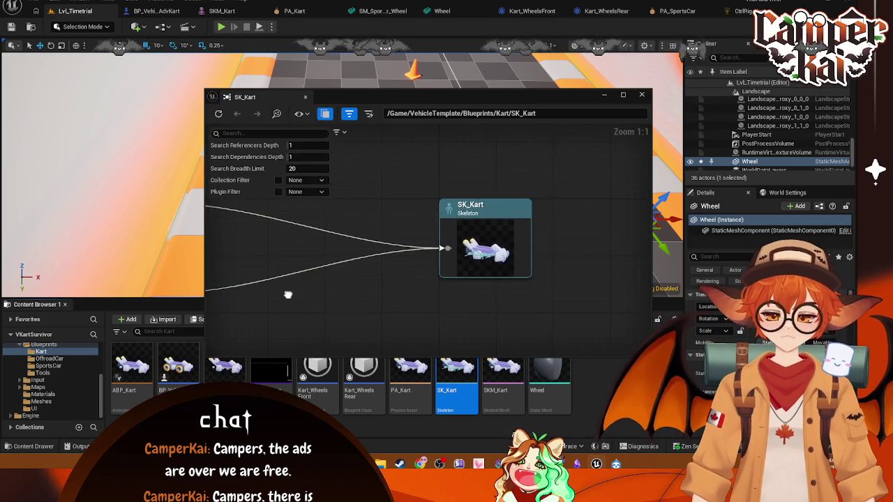
left_click(642, 96)
Check the SKM_Kart and Wheel mesh references, then open BP_VehicleAdvKart
right_click(504, 369)
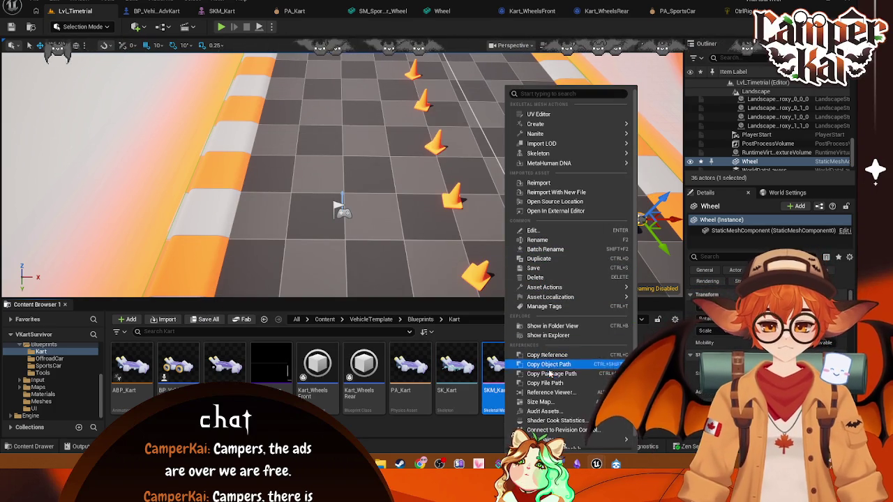
left_click(551, 393)
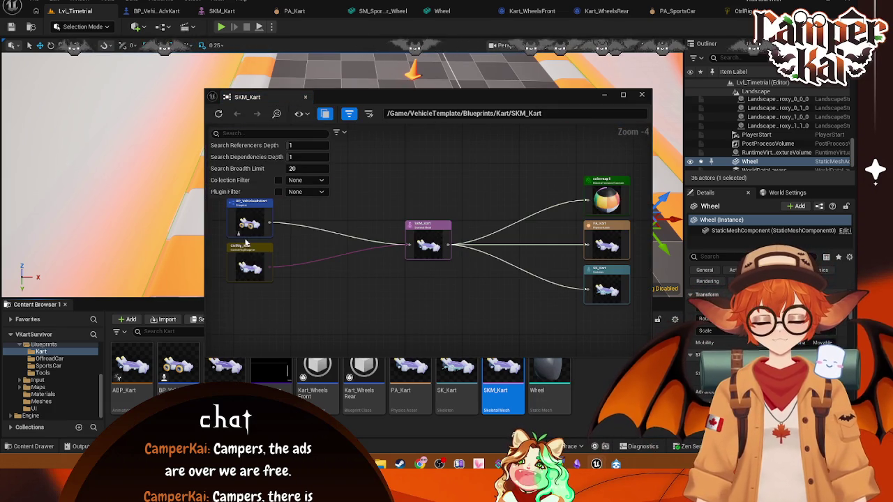
left_click(642, 94)
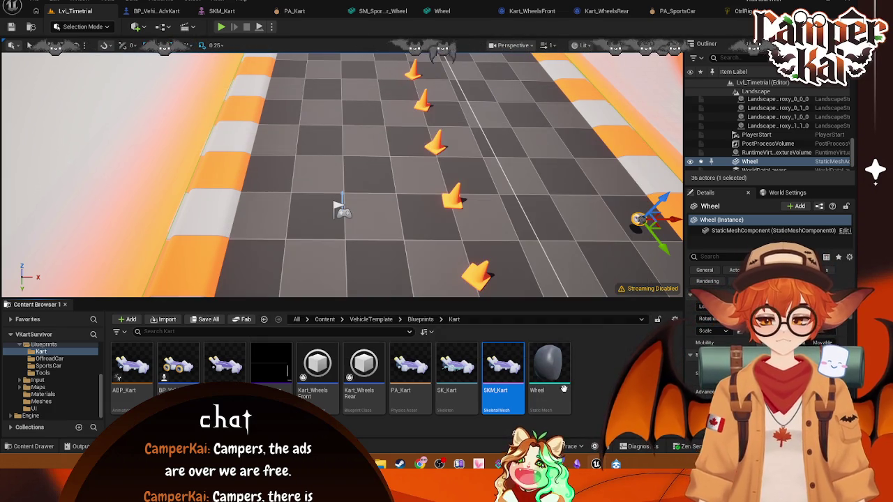
right_click(560, 385)
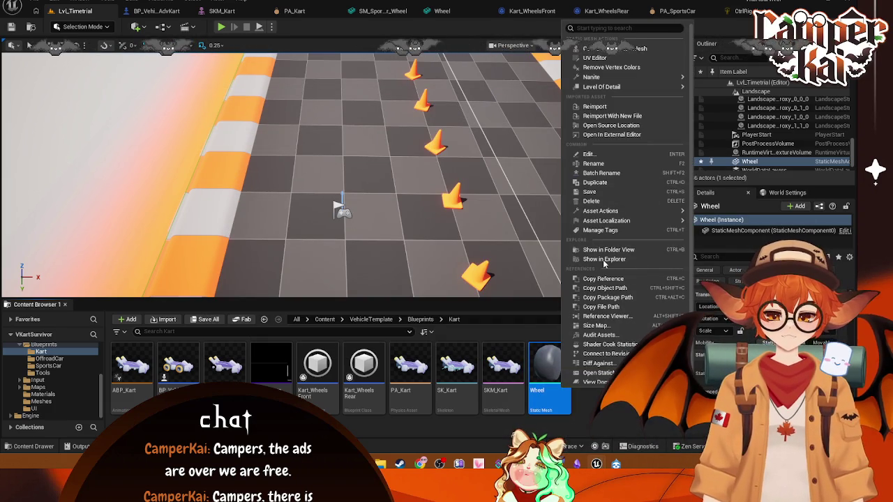
left_click(610, 317)
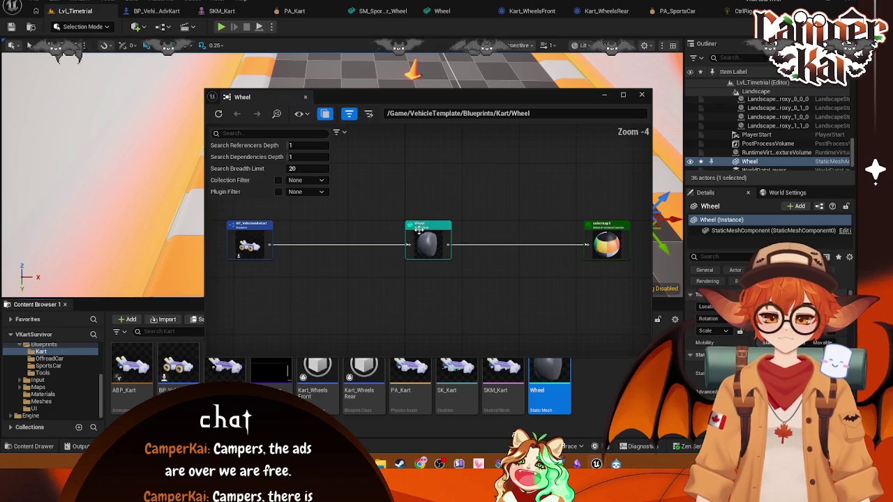
left_click(642, 95)
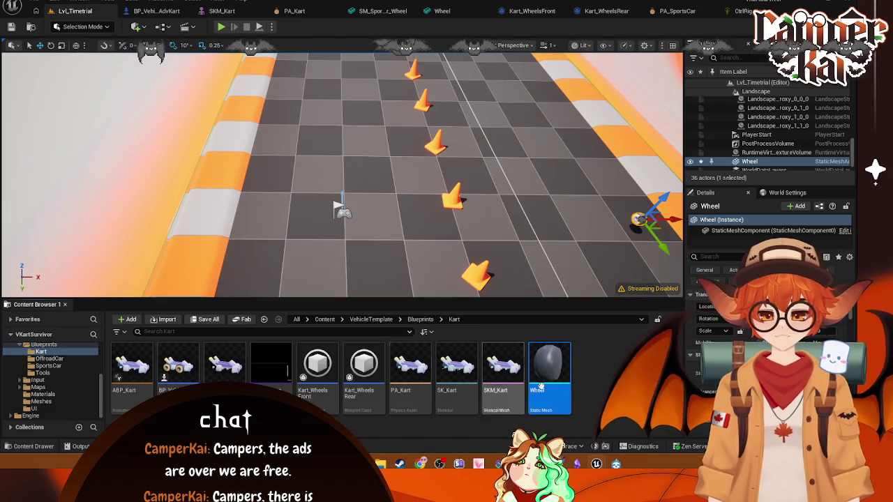
double_click(187, 382)
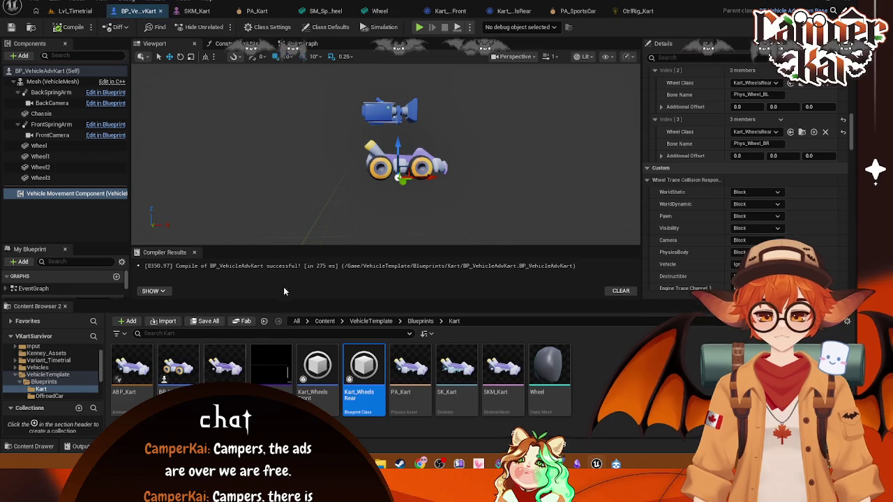
Show the kart's EventGraph, enlarge the My Blueprint list, and browse Blueprints into the SportsCar folder
left_click(300, 43)
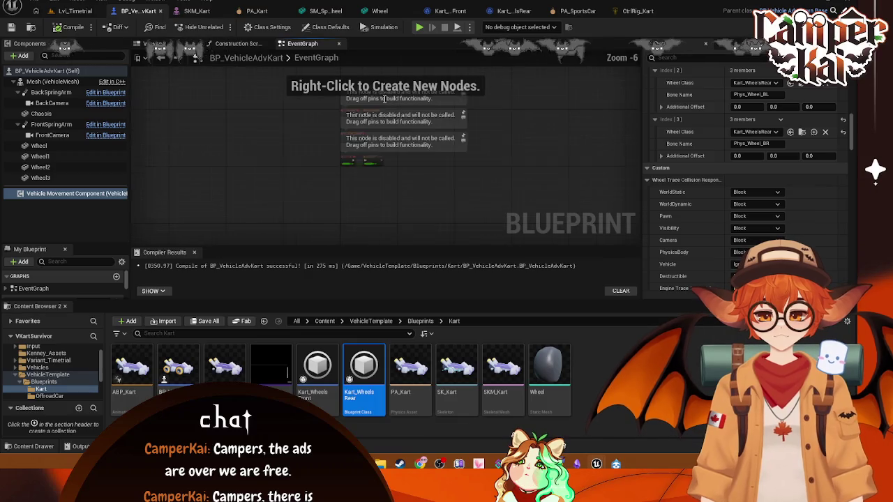
scroll(466, 126, "up", 4)
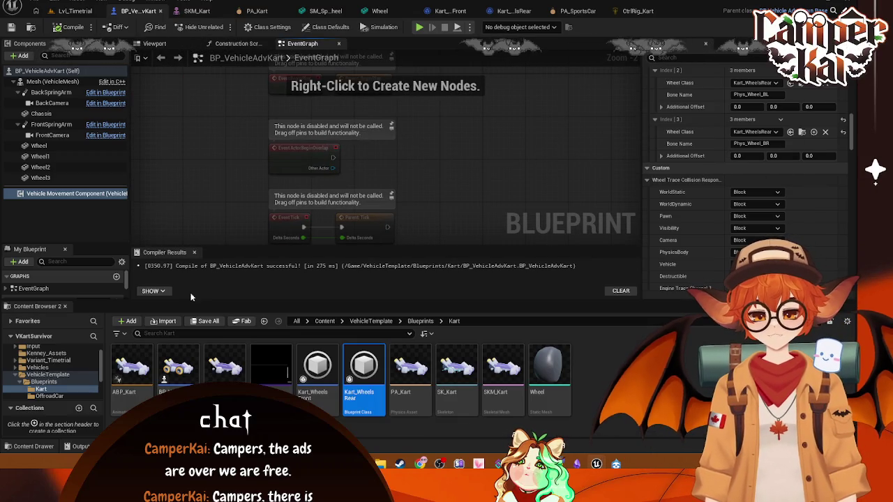
mouse_move(86, 243)
left_mouse_down()
mouse_move(98, 126)
mouse_move(103, 151)
left_mouse_up()
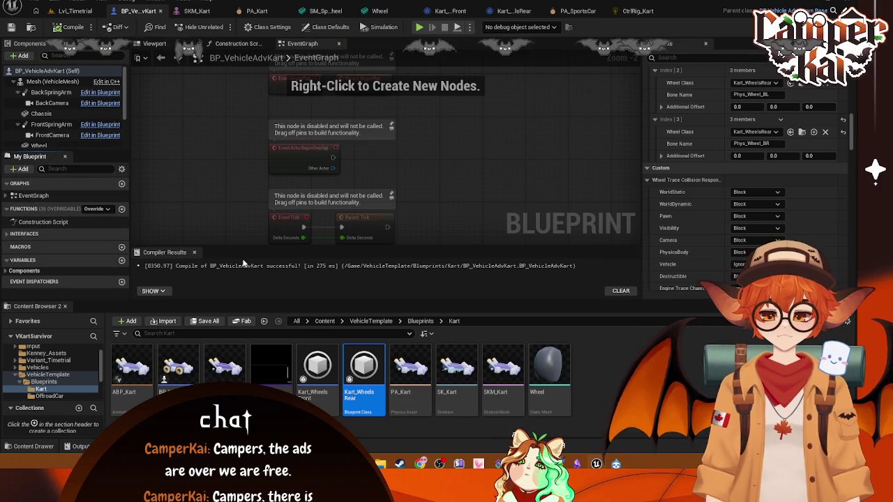
left_click(65, 383)
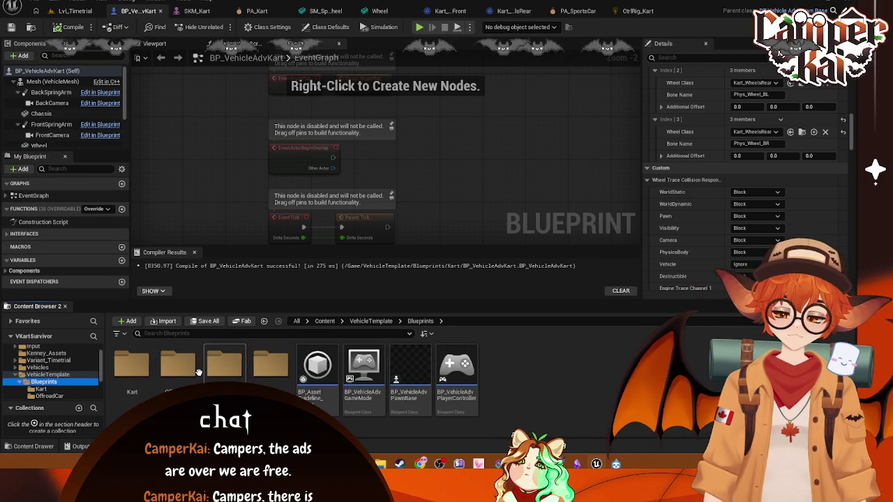
double_click(240, 370)
Open BP_VehicleAdvSportsCar and inspect its implemented interfaces and Touch functions in My Blueprint
left_click(134, 374)
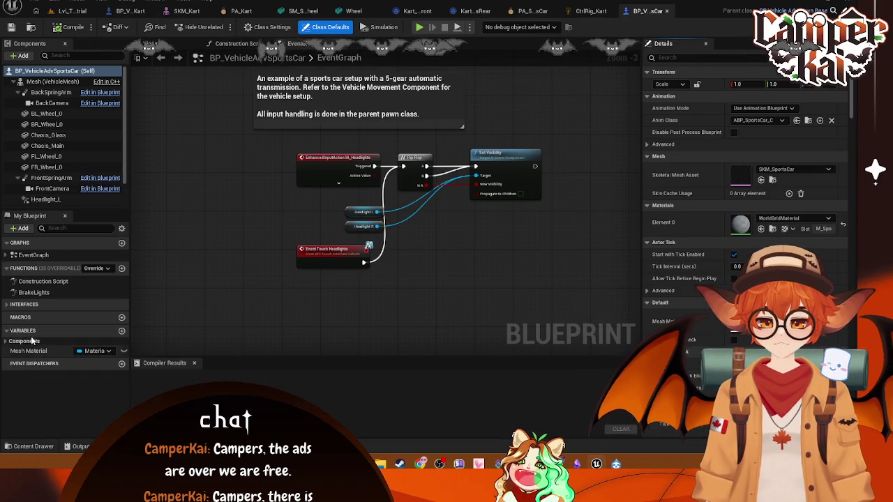
left_click(7, 304)
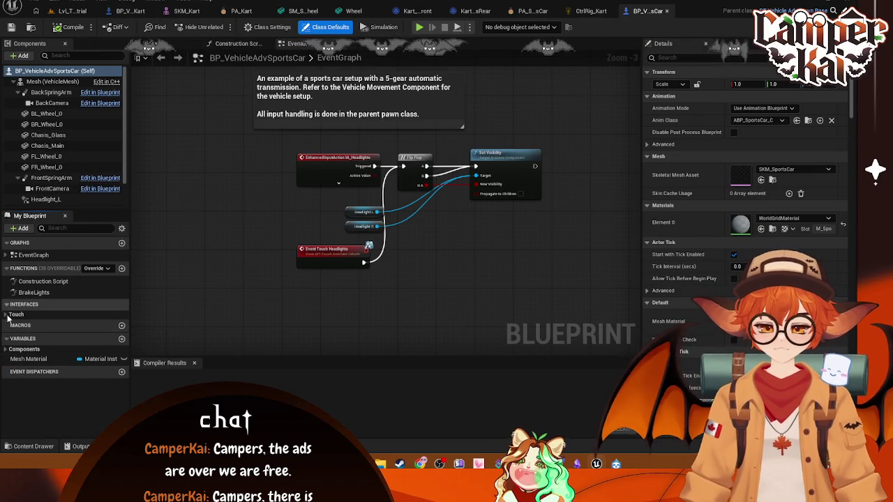
left_click(7, 316)
left_click(6, 304)
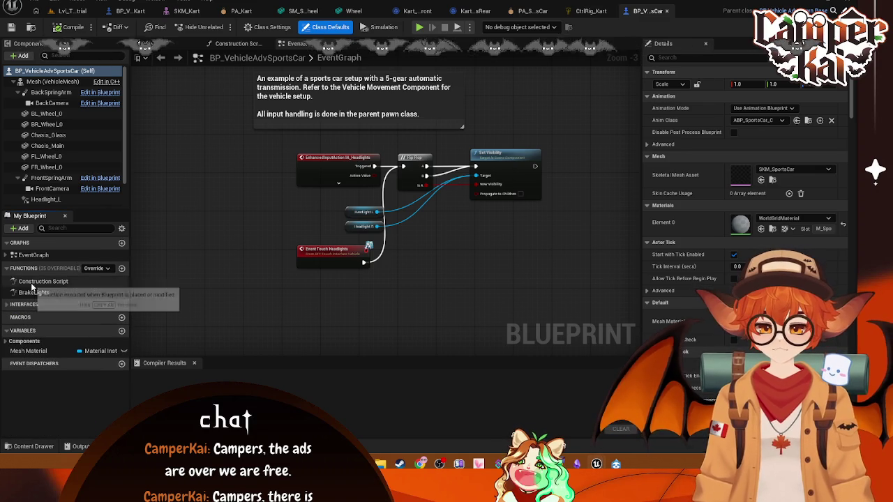
left_click(7, 268)
scroll(413, 215, "up", 1)
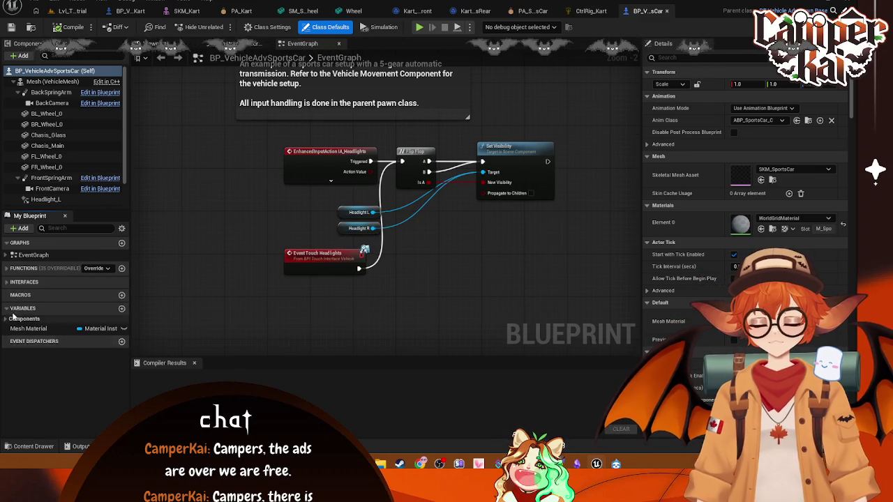
left_click(6, 282)
left_click(6, 282)
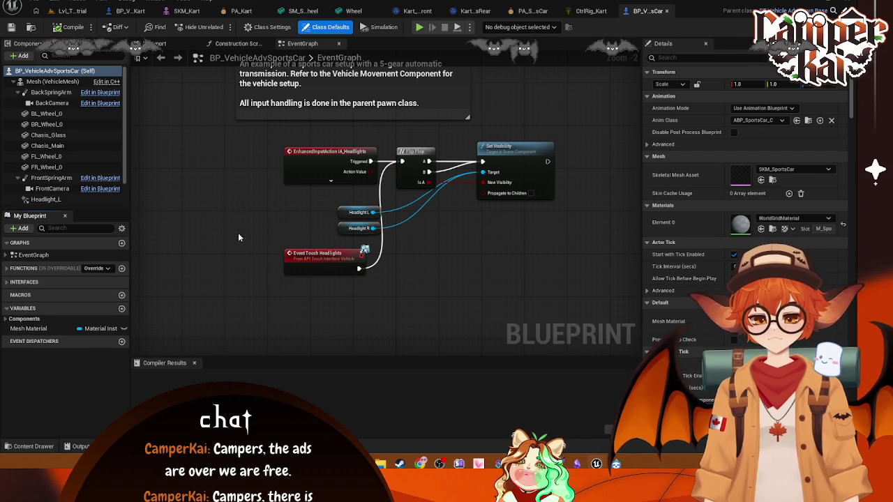
Frame the sports-car comment's headlight toggle nodes and take a screen capture of them
left_click_drag(296, 214, 272, 248)
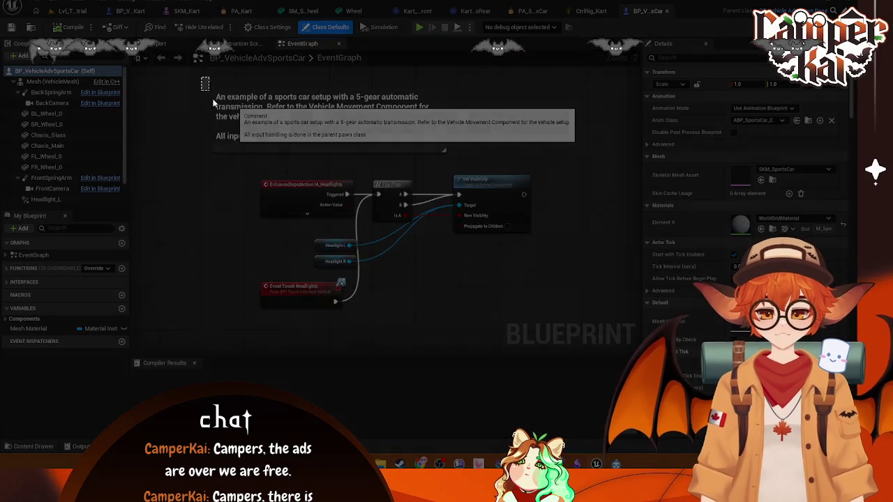
left_click_drag(201, 77, 589, 321)
left_click_drag(590, 326, 591, 325)
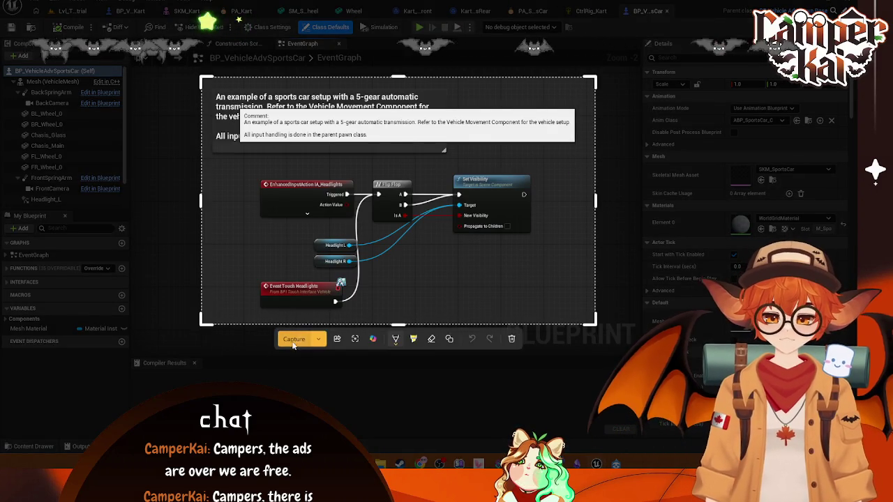
key("ctrl+c")
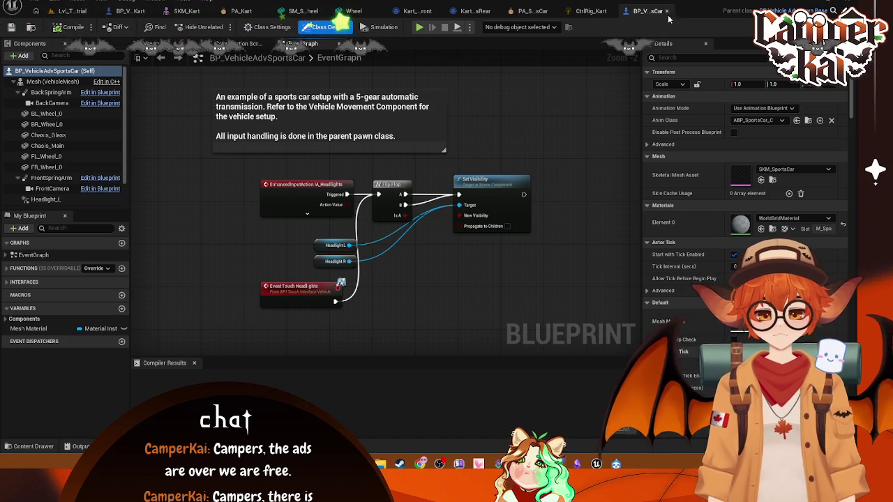
Look over CtrlRig_Kart's Front Axle nodes, then recenter BP_VehicleAdvKart's disabled default event nodes
left_click(589, 11)
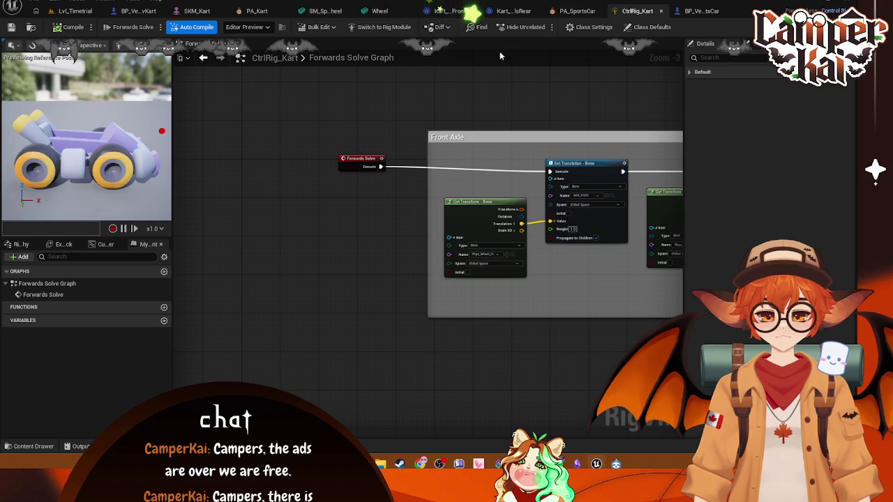
left_click_drag(533, 94, 383, 97)
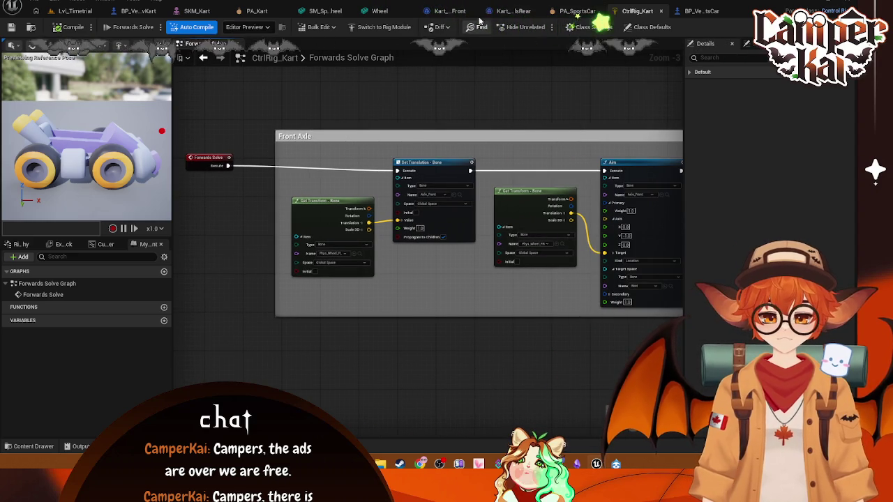
left_click(136, 11)
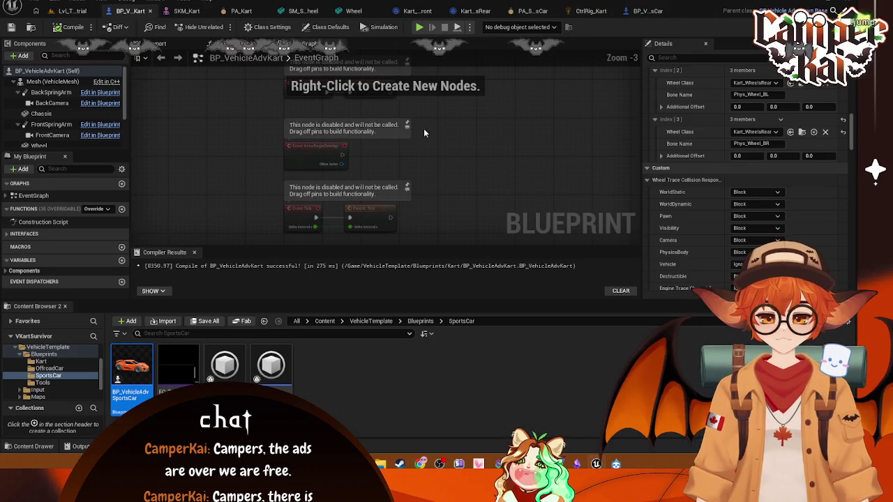
left_click_drag(475, 109, 457, 149)
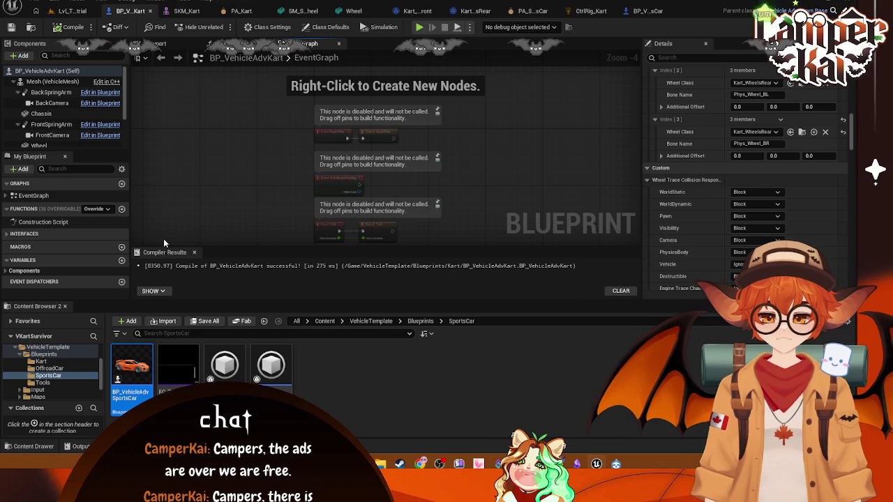
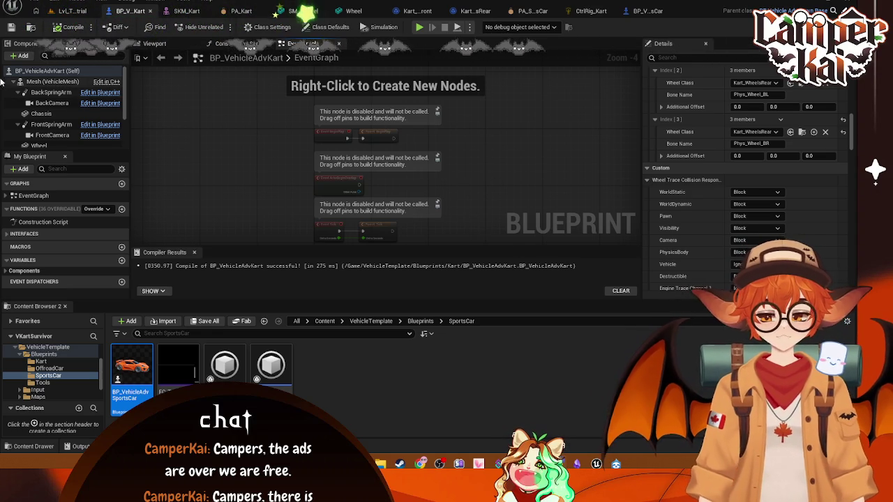
Check BP_VehicleAdvKart's Class Defaults, then select its Vehicle Movement Component to view its settings
left_click(42, 71)
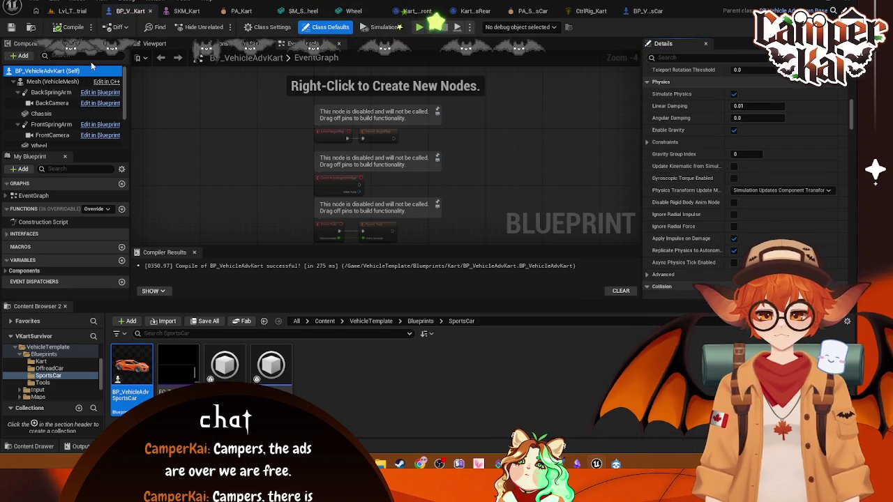
scroll(842, 105, "up", 4)
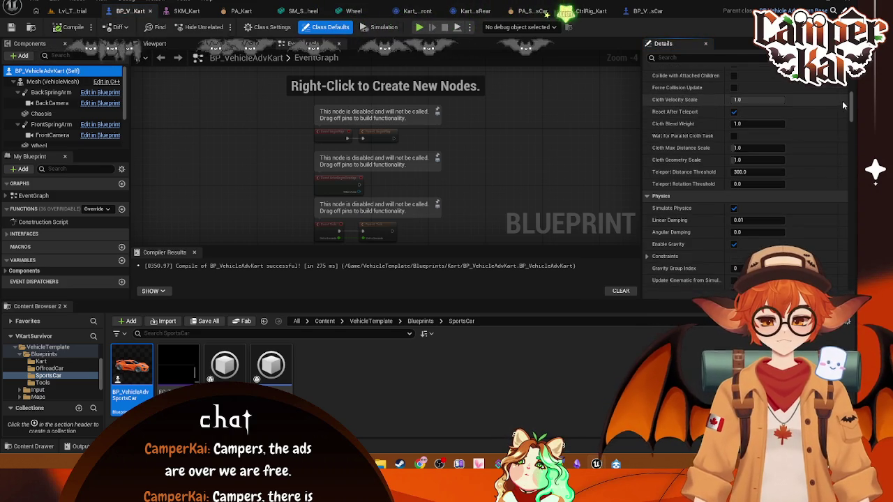
scroll(842, 104, "up", 10)
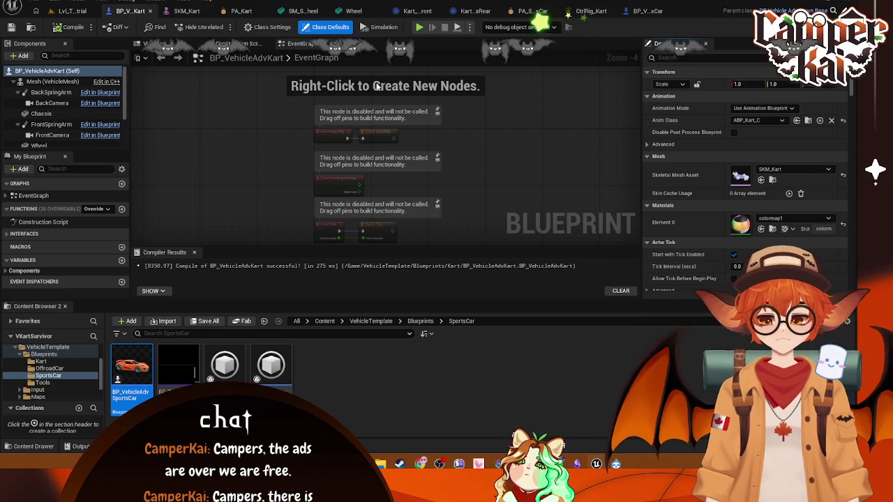
scroll(55, 123, "down", 2)
left_click(61, 141)
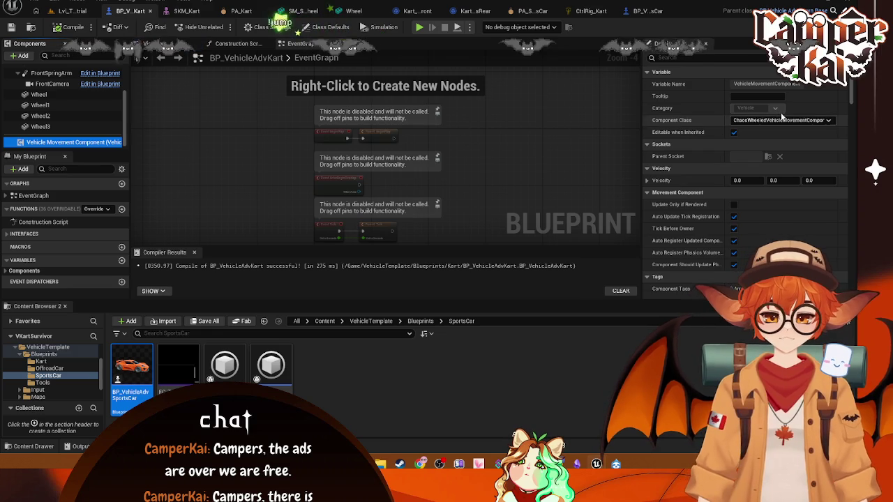
Compare the sports car's Vehicle Movement Component settings with the kart's
left_click(647, 10)
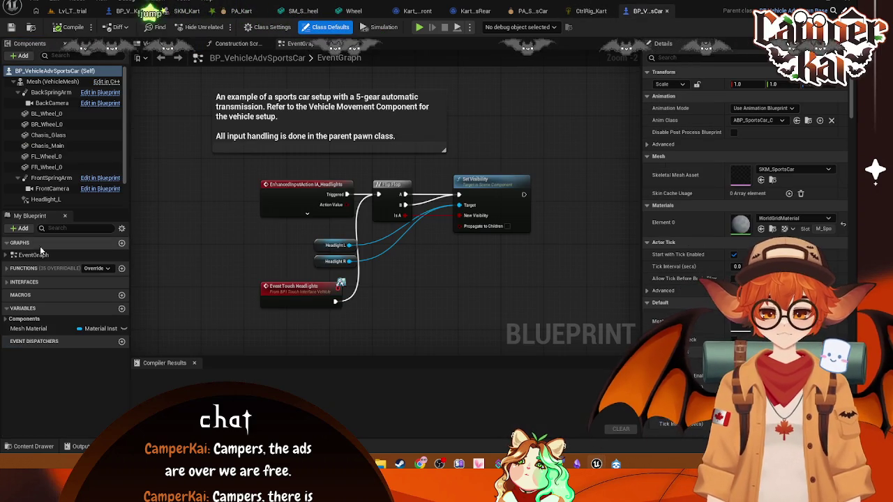
scroll(52, 189, "down", 1)
left_click(45, 201)
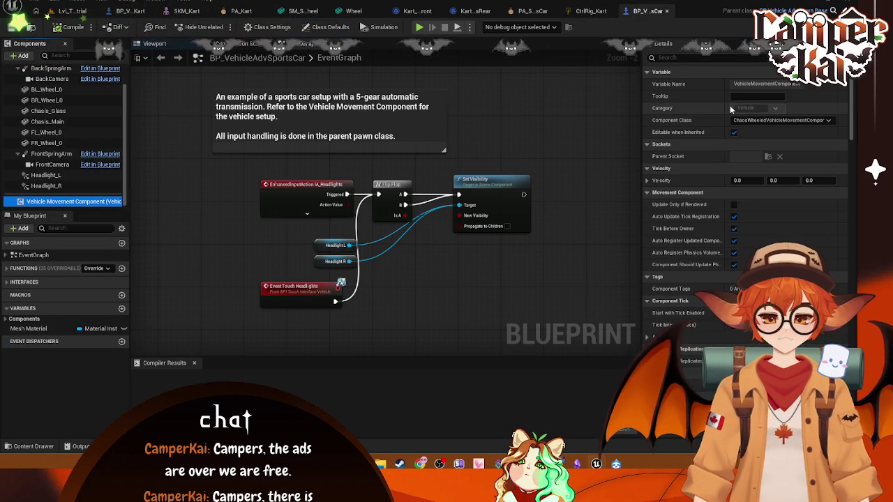
left_click(129, 11)
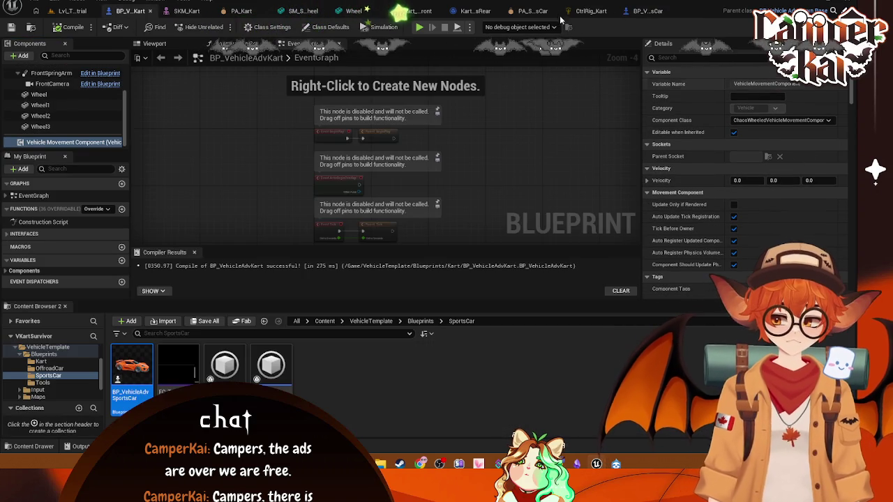
left_click(643, 11)
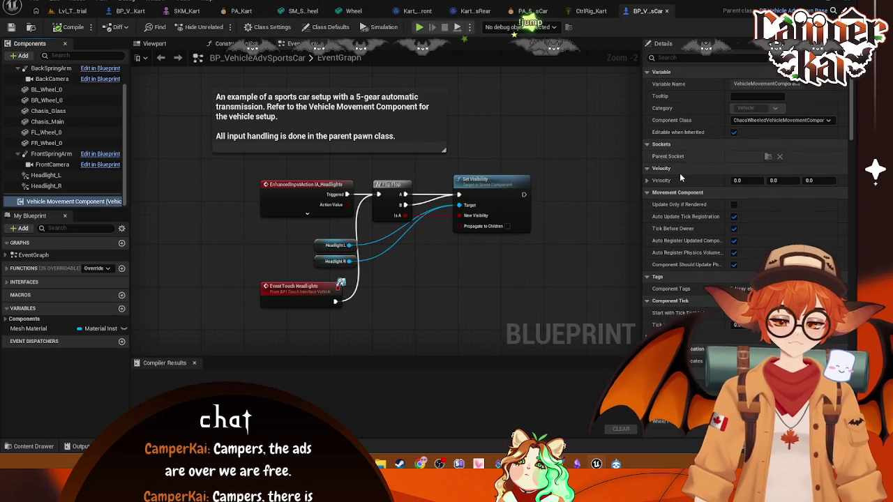
key("ctrl+Tab")
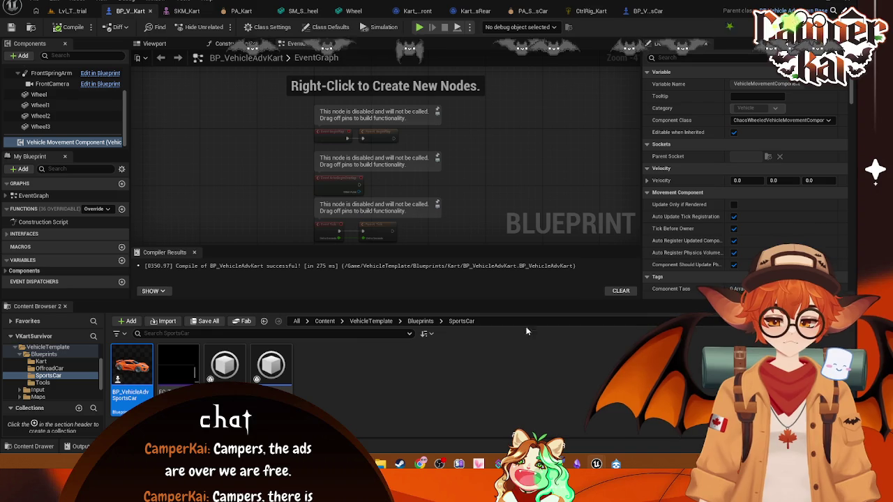
Close the docked Content Browser and the BP_VehicleAdvSportsCar blueprint tab
left_click(65, 307)
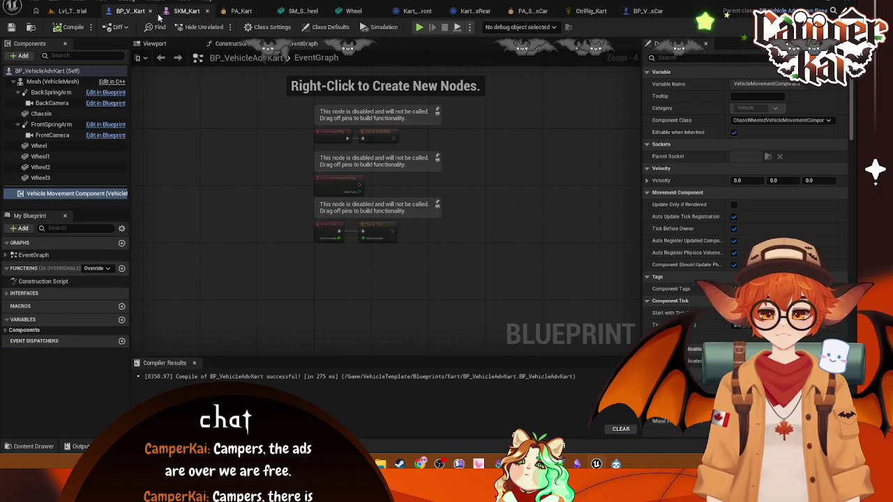
left_click(647, 10)
left_click(687, 10)
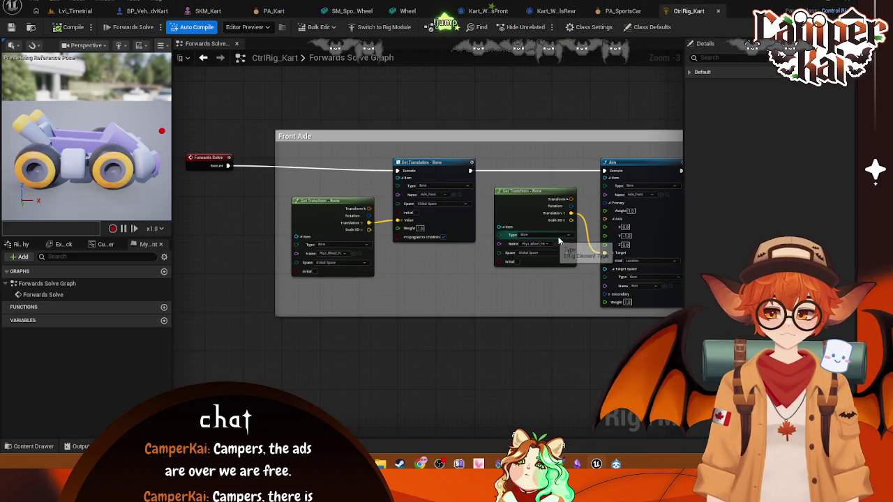
Leave the CtrlRig_Kart graph for BP_VehicleAdvKart's EventGraph and pan its nodes left
scroll(554, 241, "down", 1)
scroll(564, 240, "down", 1)
scroll(563, 240, "up", 1)
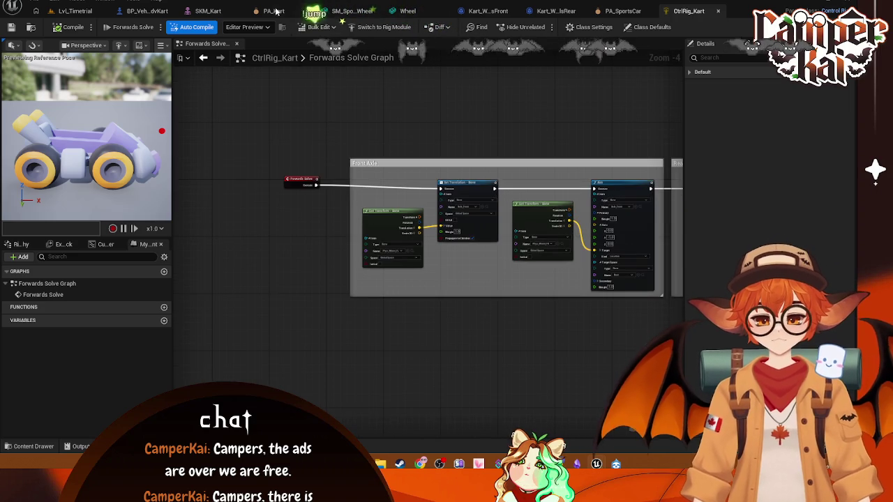
left_click(162, 11)
left_click_drag(526, 156, 464, 183)
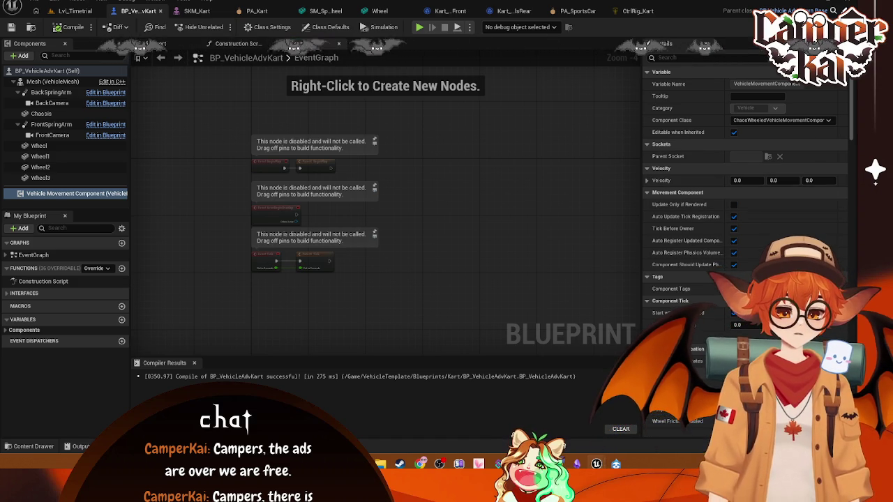
scroll(746, 209, "down", 6)
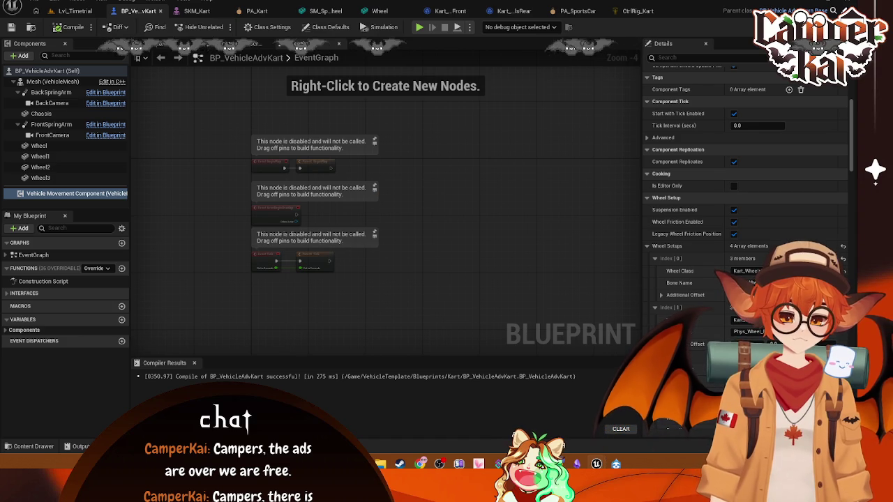
scroll(778, 197, "down", 3)
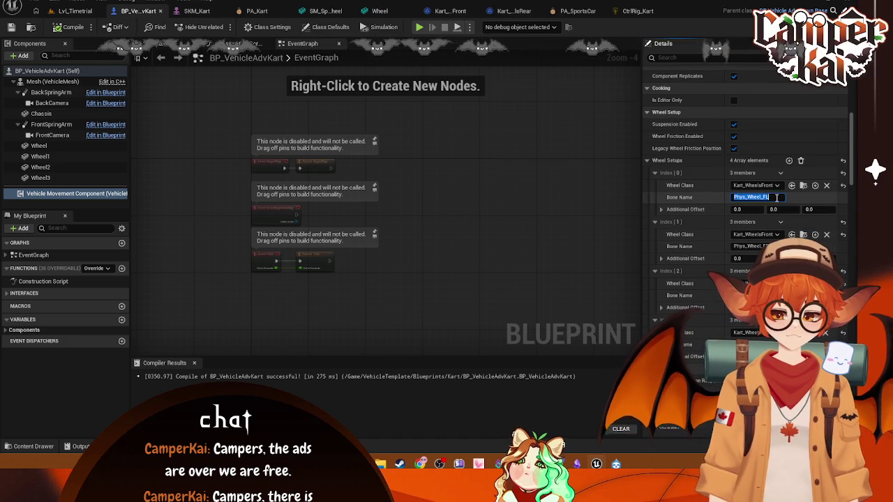
left_click(777, 197)
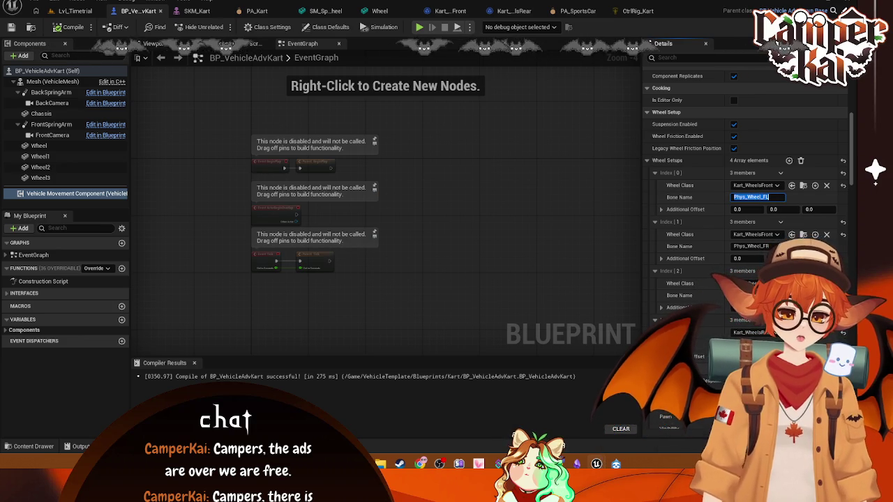
scroll(746, 209, "down", 2)
scroll(746, 209, "down", 6)
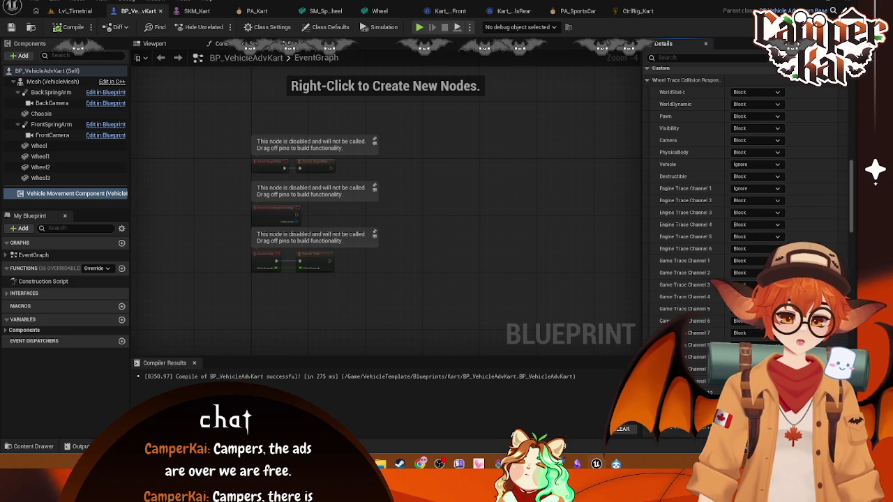
scroll(759, 265, "down", 8)
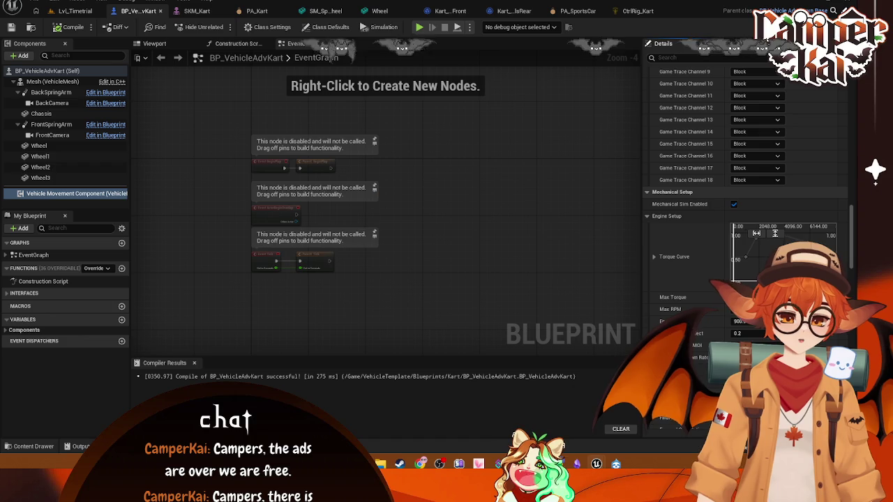
scroll(718, 209, "down", 2)
scroll(746, 209, "down", 2)
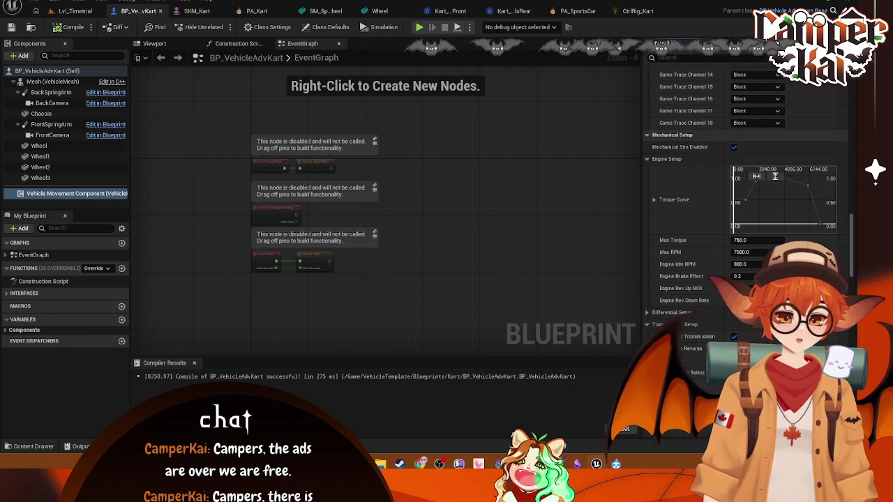
scroll(746, 209, "down", 8)
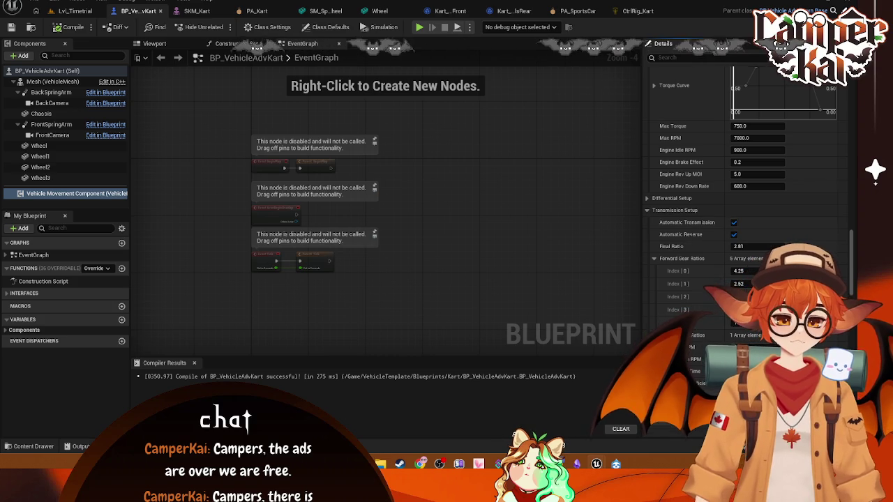
scroll(746, 210, "down", 10)
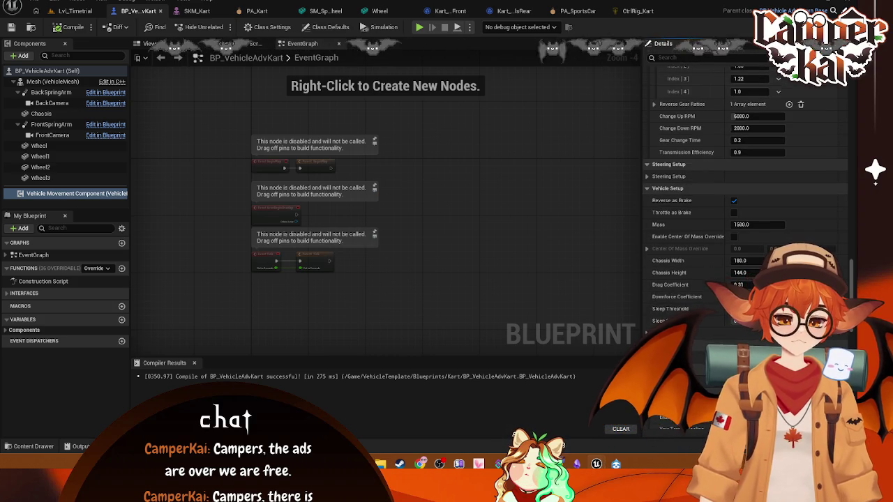
scroll(828, 334, "down", 3)
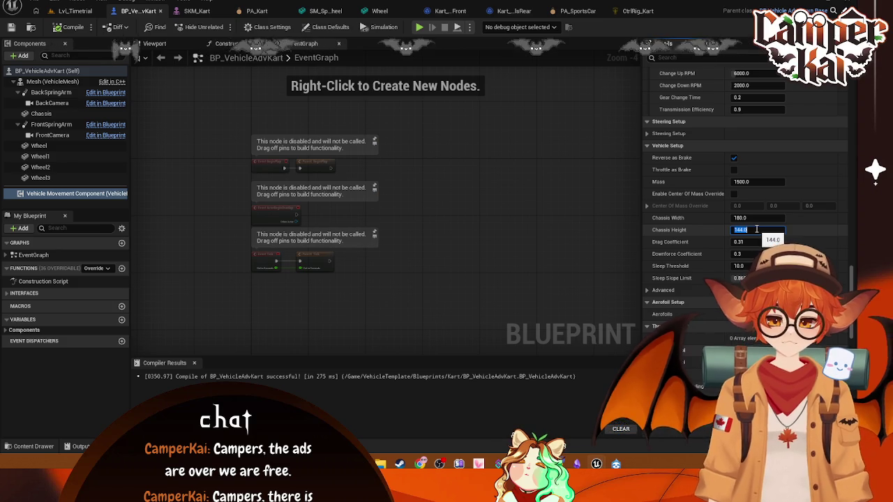
Screenshot the Vehicle Setup settings, then change the kart's Mass from 1500 to 300
key("ctrl+Print")
mouse_move(642, 139)
left_mouse_down()
mouse_move(830, 341)
mouse_move(854, 345)
left_mouse_up()
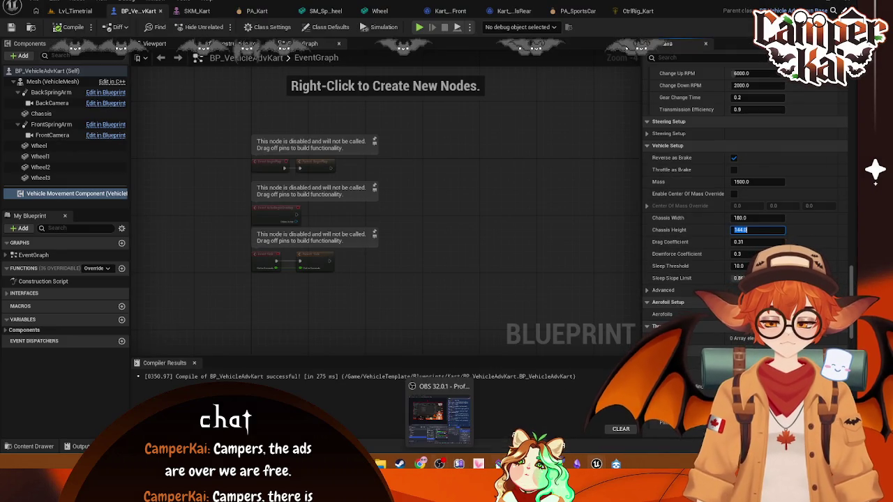
mouse_move(518, 464)
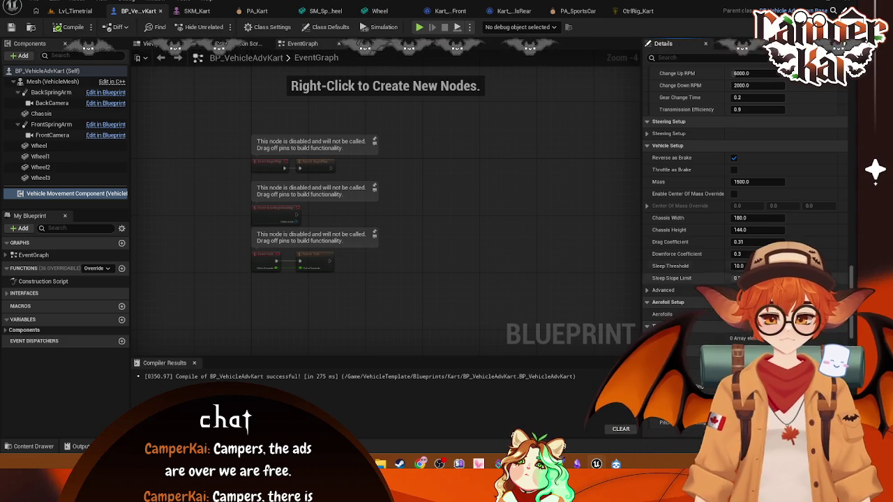
left_click(755, 181)
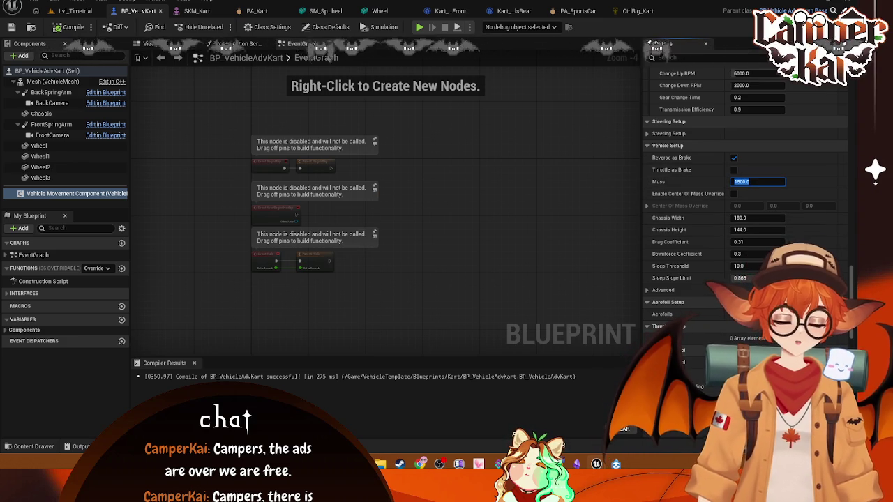
type("3")
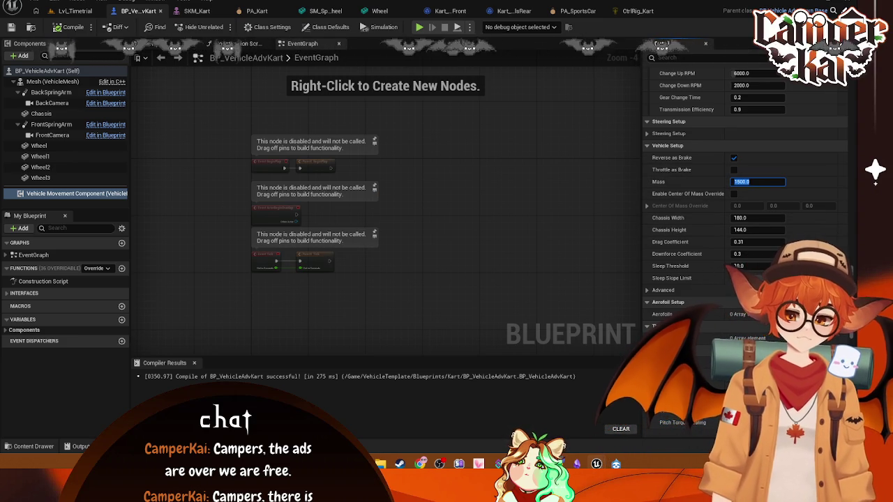
type("00")
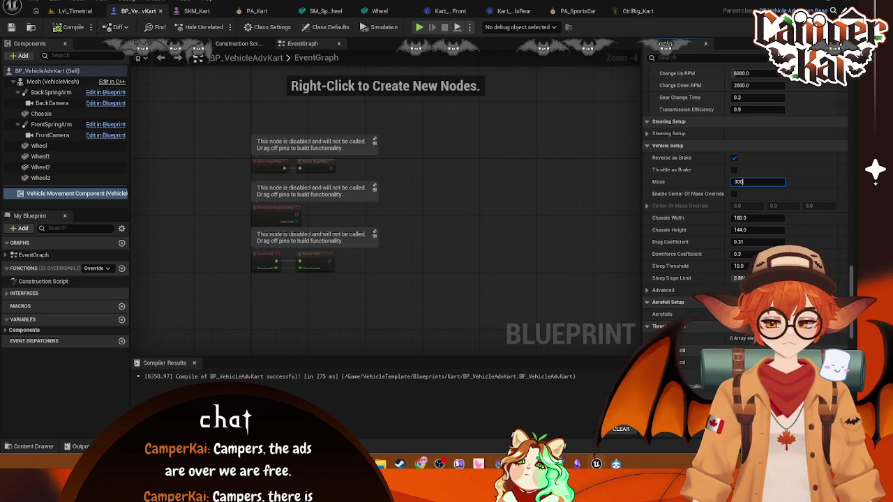
key("Return")
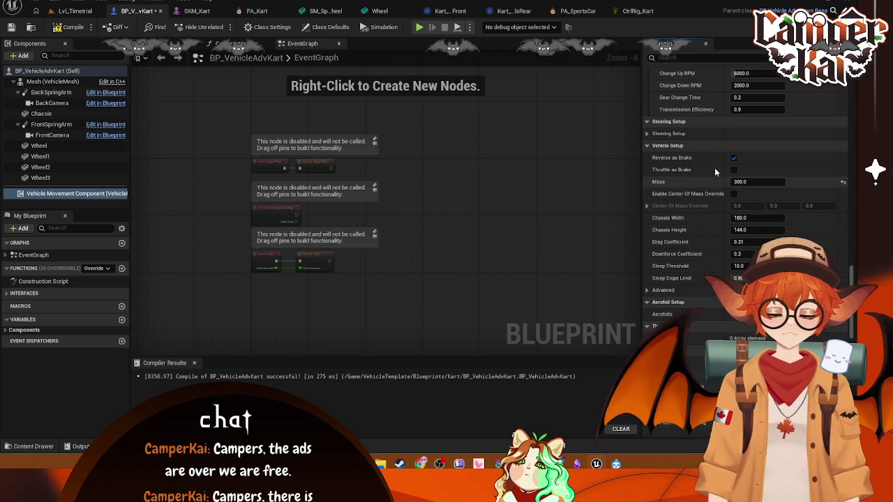
left_click(40, 113)
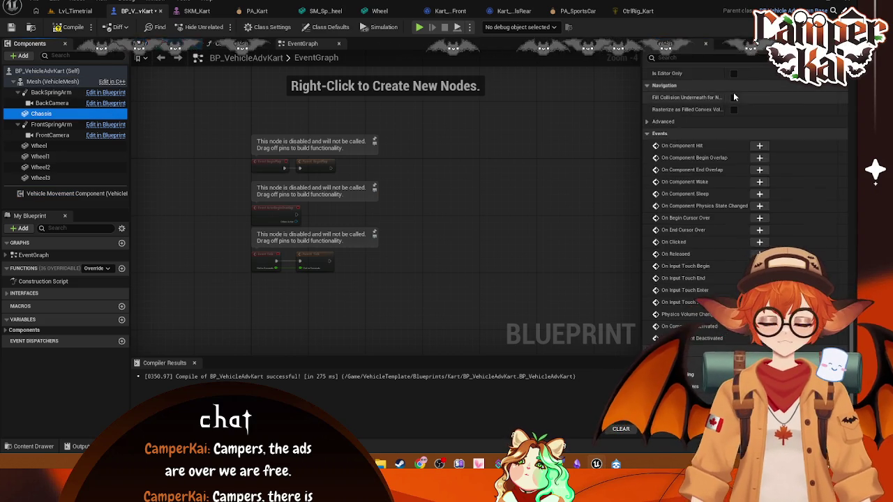
Filter Details for 'mass' and select BP_VehicleAdvKart (Self) to see its Mass 300.0
scroll(781, 126, "down", 10)
scroll(852, 271, "up", 10)
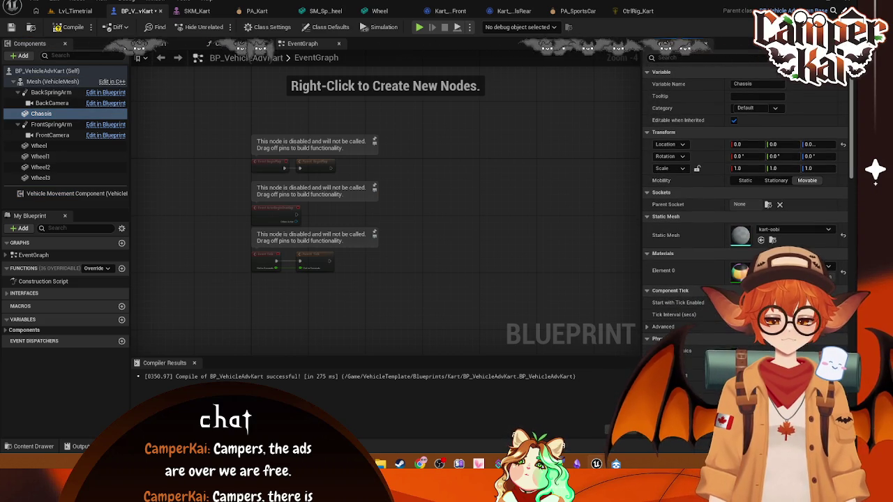
scroll(768, 139, "down", 1)
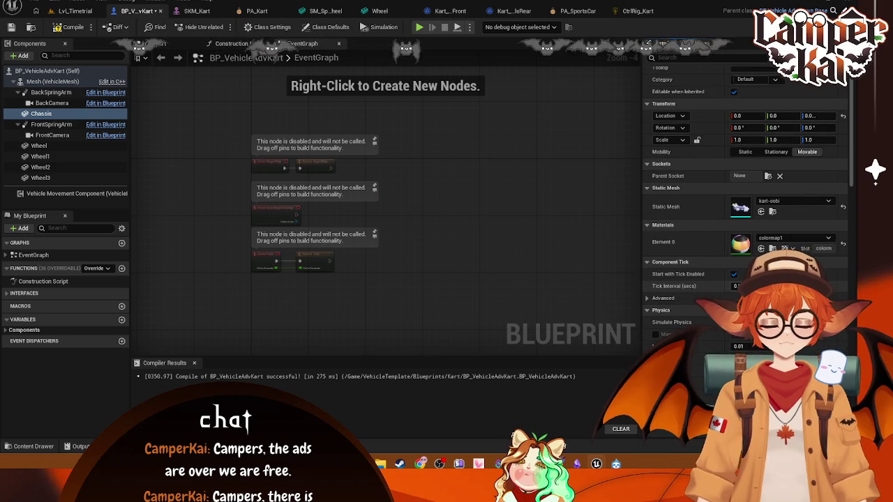
left_click(703, 58)
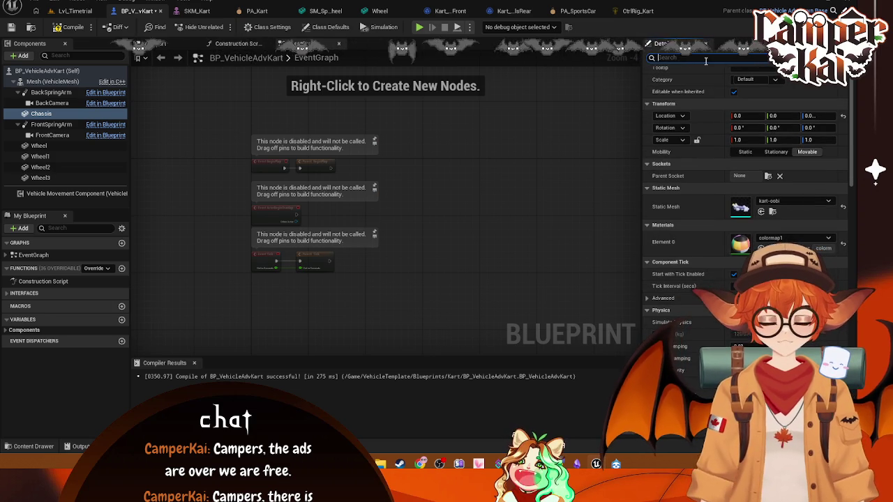
type("mass")
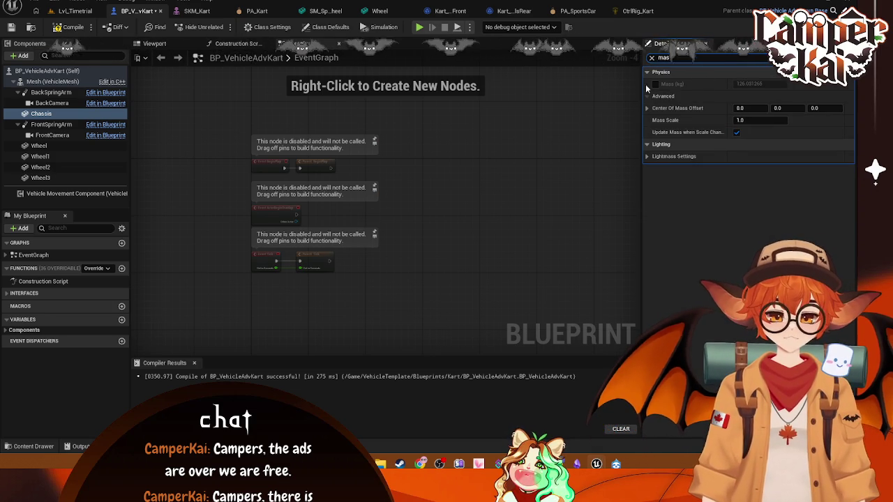
left_click(43, 72)
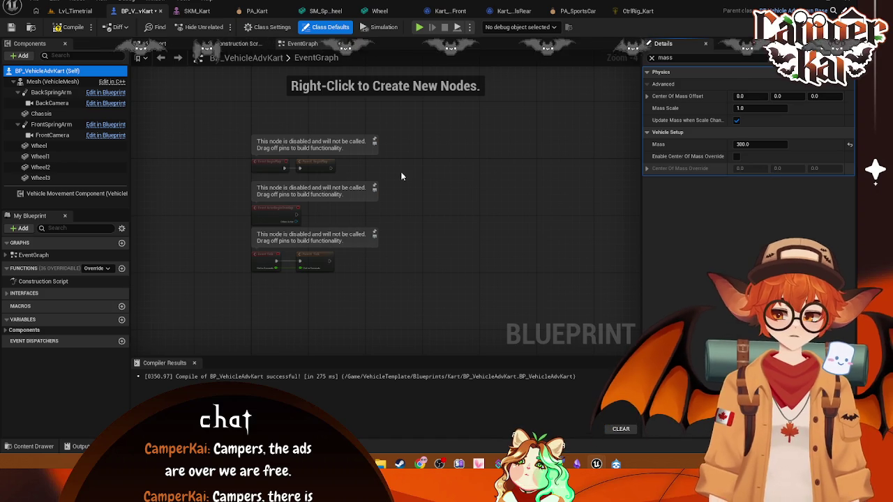
Clear the 'mass' filter and scroll Vehicle Setup down to the Chassis Width field
left_click(652, 57)
scroll(788, 219, "down", 15)
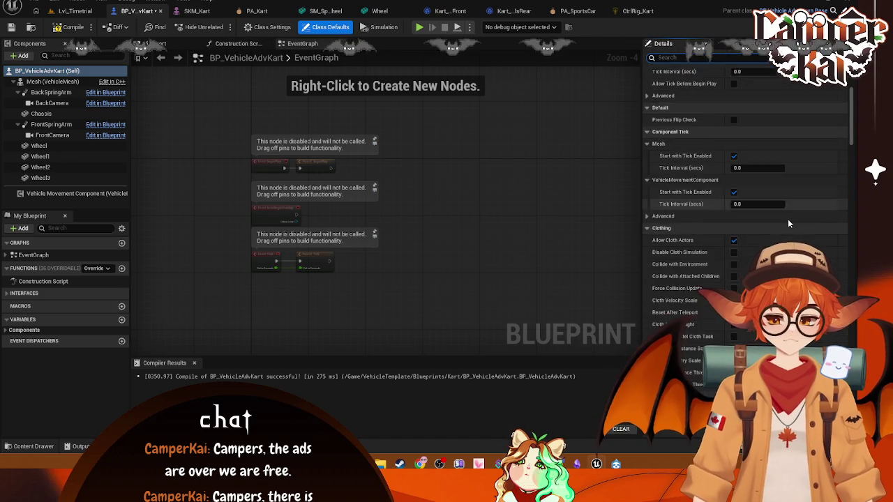
scroll(801, 238, "down", 10)
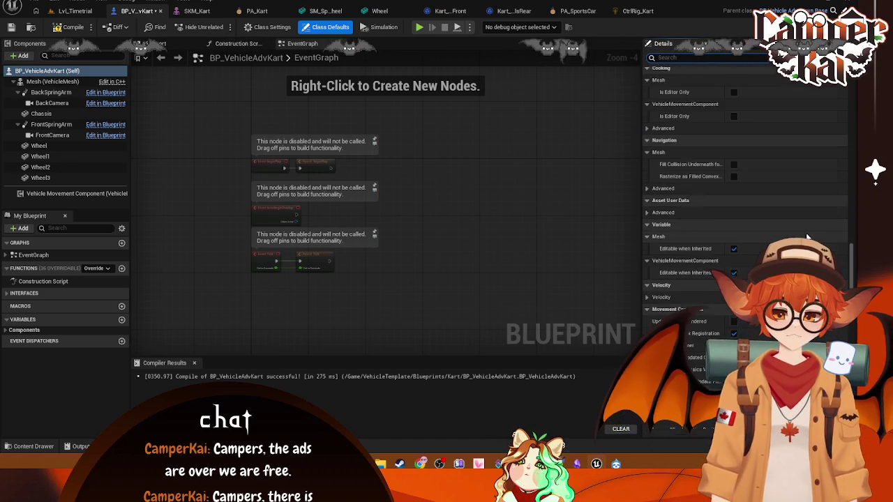
scroll(806, 237, "up", 2)
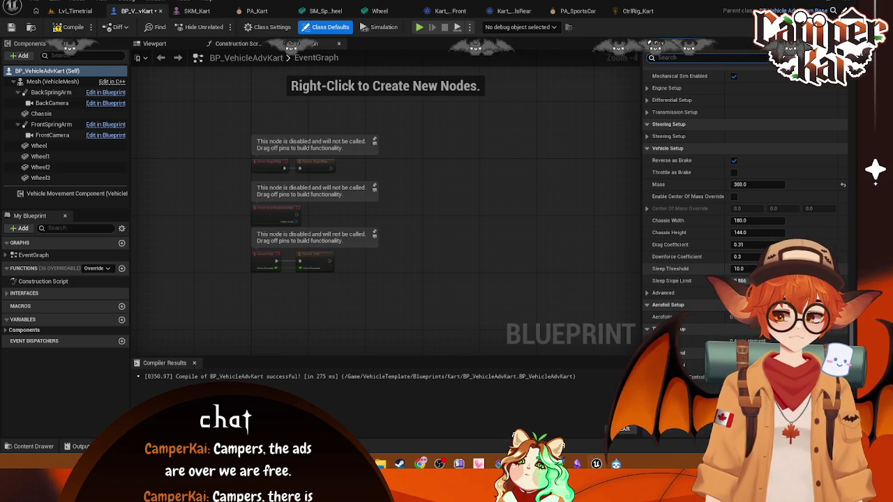
left_click(745, 221)
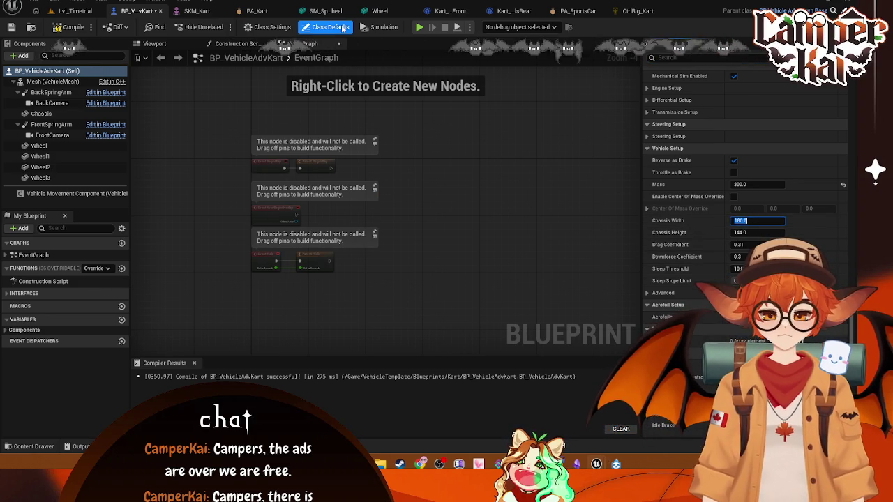
View the kart from the Top in the blueprint viewport and screenshot it
left_click(199, 11)
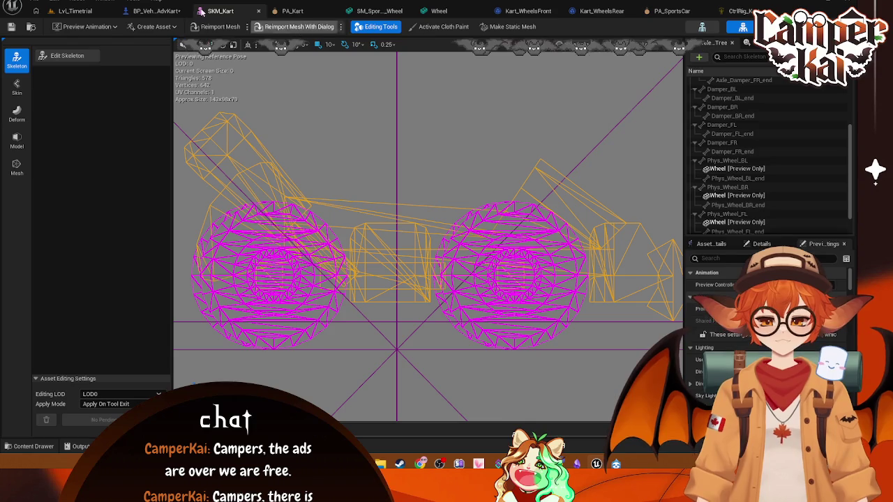
left_click(154, 11)
left_click(165, 43)
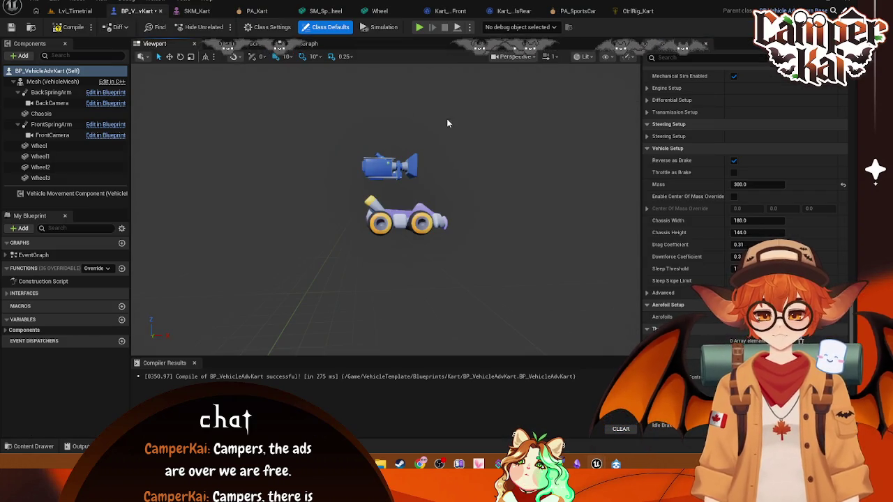
left_click(514, 56)
left_click(529, 112)
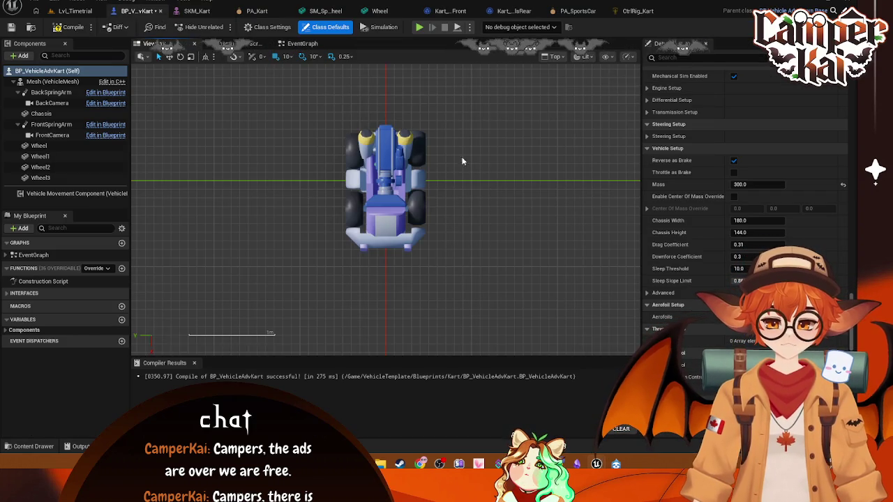
scroll(393, 203, "up", 2)
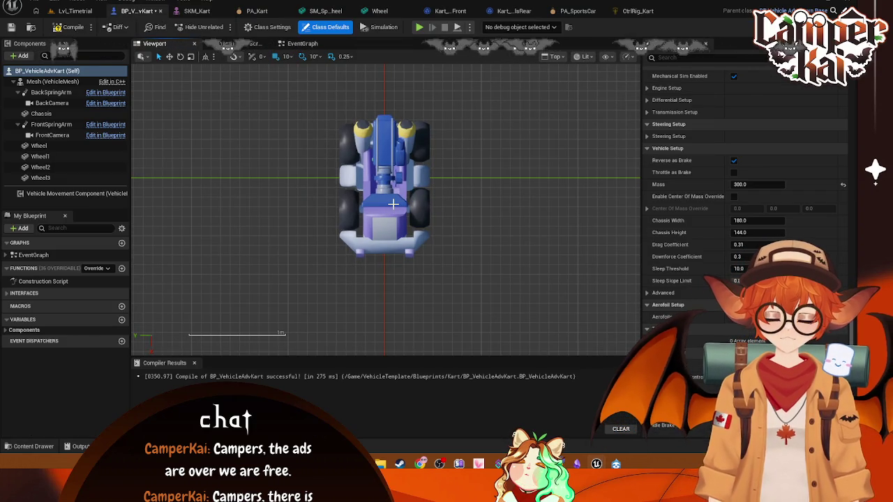
key("super+shift+s")
mouse_move(314, 103)
left_mouse_down()
mouse_move(470, 265)
mouse_move(459, 271)
left_mouse_up()
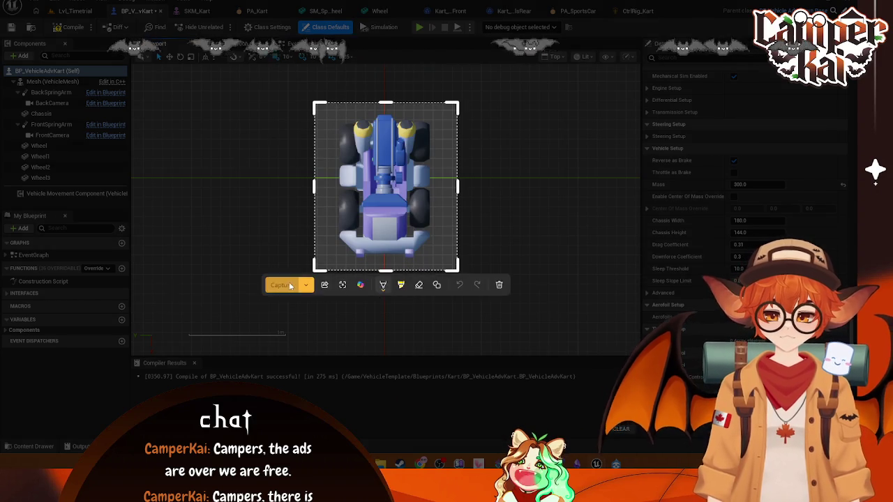
left_click(291, 286)
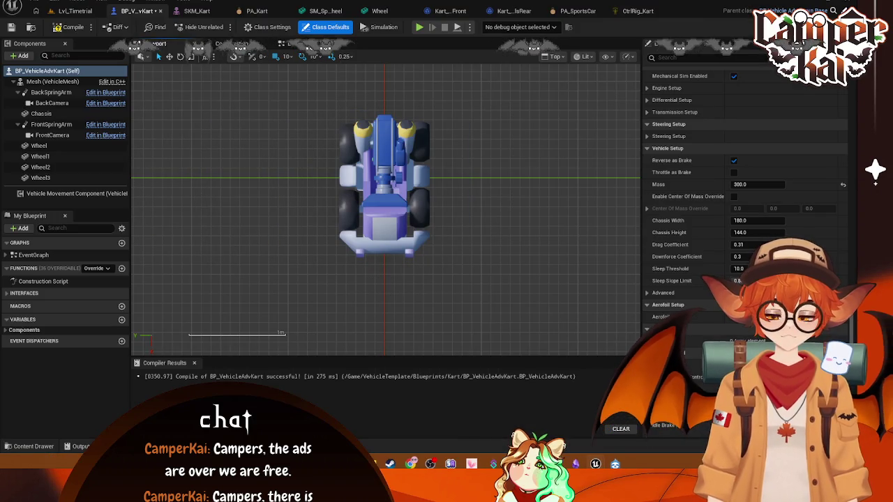
Switch the viewport to a side view and screenshot the kart
left_click(551, 56)
left_click(551, 130)
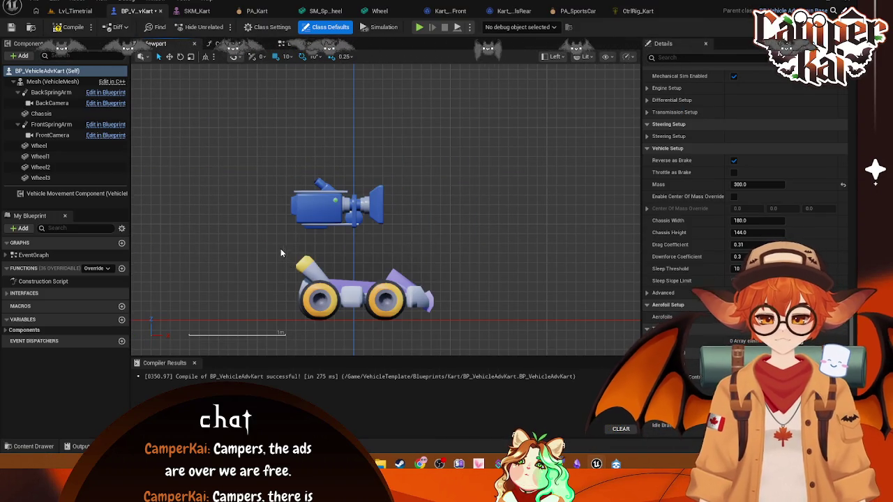
key("Print")
left_click_drag(265, 243, 464, 340)
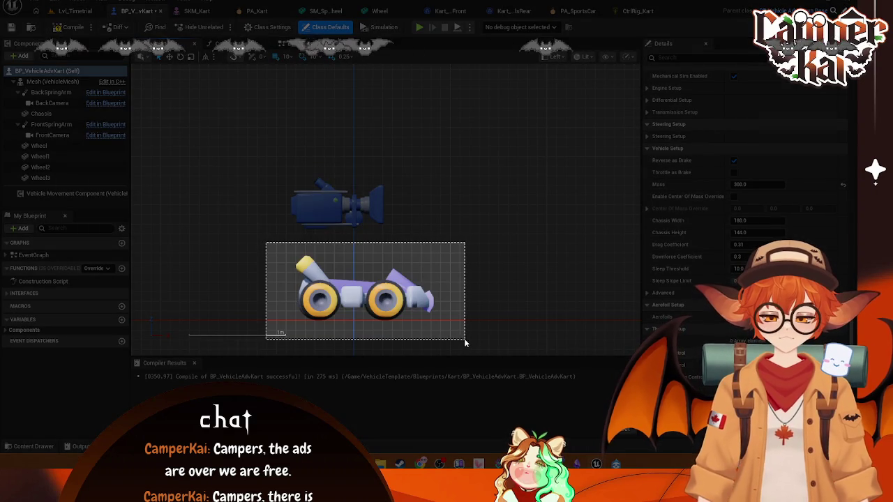
left_click(286, 353)
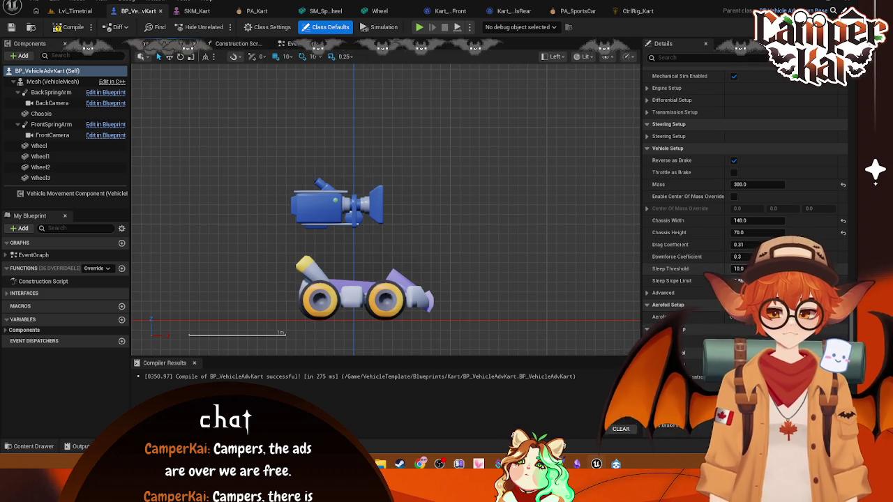
Search the kart's properties for 'heel rad', clear it, and go to Lvl_Timetrial
left_click(709, 58)
type("heel")
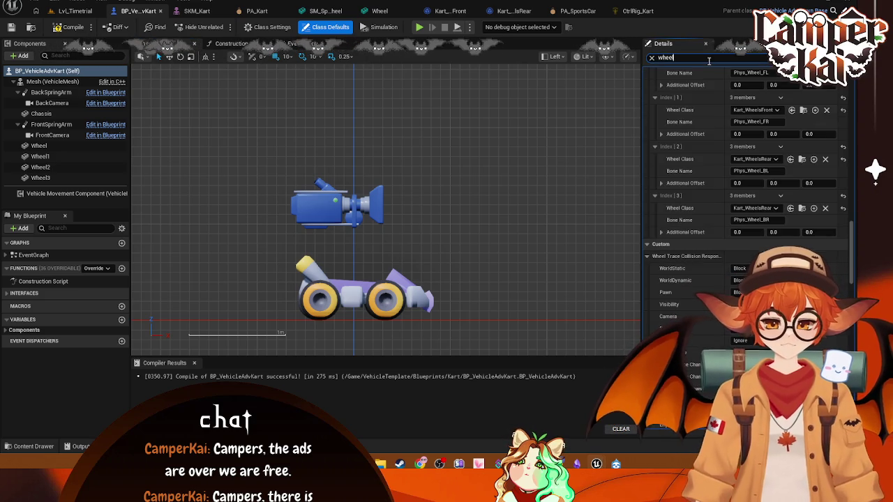
type(" rad")
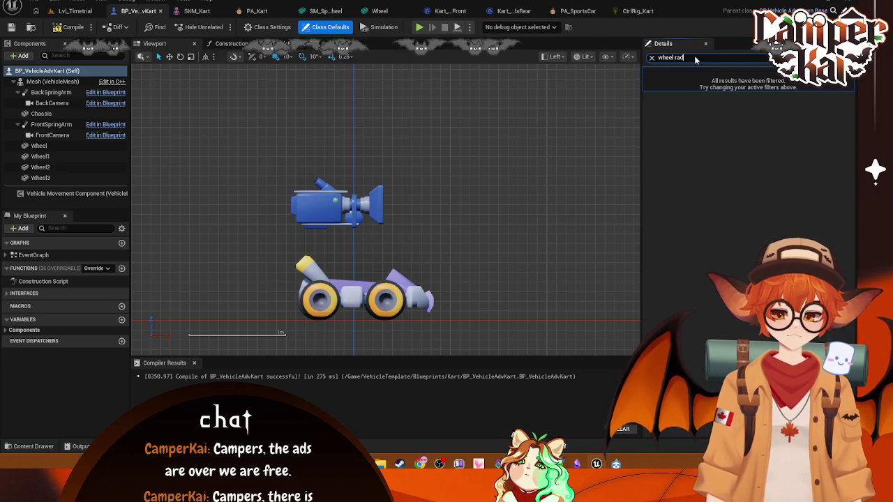
left_click(651, 58)
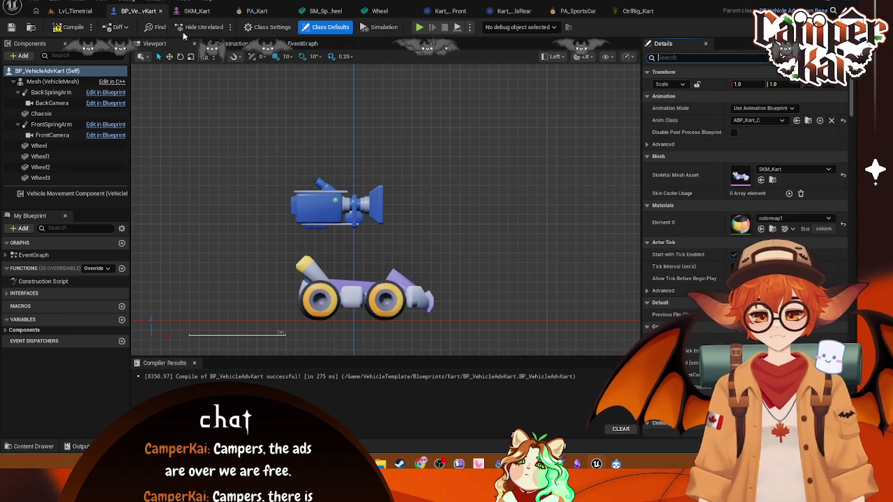
left_click(71, 12)
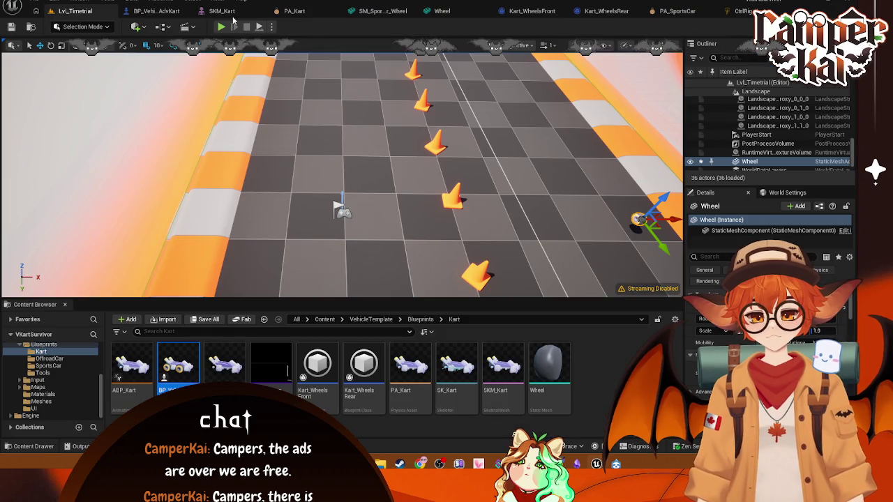
Test-drive the kart in Lvl_Timetrial with Play in Editor, then bring up CtrlRig_Kart
key("Escape")
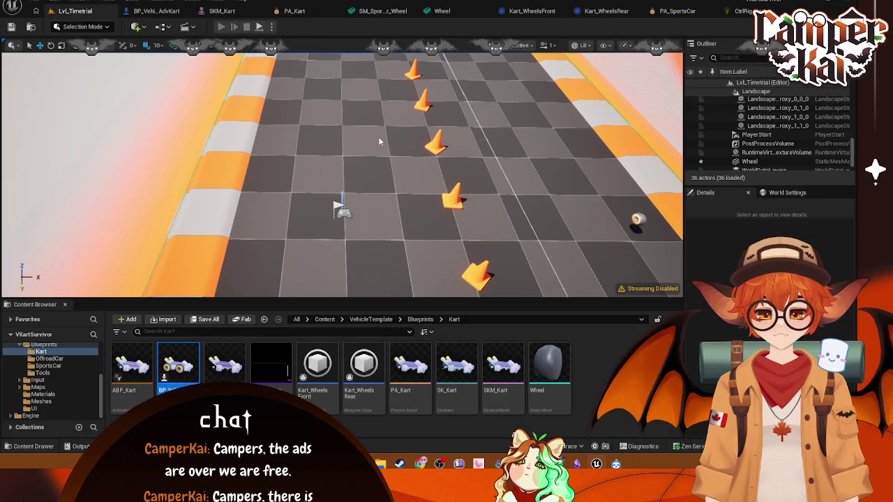
key("alt+p")
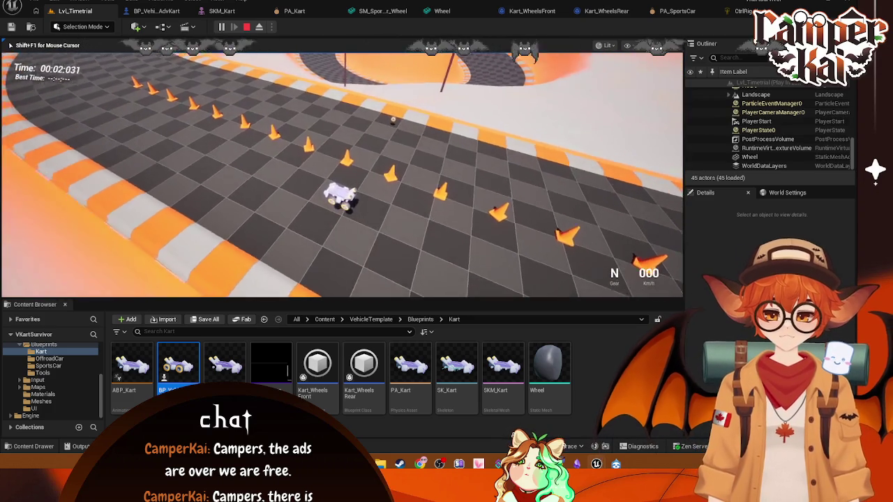
key("Escape")
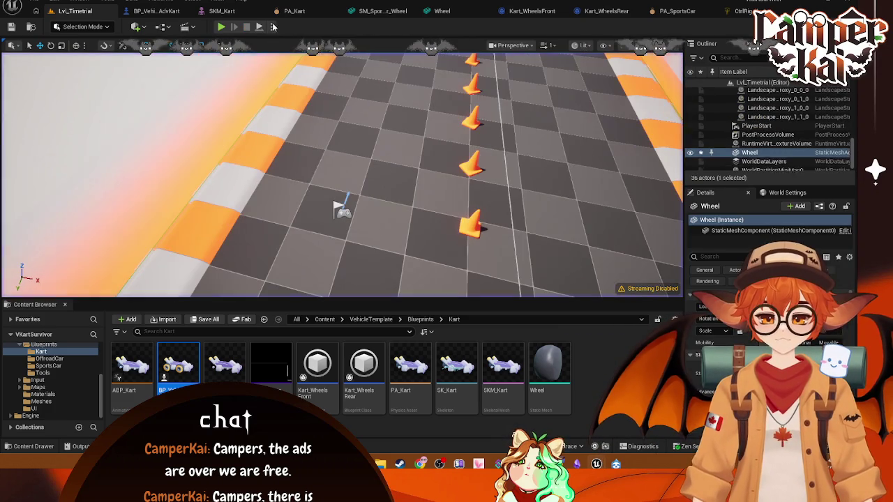
left_click(742, 11)
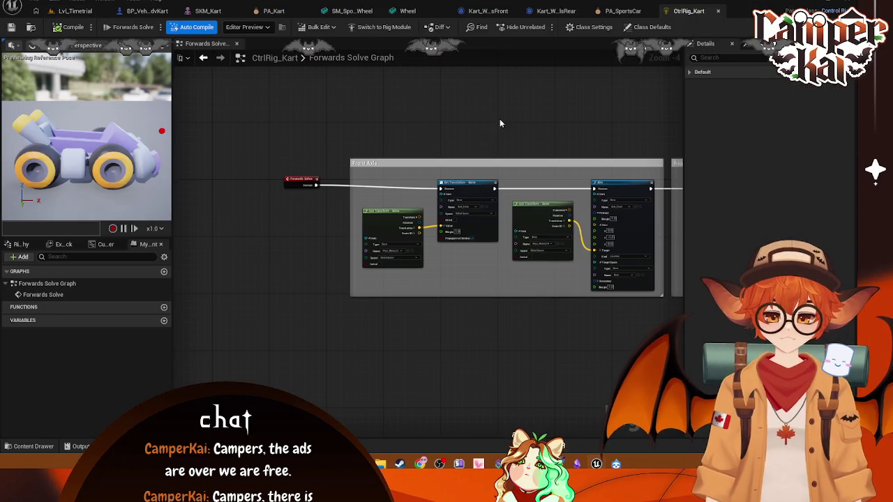
Open CtrlRig_SportsCar from the Content Browser alongside the kart's Forwards Solve graph
scroll(425, 98, "down", 4)
scroll(447, 103, "up", 4)
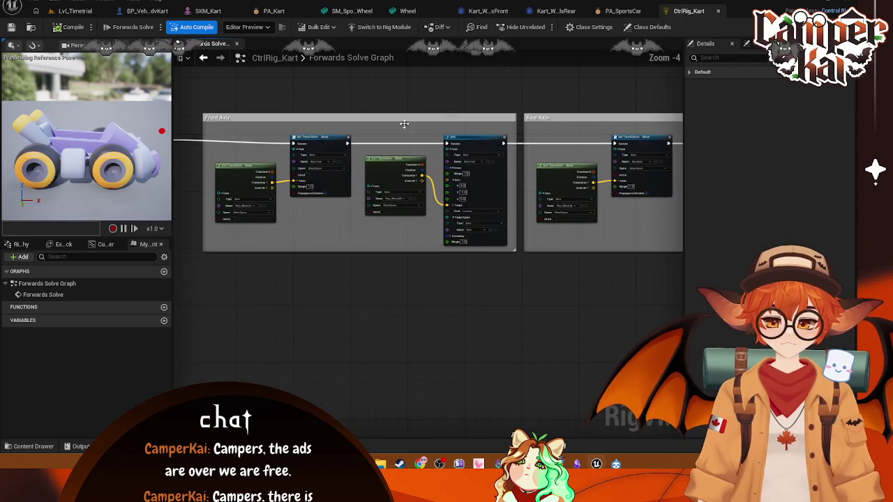
left_click_drag(436, 141, 451, 153)
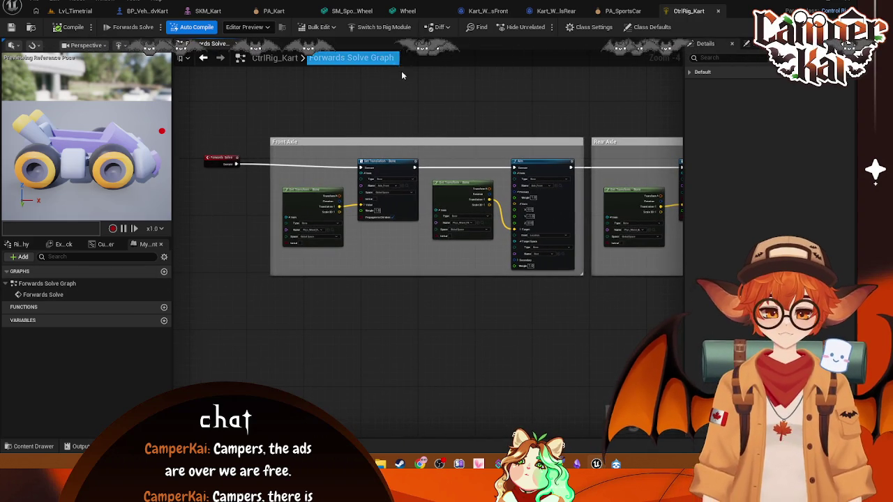
left_click(34, 446)
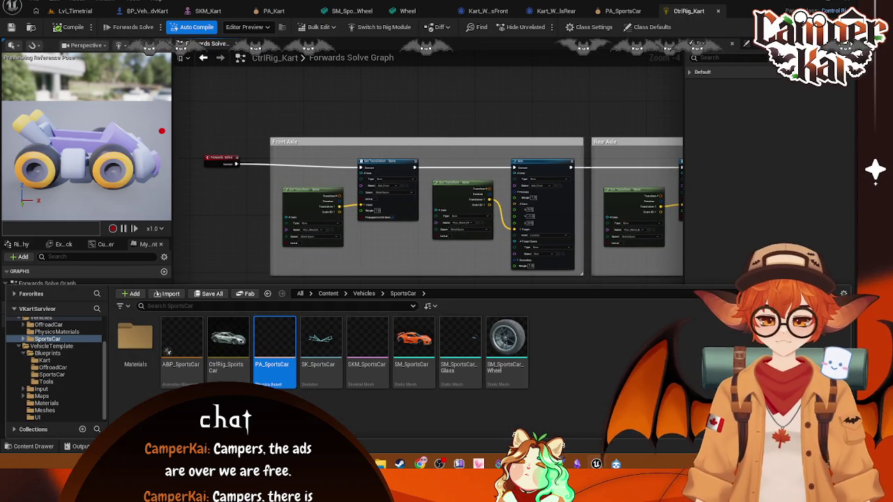
double_click(228, 343)
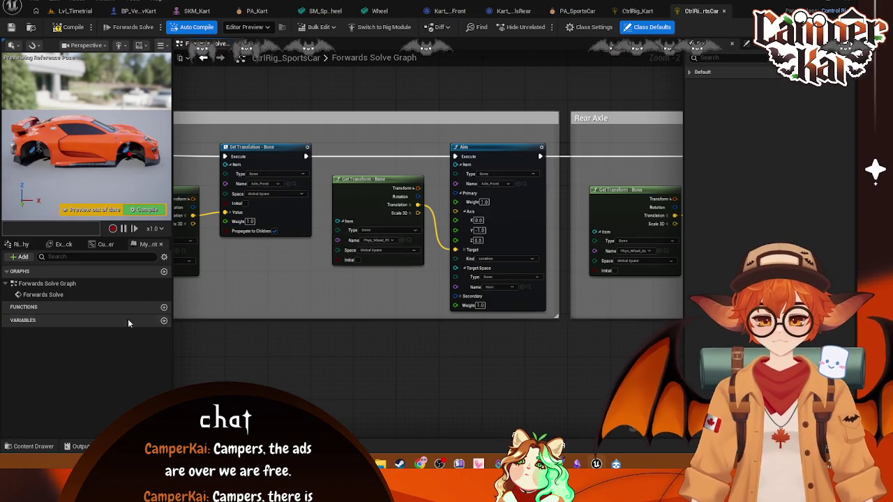
Compare the kart and sports car control rigs, then close both control rig editors
key("ctrl+Tab")
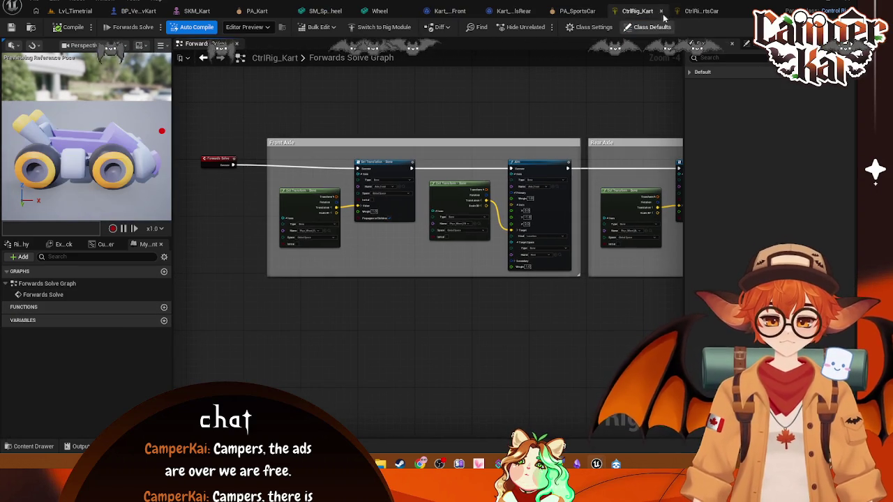
left_click(694, 11)
left_click(637, 12)
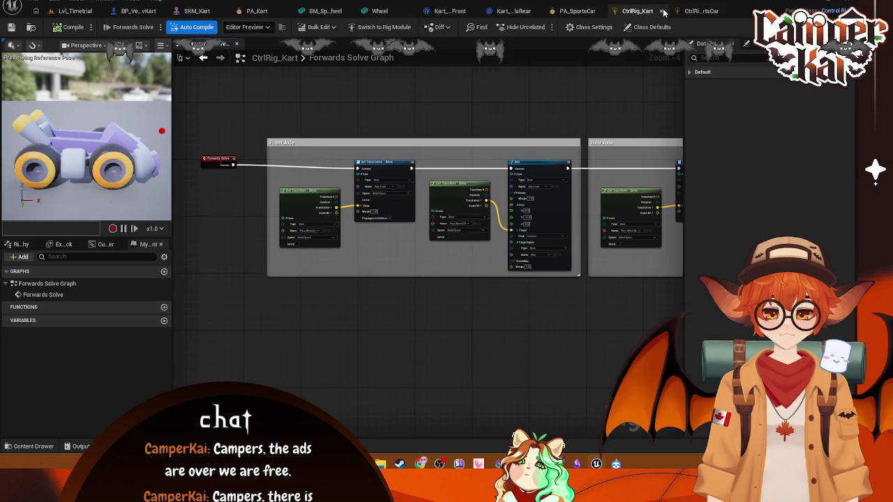
left_click(660, 11)
left_click(719, 12)
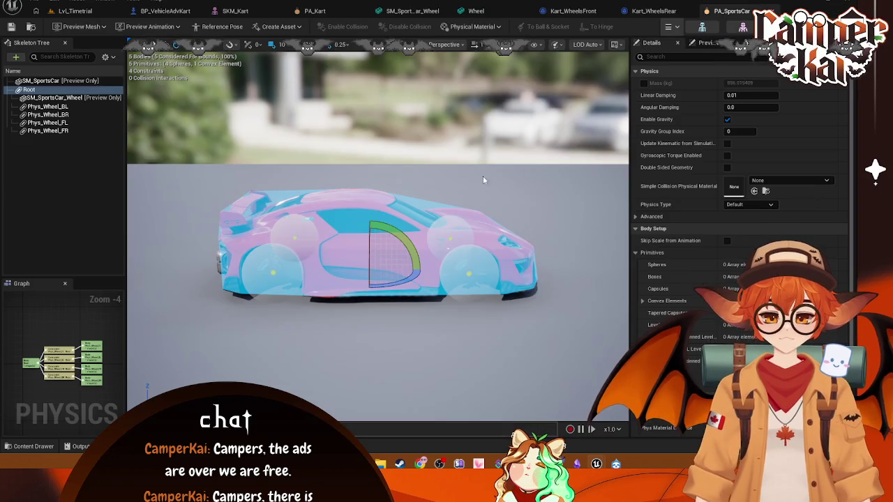
Set Wheel Radius to 20 in both Kart_WheelsRear and Kart_WheelsFront class defaults
left_click(641, 11)
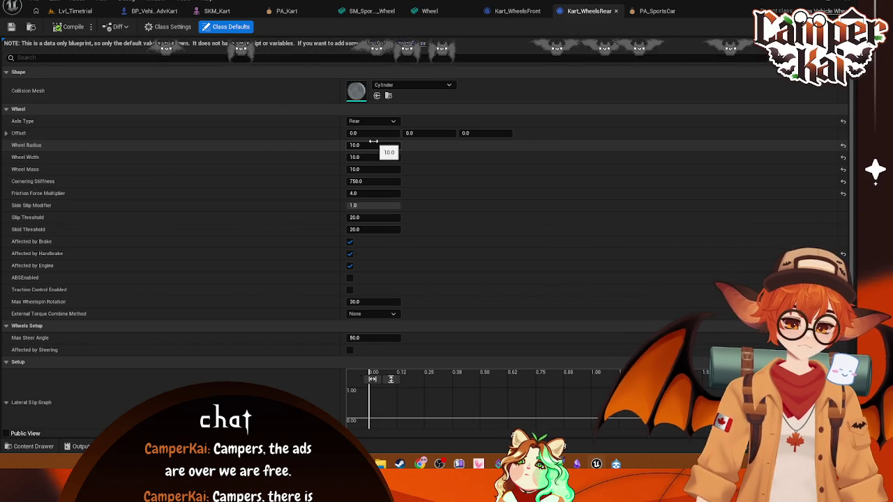
type("20")
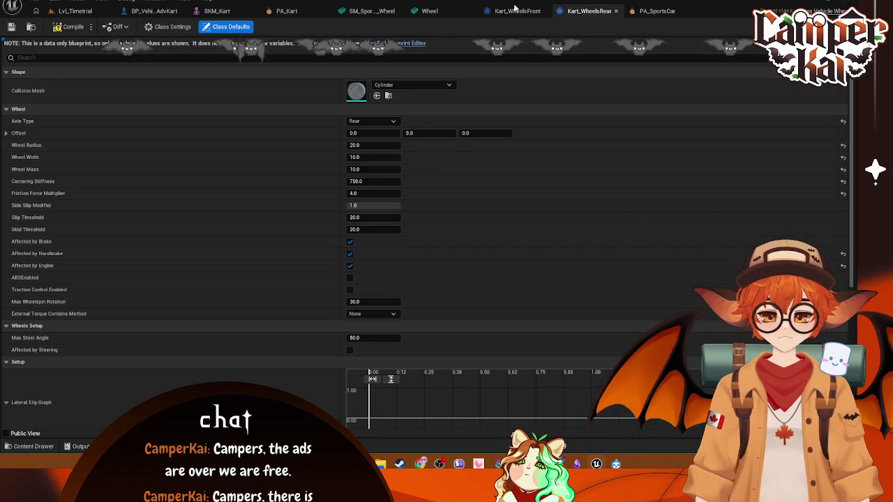
left_click(516, 11)
left_click(380, 145)
type("20.0")
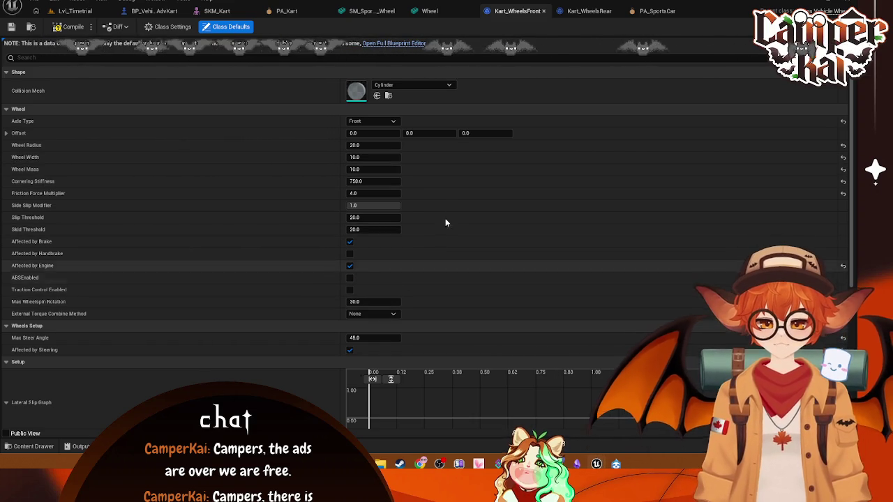
left_click(427, 11)
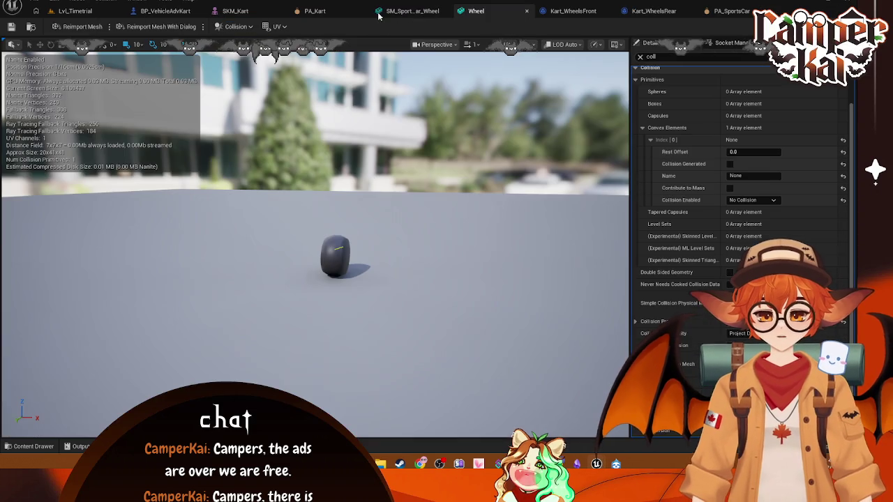
Compare the Wheel mesh to the sports car wheel in a zoomed Left view, then return to Lvl_Timetrial
left_click(408, 11)
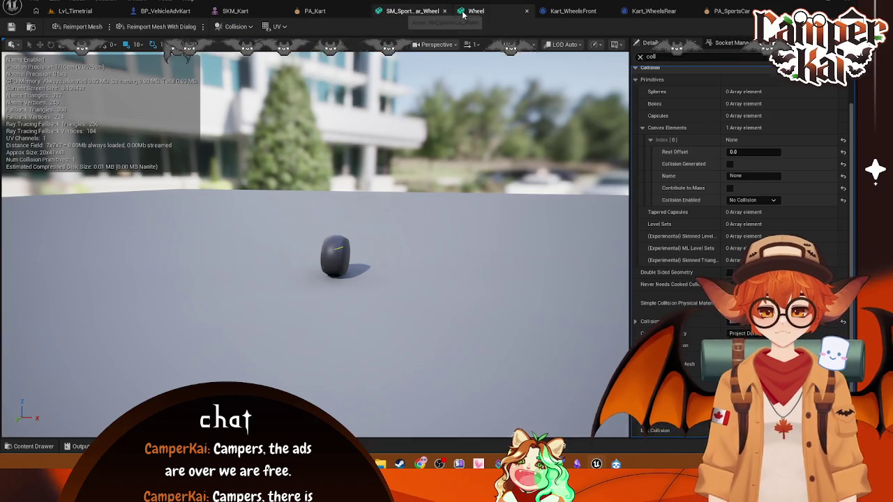
left_click(476, 11)
left_click(438, 44)
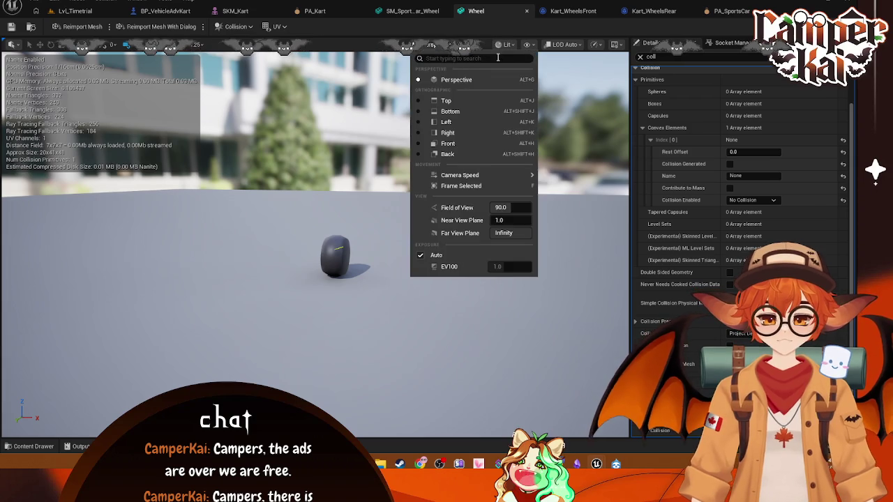
left_click(454, 123)
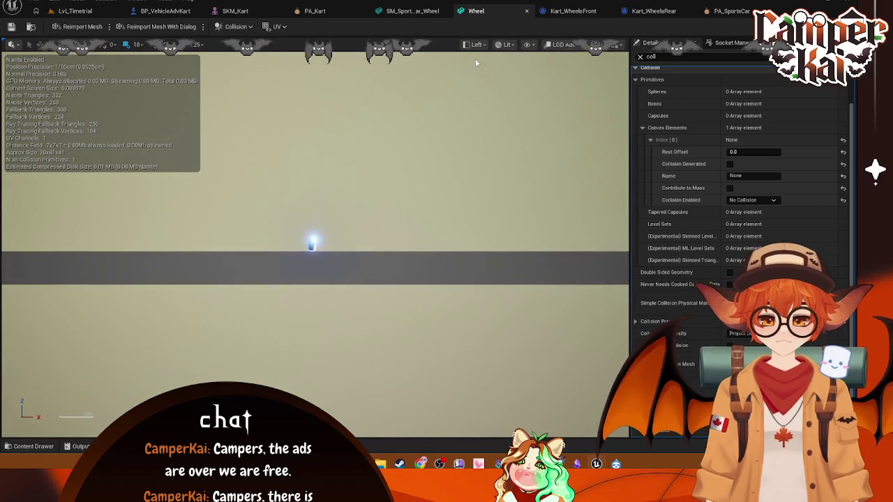
scroll(309, 209, "up", 3)
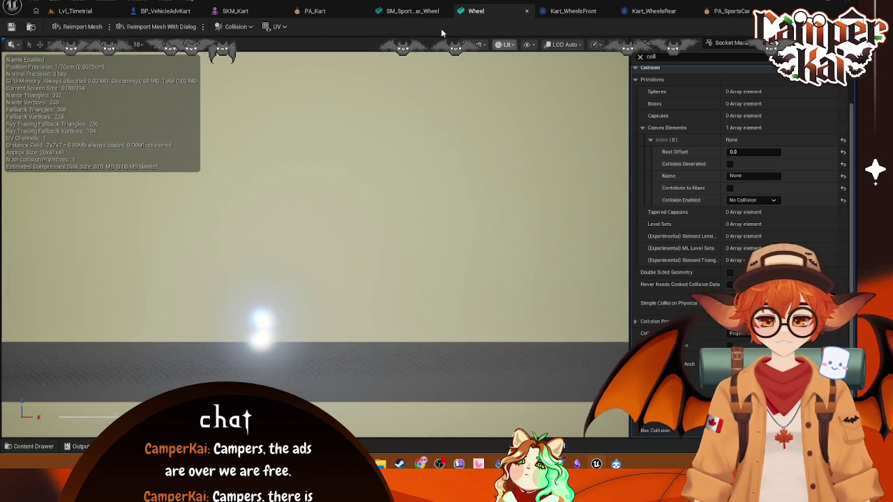
left_click(411, 11)
left_click(75, 11)
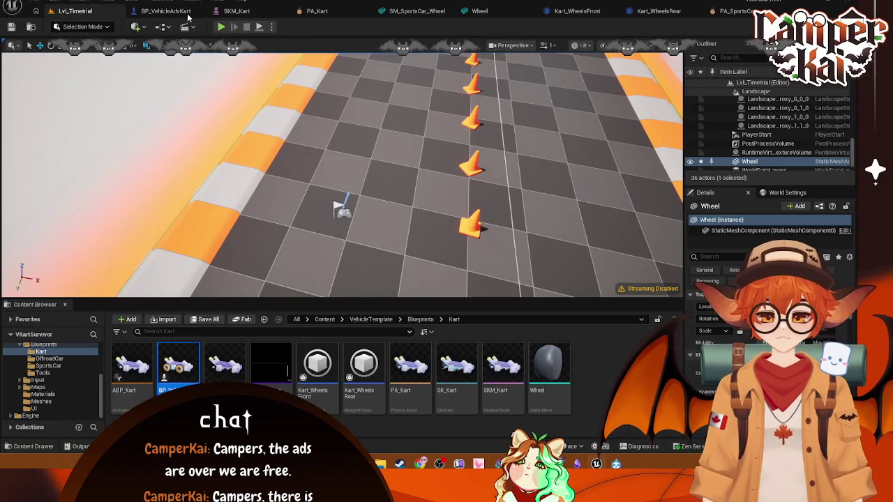
Bring up the BP_VehicleAdvKart blueprint and frame the kart and camera in the Left viewport
left_click(183, 11)
scroll(337, 130, "up", 2)
left_click_drag(399, 225, 434, 130)
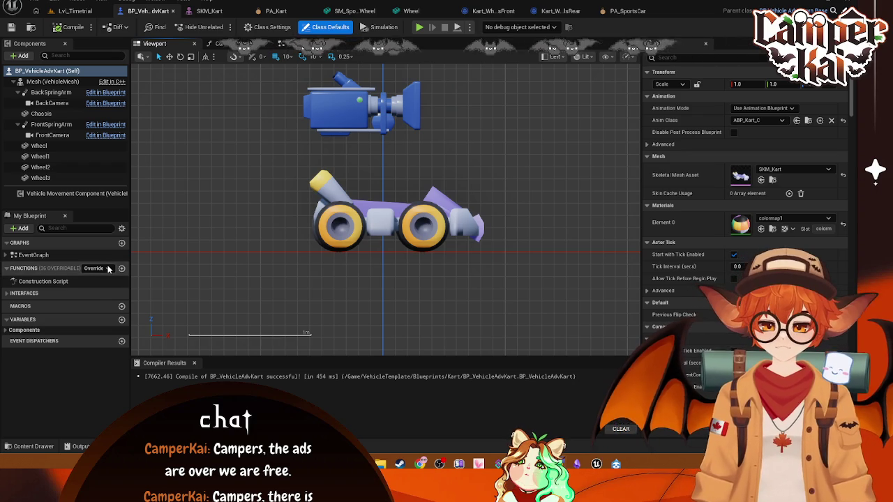
Inspect the Vehicle Movement Component and locate BP_VehicleAdvSportsCar in Blueprints/SportsCar
left_click(7, 270)
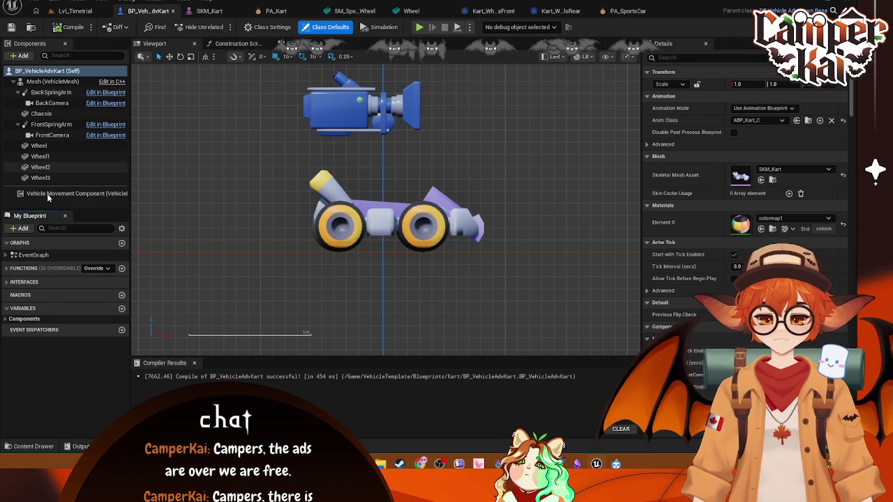
left_click(98, 193)
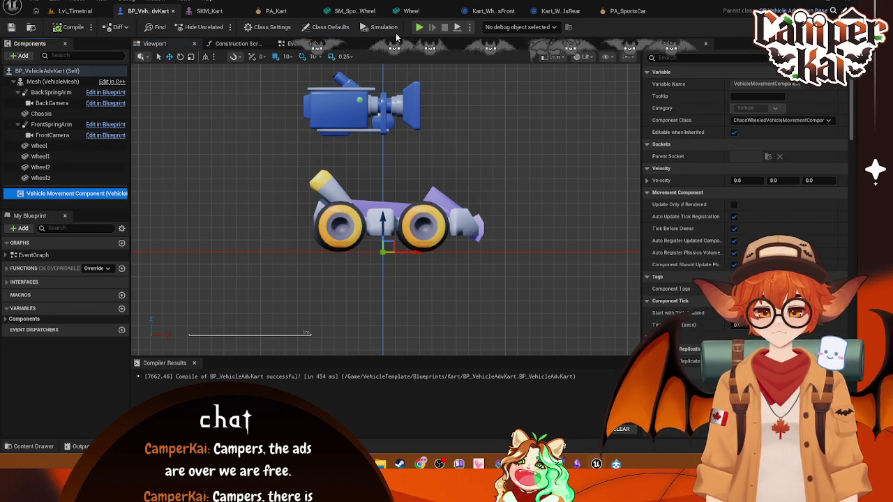
left_click(29, 446)
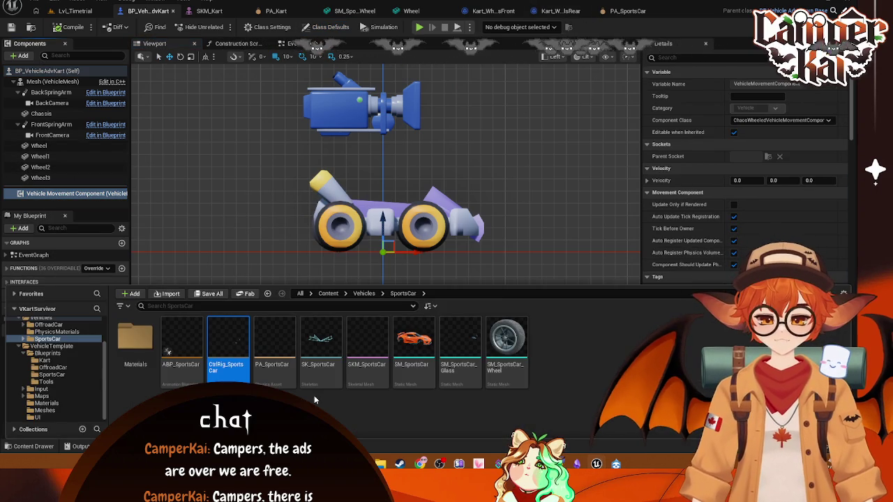
left_click(52, 374)
left_click(135, 342)
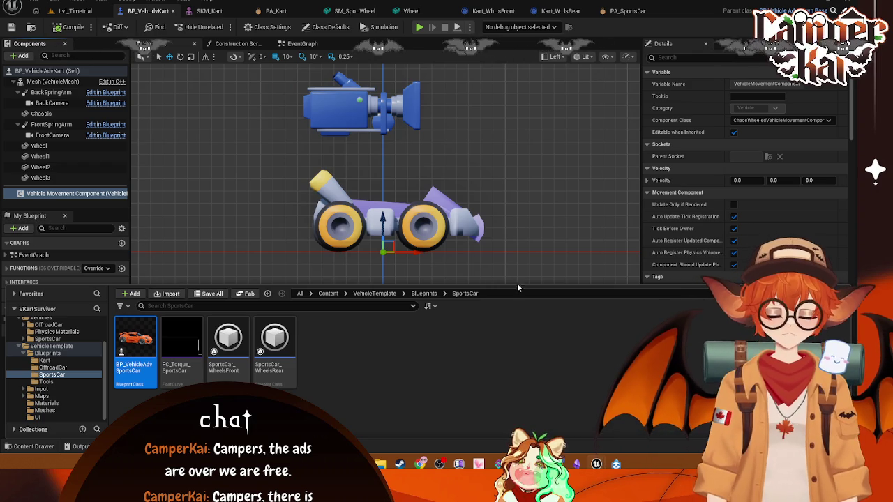
Expand the Components variable group and show the Construction Script graph
left_click(14, 319)
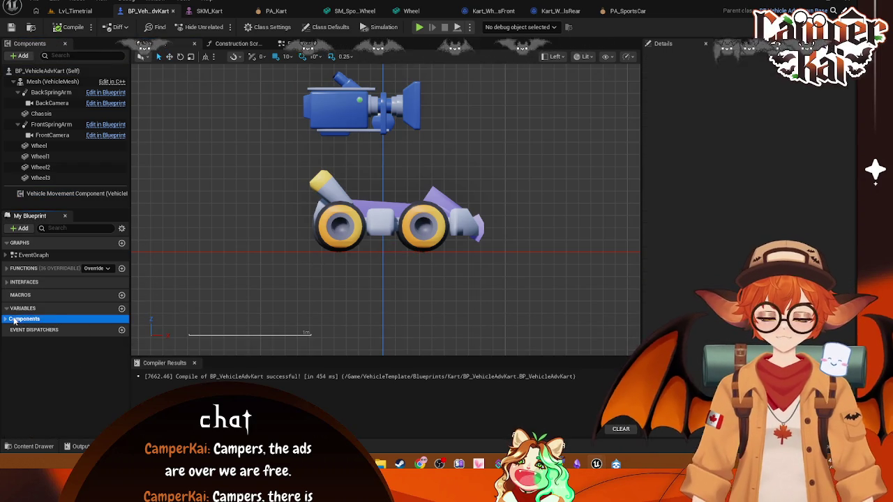
left_click(6, 320)
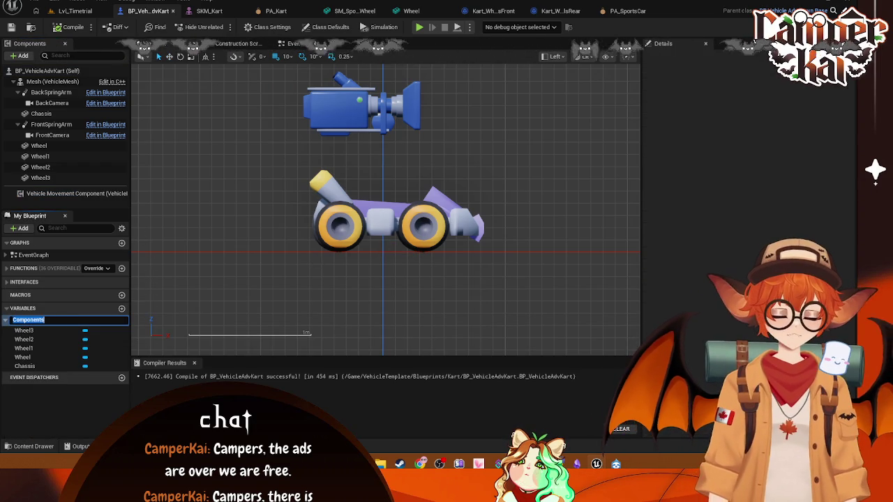
key("Return")
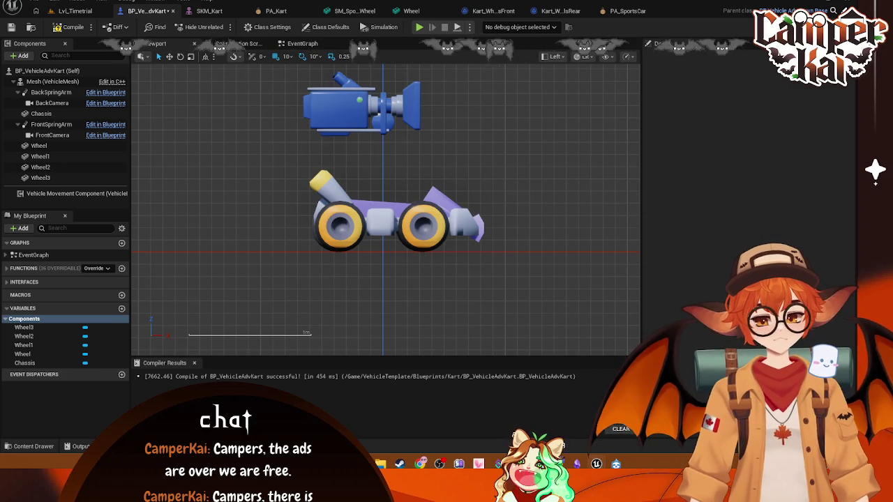
left_click(244, 43)
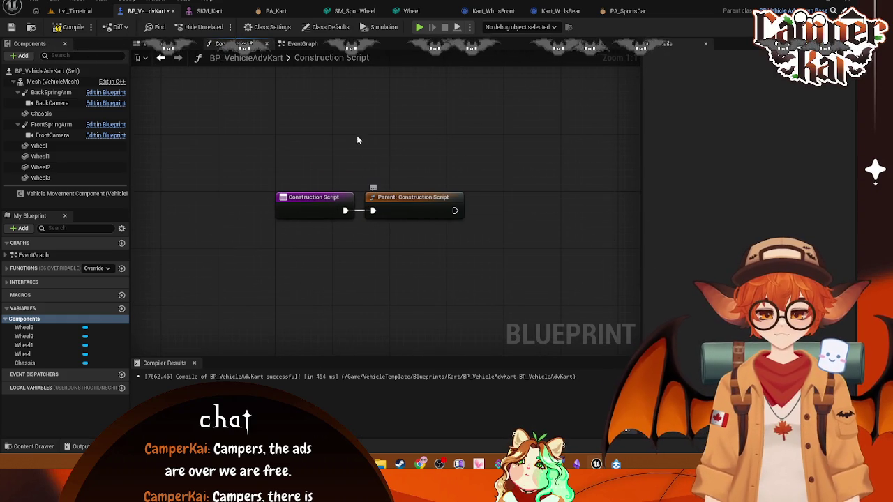
left_click(168, 43)
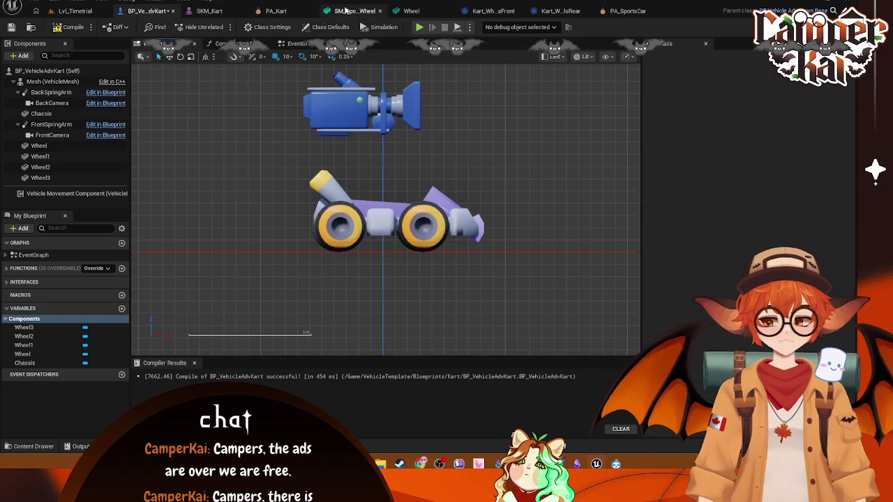
left_click(223, 43)
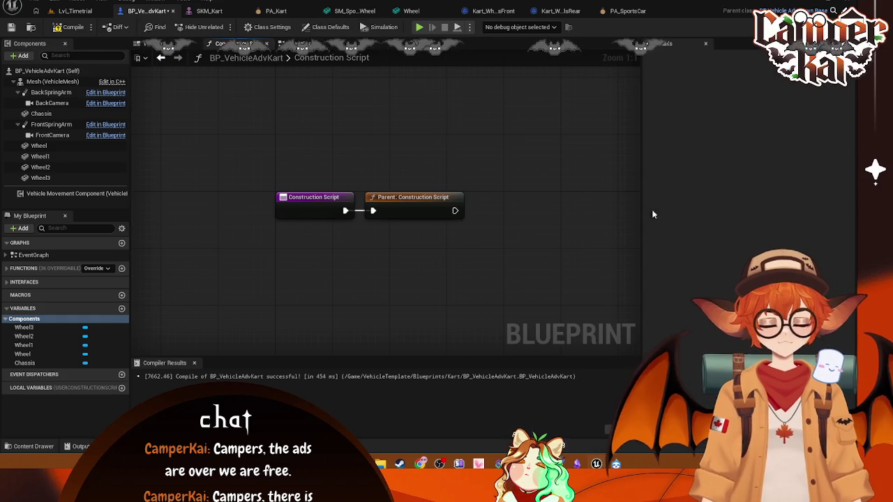
left_click(410, 197)
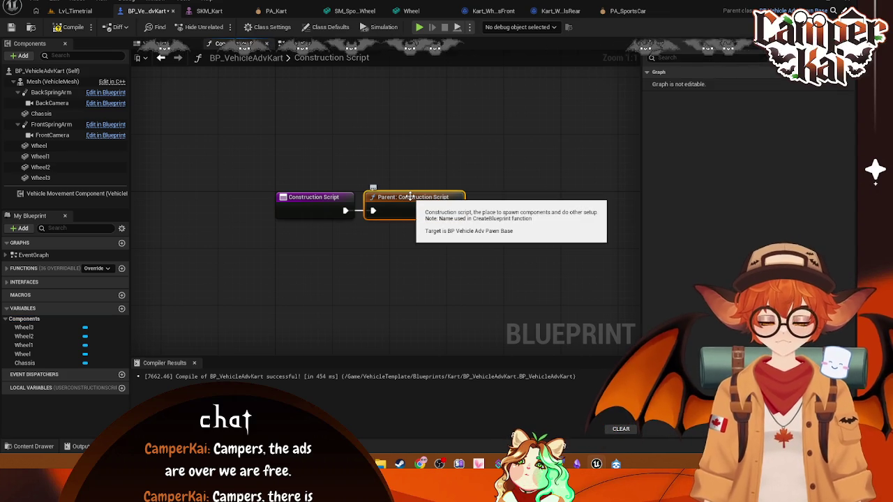
key("Delete")
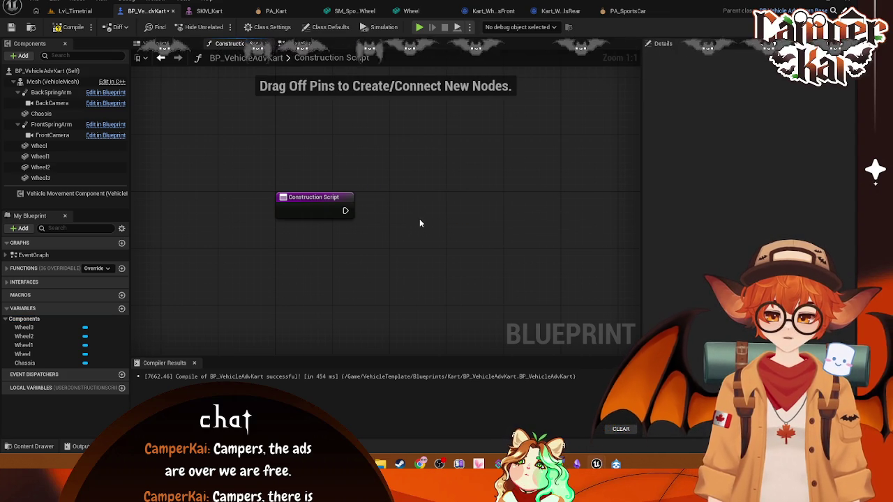
key("ctrl+z")
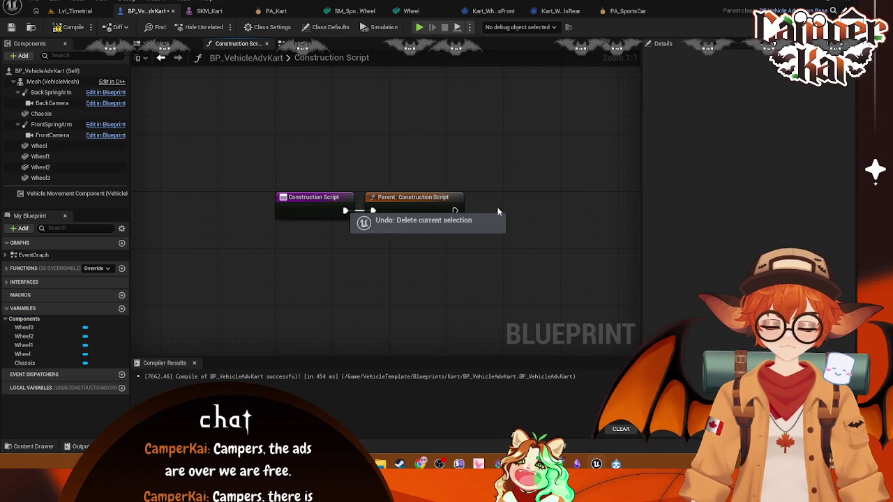
left_click(32, 4)
left_click(70, 66)
left_click(614, 419)
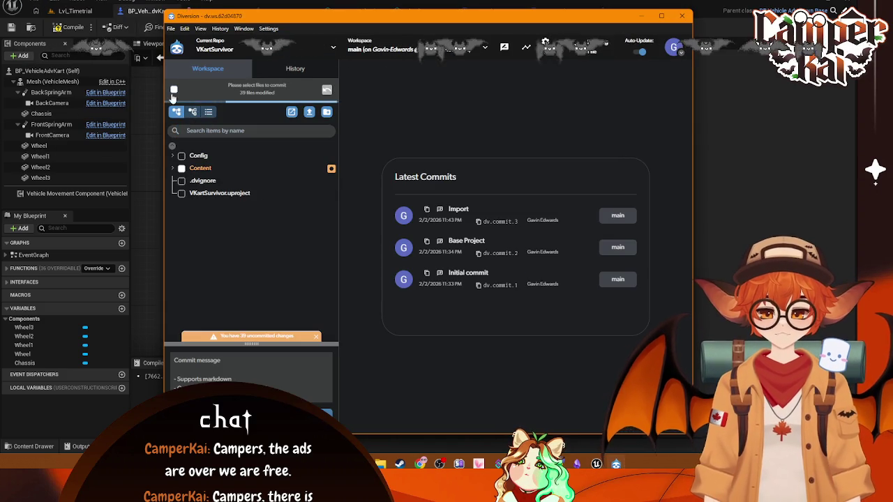
Commit the changed files in Diversion as 'Kart', then delete the Parent: Construction Script node
left_click(243, 370)
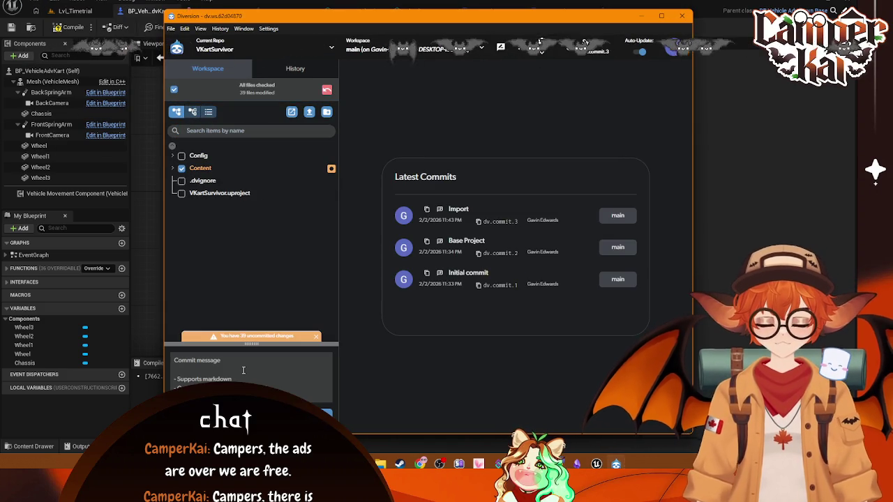
type("KA")
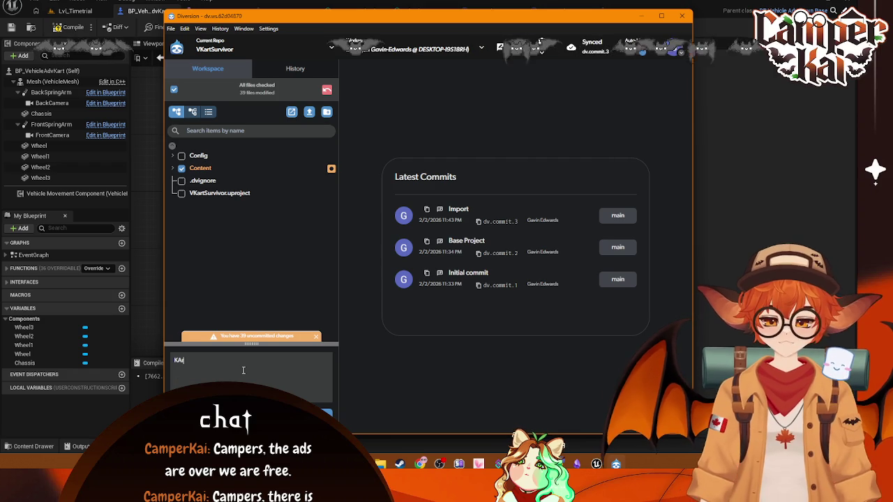
key("BackSpace")
type("art")
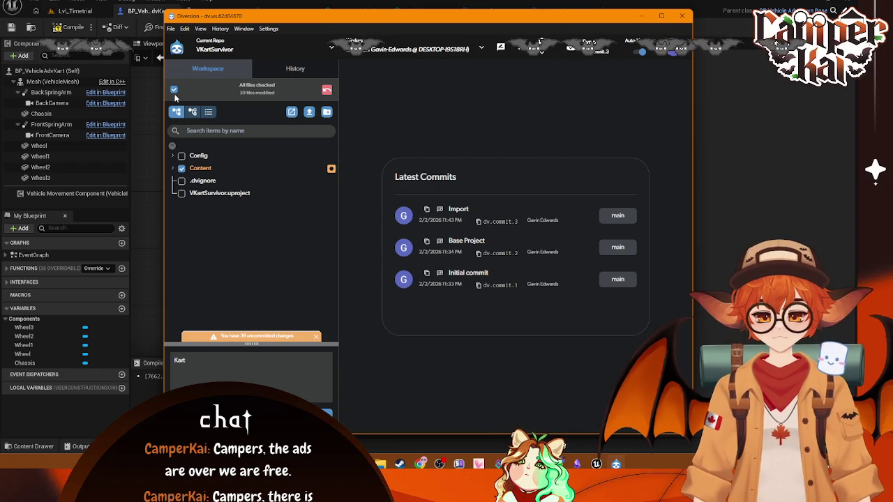
left_click(326, 413)
left_click(488, 320)
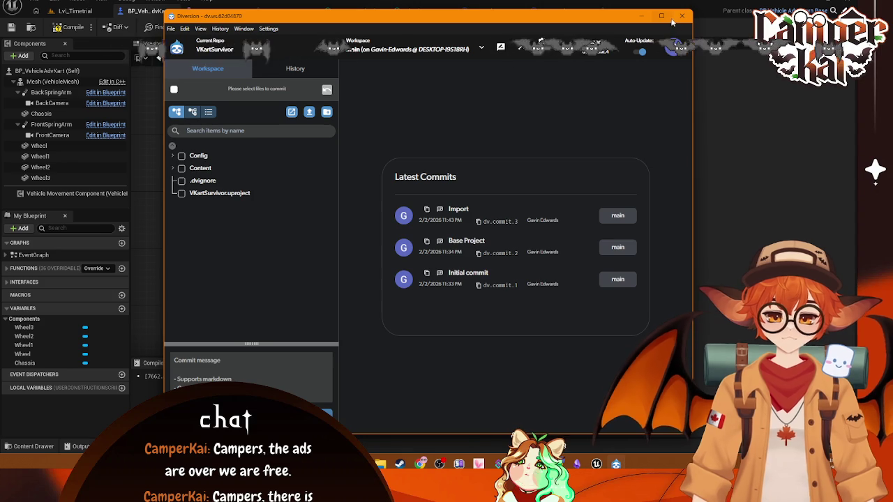
key("alt+Tab")
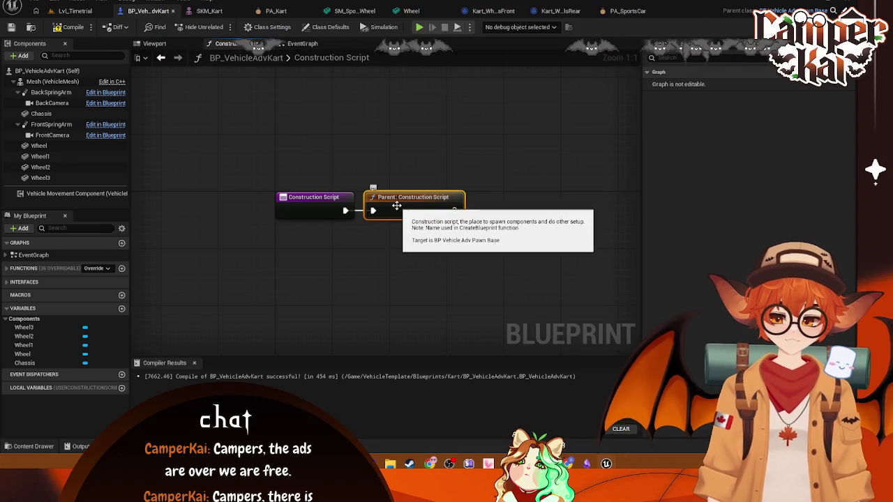
key("Delete")
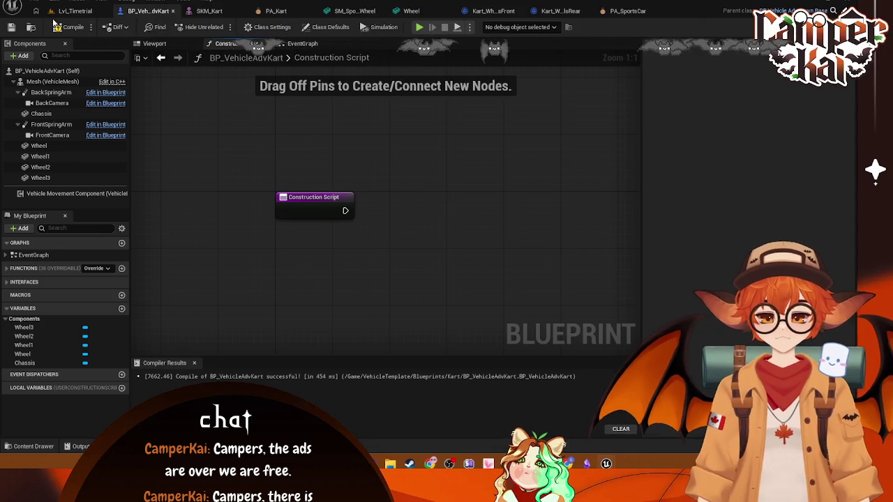
Test-play Lvl_Timetrial briefly, then select the kart's Mesh (VehicleMesh) component
left_click(73, 12)
left_click(221, 26)
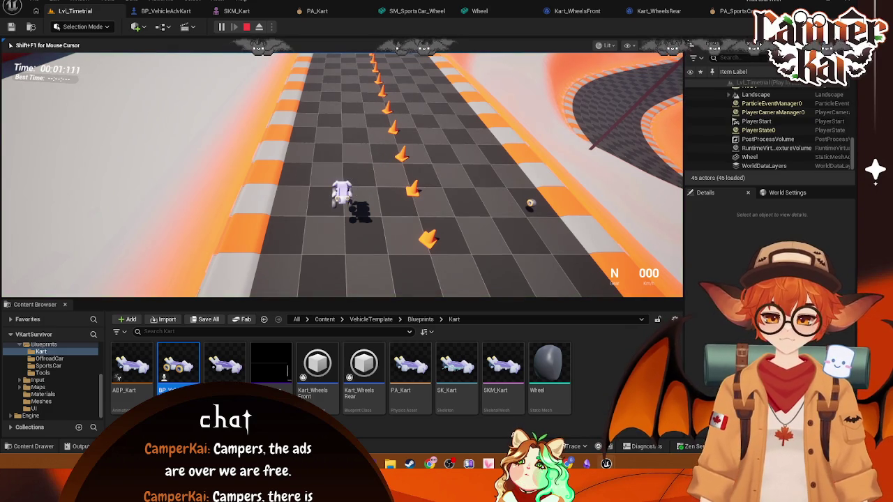
key("Escape")
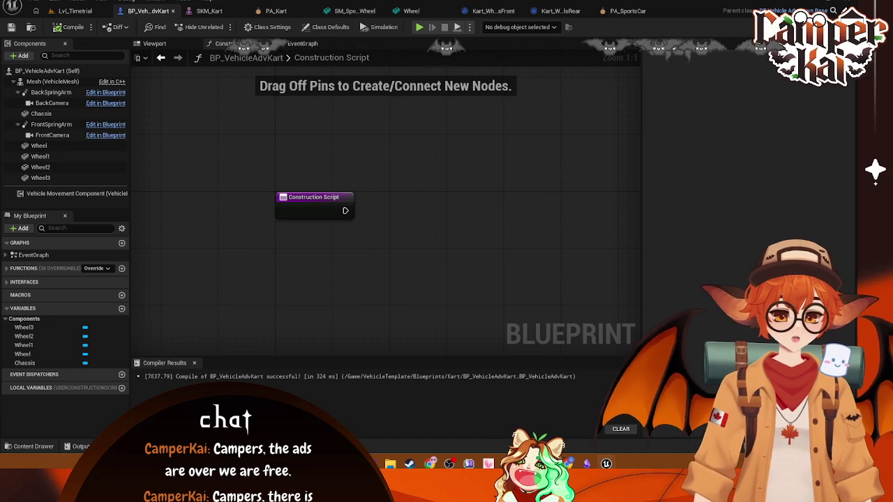
left_click(42, 82)
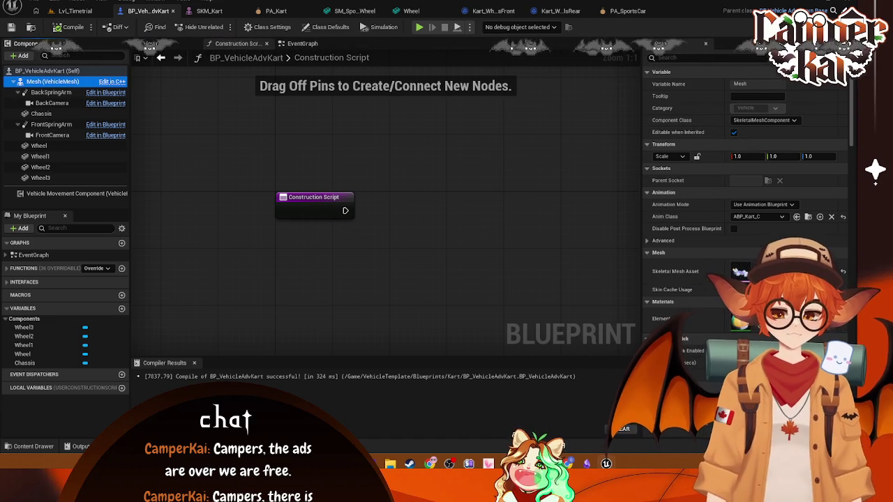
Try ABP_SportsCar_C as the Mesh's Anim Class, then revert it to ABP_Kart_C
left_click(773, 217)
left_click(760, 259)
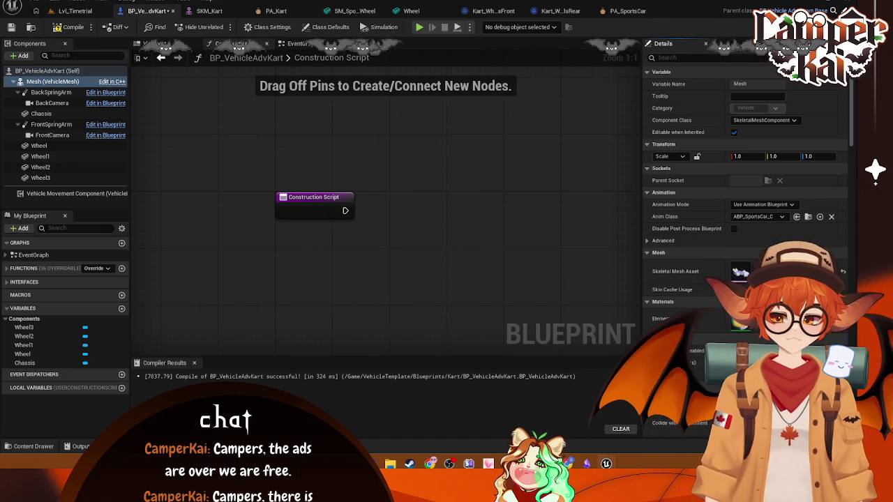
key("ctrl+z")
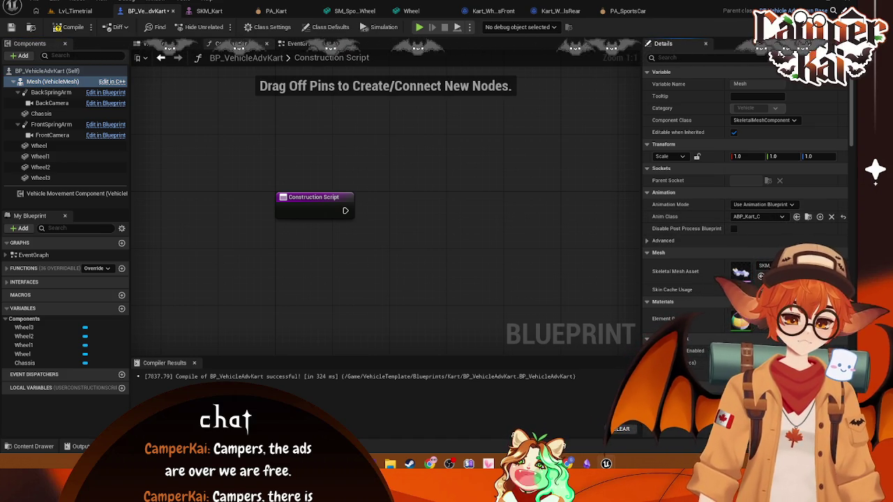
Review the Mesh's advanced animation settings and switch to the SKM_Kart skeletal mesh editor
left_click(672, 241)
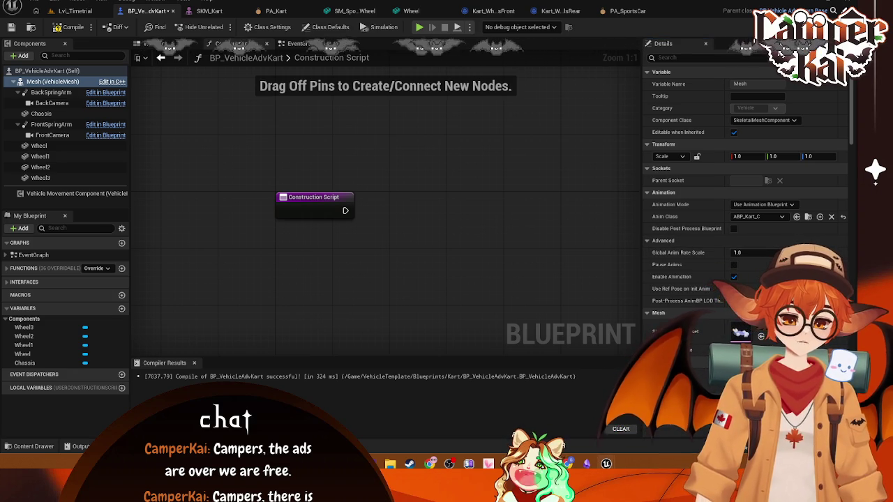
left_click(686, 240)
scroll(686, 241, "down", 1)
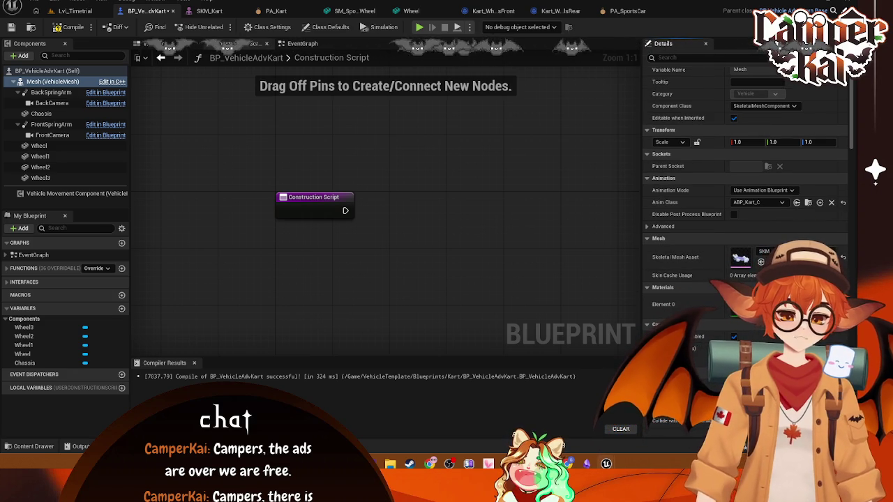
scroll(746, 210, "down", 5)
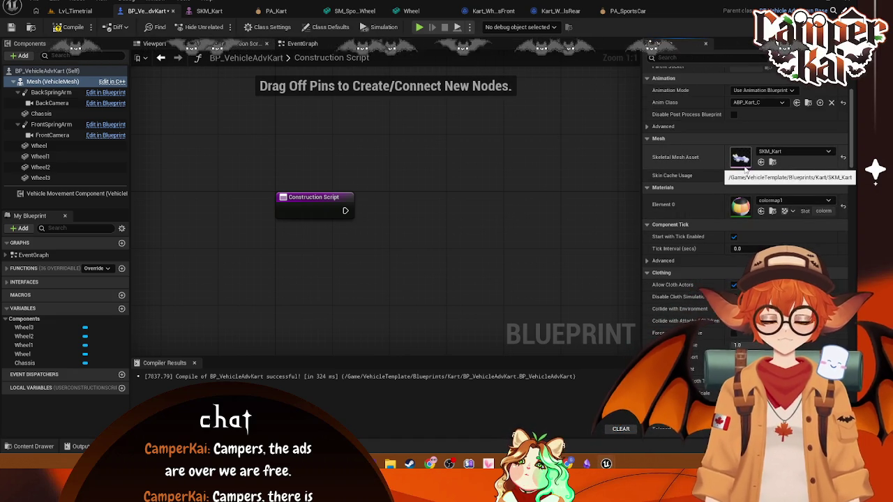
left_click(219, 18)
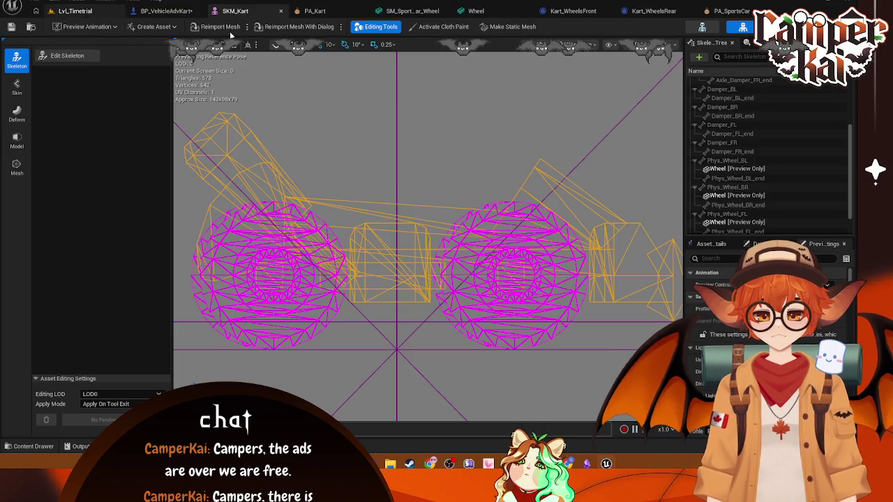
Change the SKM_Kart preview from Left wireframe to a lit Perspective view and frame the kart
scroll(760, 126, "up", 5)
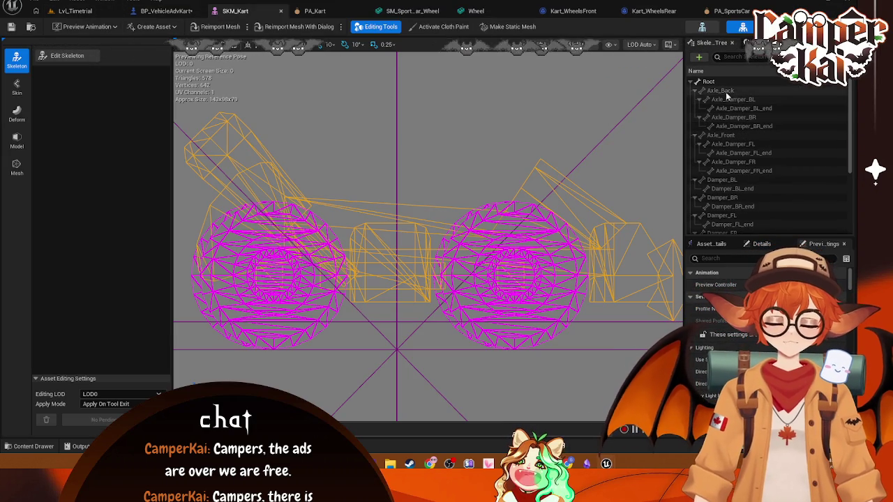
scroll(739, 125, "down", 5)
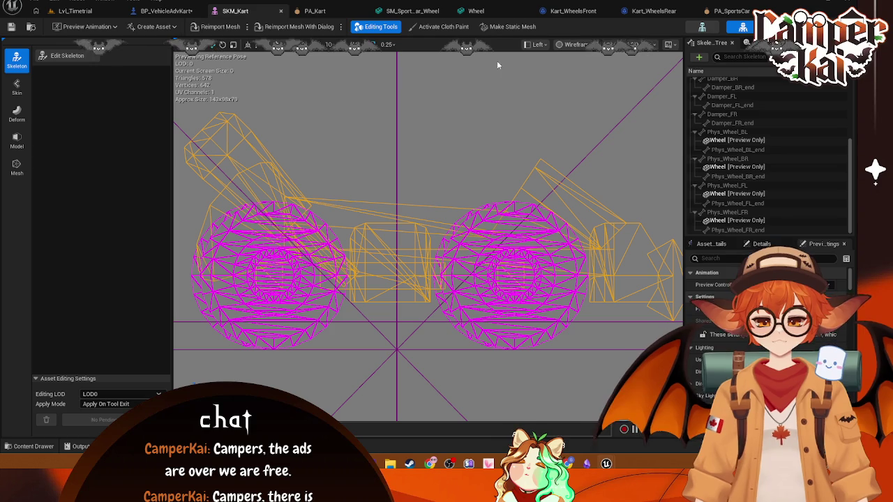
left_click(552, 43)
left_click(545, 79)
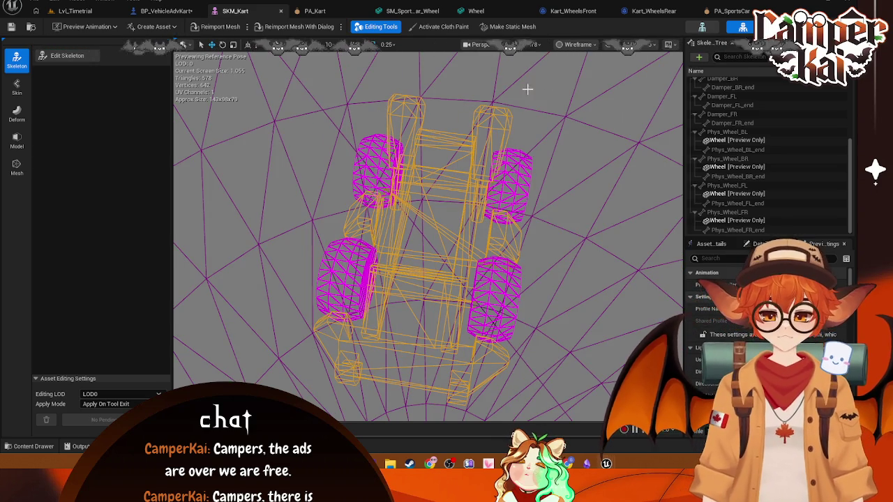
left_click(562, 46)
left_click(572, 81)
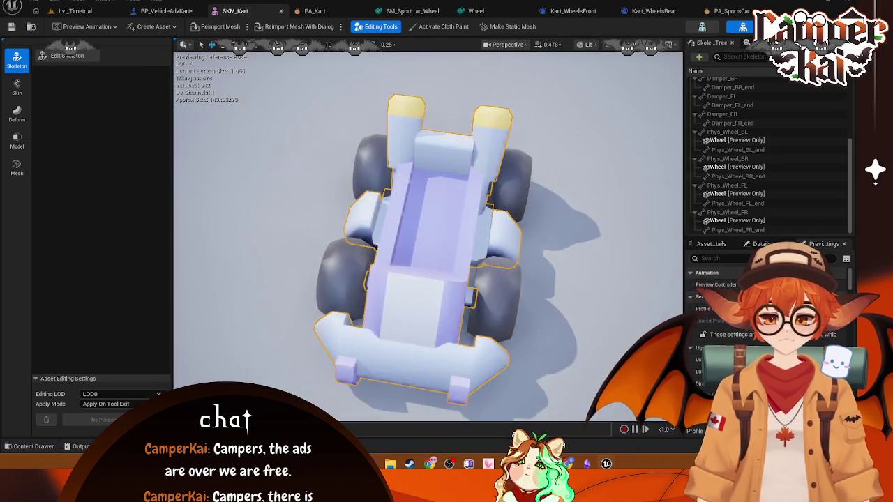
key("f")
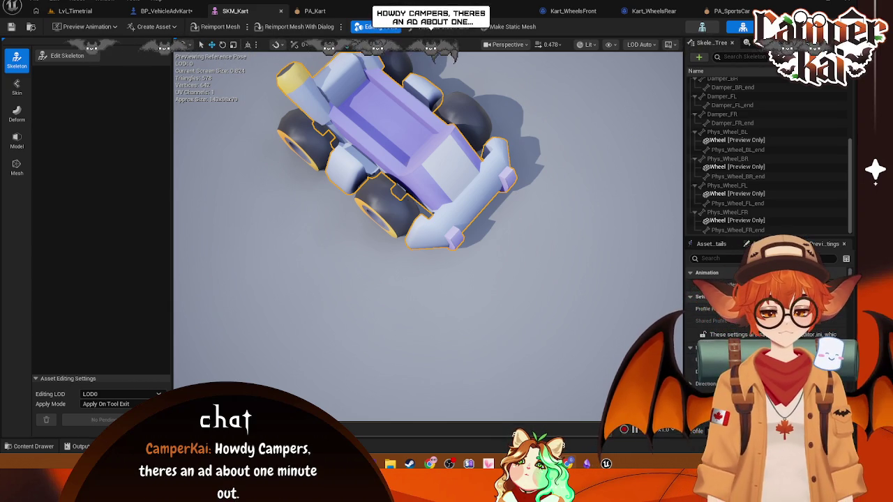
Open the Kart_WheelsRear settings and the SK_SportsCar skeleton from Vehicles/SportsCar
left_click(655, 12)
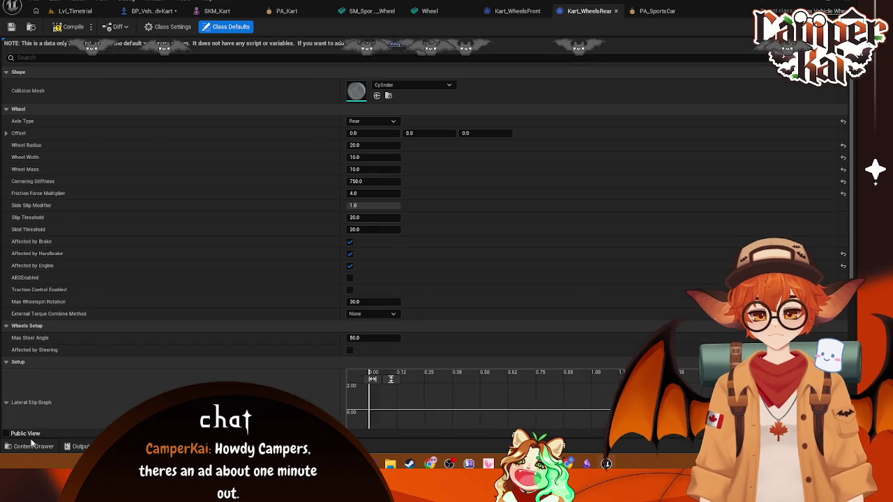
left_click(30, 447)
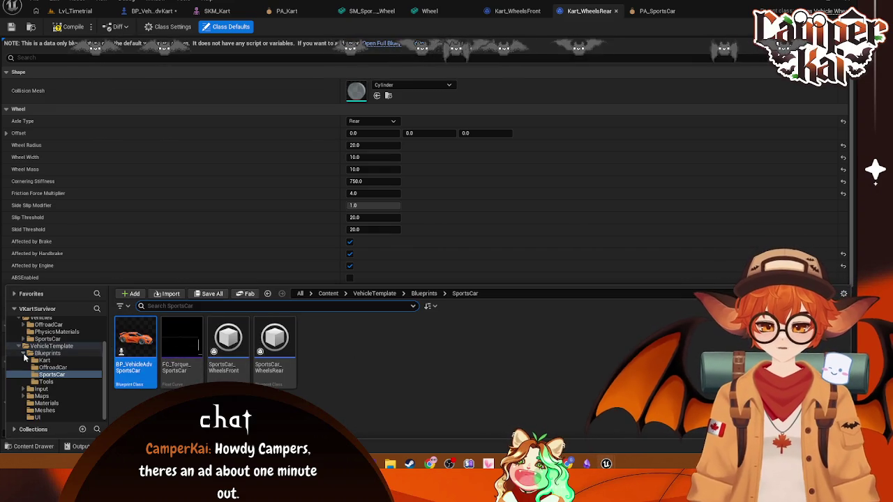
left_click(49, 339)
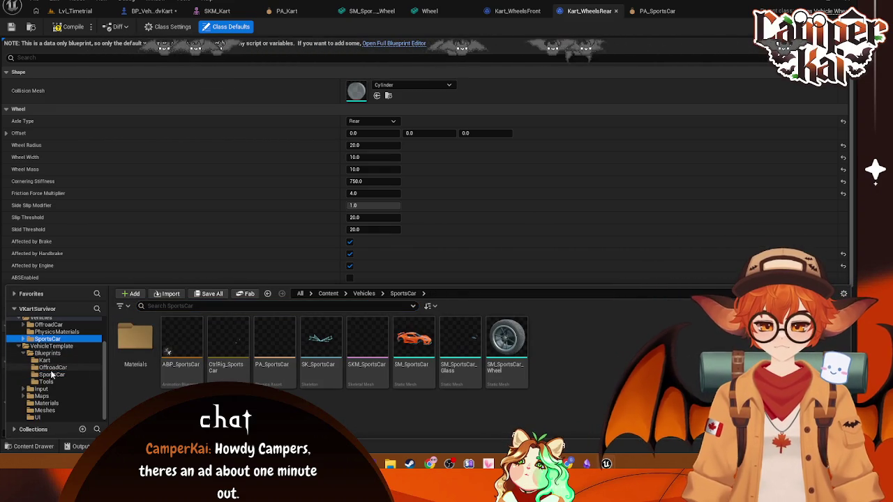
left_click(320, 345)
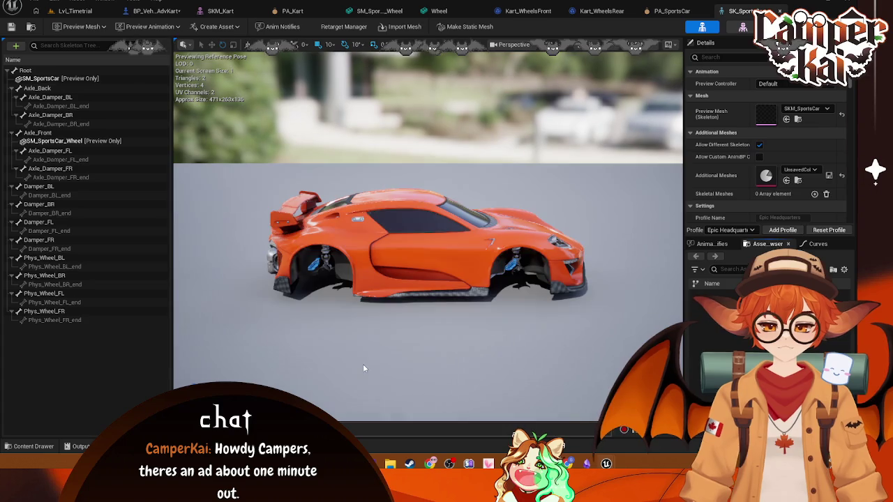
Remove the preview-only meshes from the SK_SportsCar skeleton's Root bone
left_click_drag(350, 265, 300, 272)
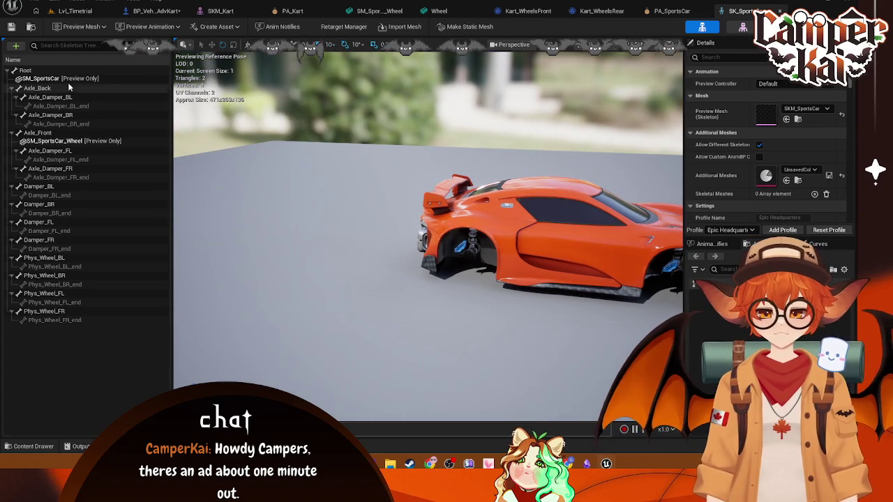
right_click(27, 71)
left_click(118, 208)
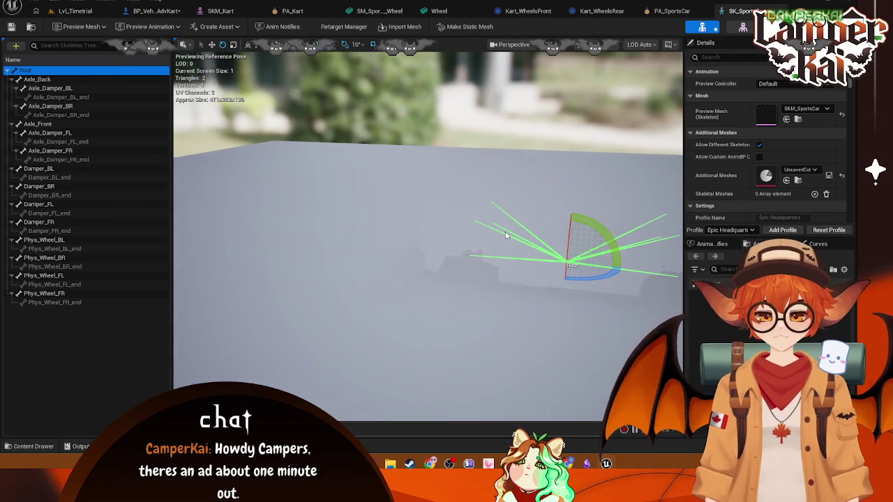
left_click_drag(505, 232, 474, 240)
Open SKM_SportsCar, capture its preview, and return to the BP_VehicleAdvKart blueprint
left_click(46, 447)
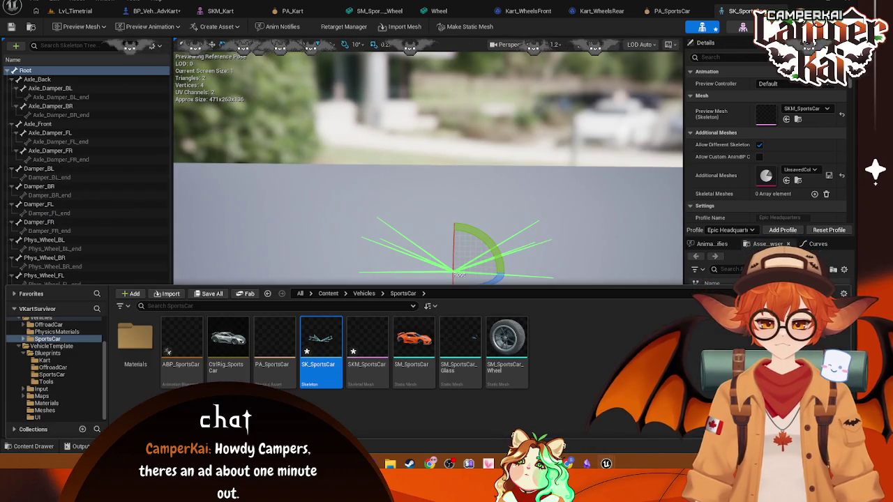
left_click(370, 357)
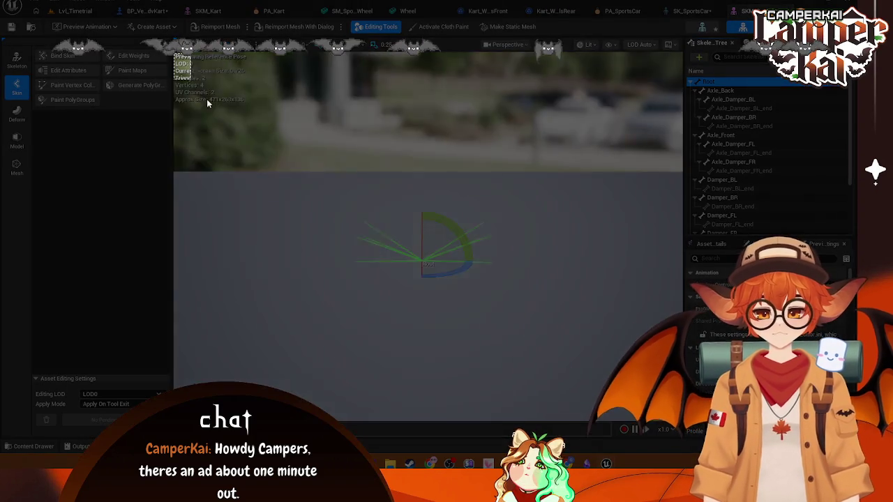
mouse_move(207, 103)
left_mouse_down()
mouse_move(651, 418)
mouse_move(681, 422)
left_mouse_up()
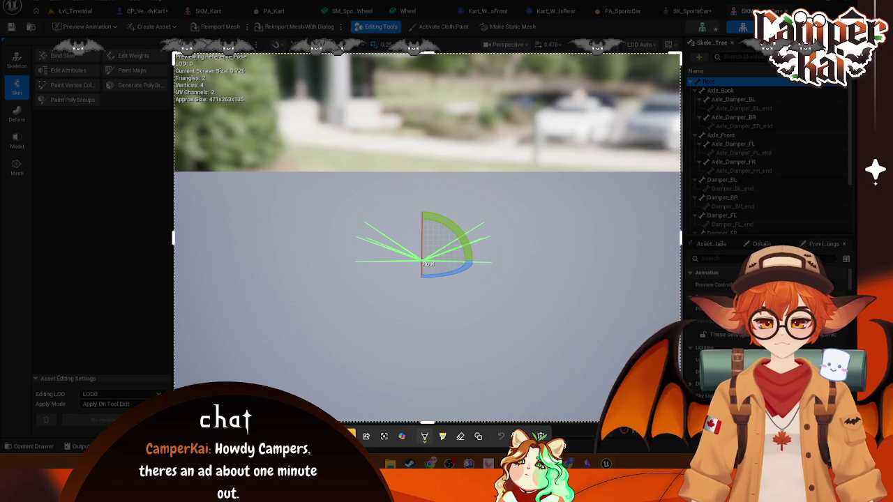
left_click(541, 436)
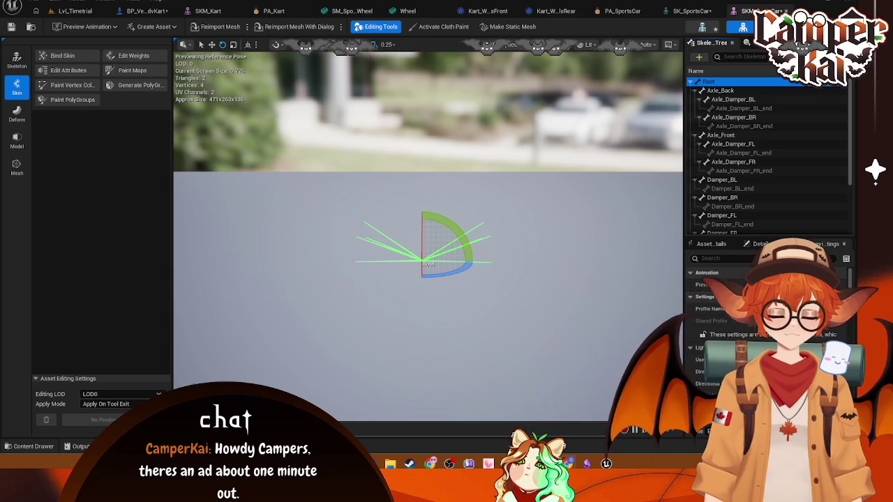
left_click(685, 12)
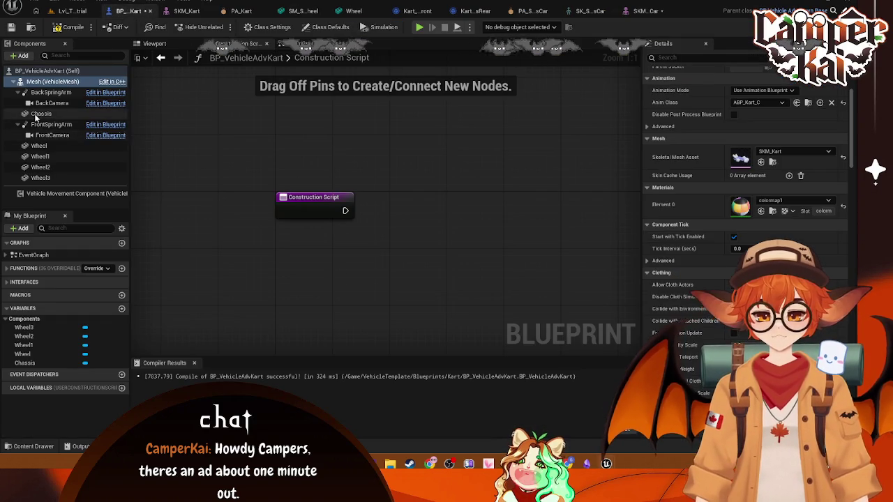
Delete the Chassis component from BP_VehicleAdvKart, save, and return to Lvl_Timetrial
left_click(41, 113)
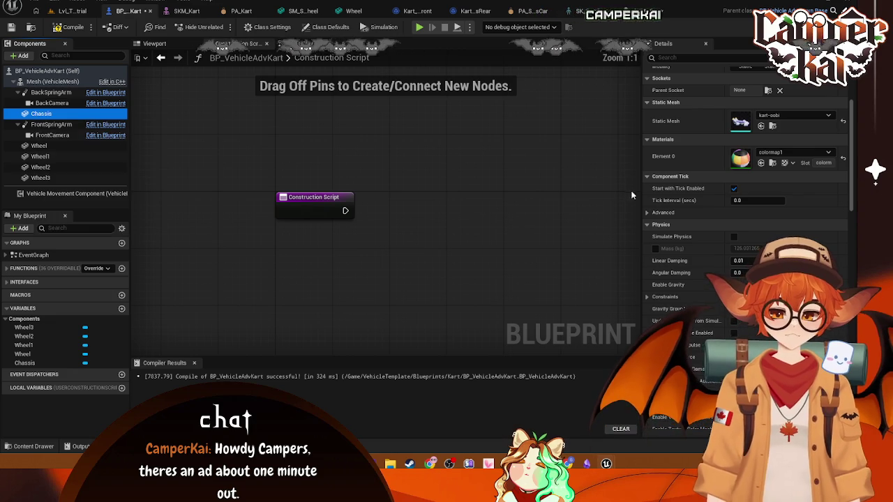
scroll(690, 195, "up", 5)
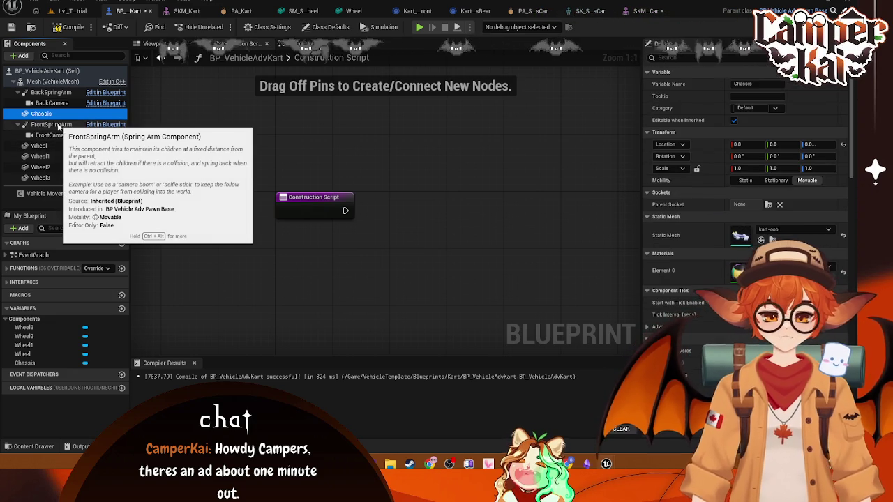
key("Delete")
key("ctrl+s")
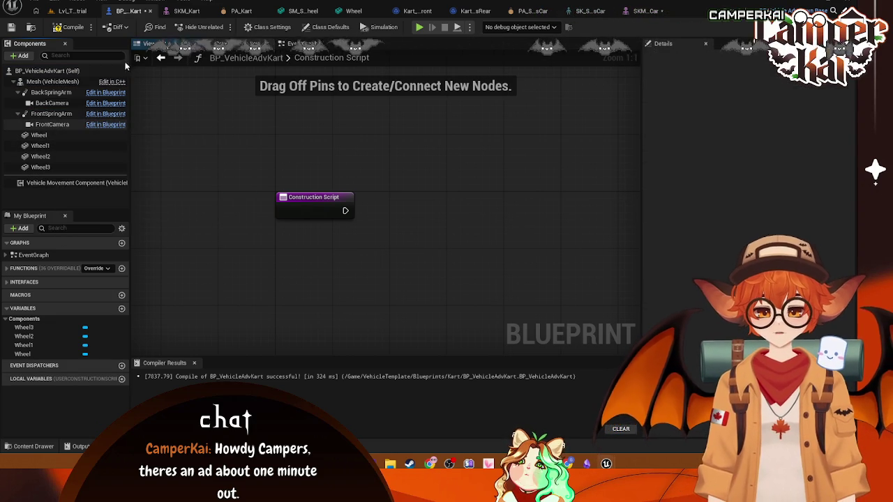
scroll(377, 178, "down", 2)
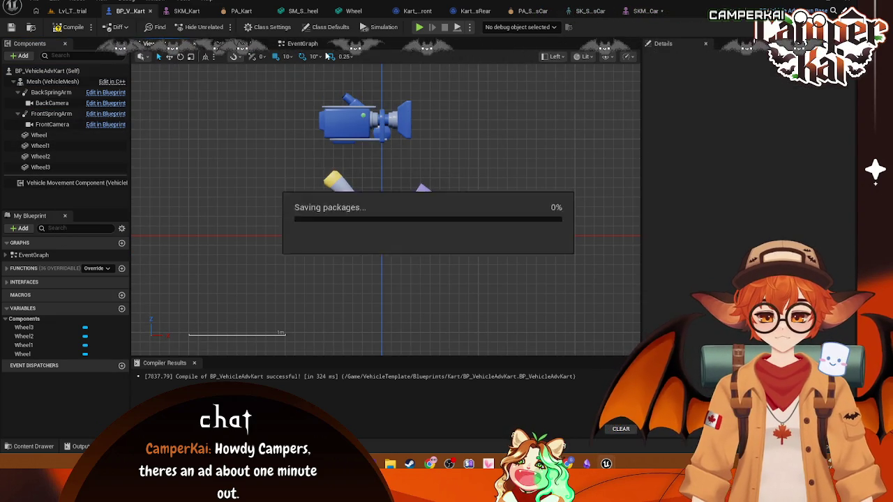
left_click(76, 13)
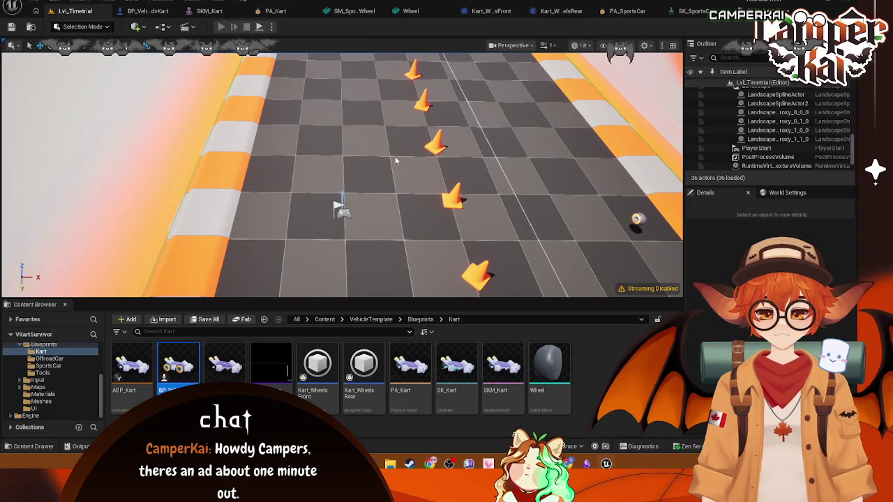
Test-play the level with Alt+P, stop it, and return to the BP_VehicleAdvKart blueprint
key("alt+p")
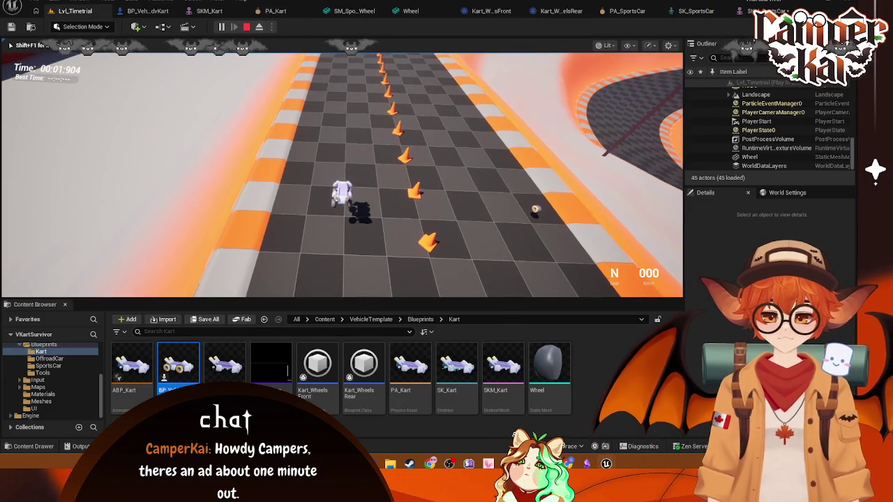
key("Escape")
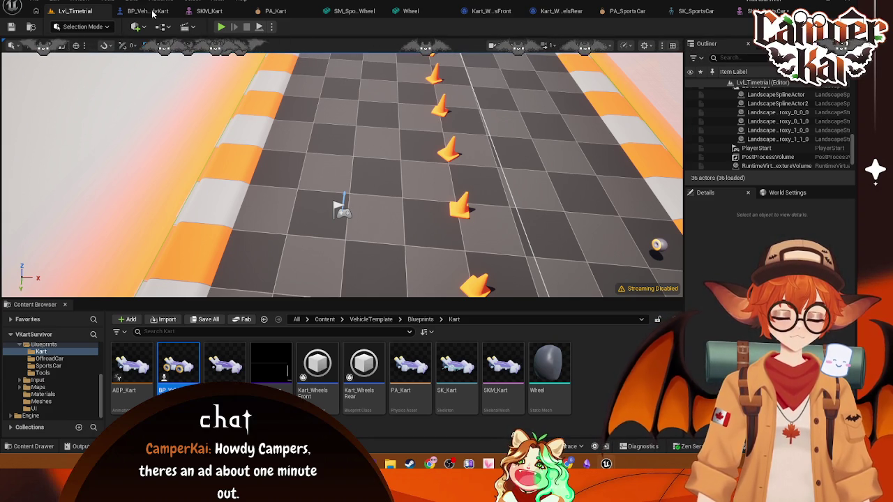
left_click(225, 90)
left_click(147, 10)
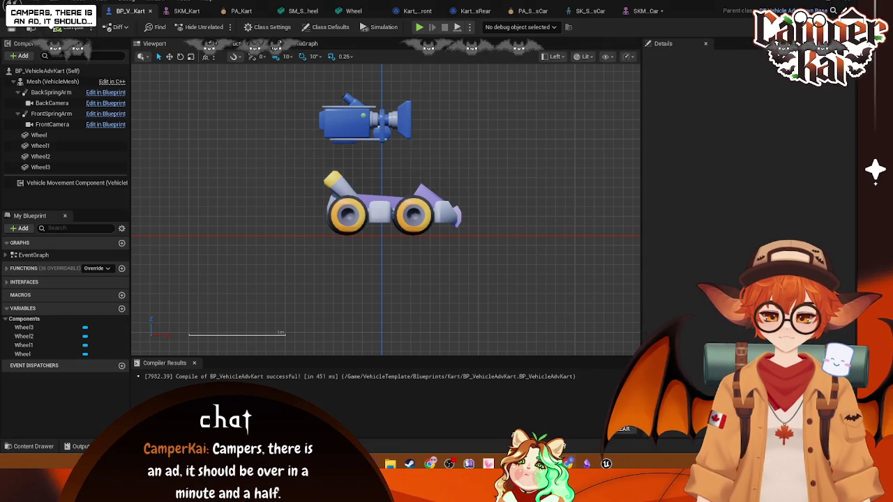
Check the kart's Class Defaults, then open BP_VehicleAdvSportsCar and SKM_SportsCar from the SportsCar folder
left_click(788, 108)
left_click(784, 117)
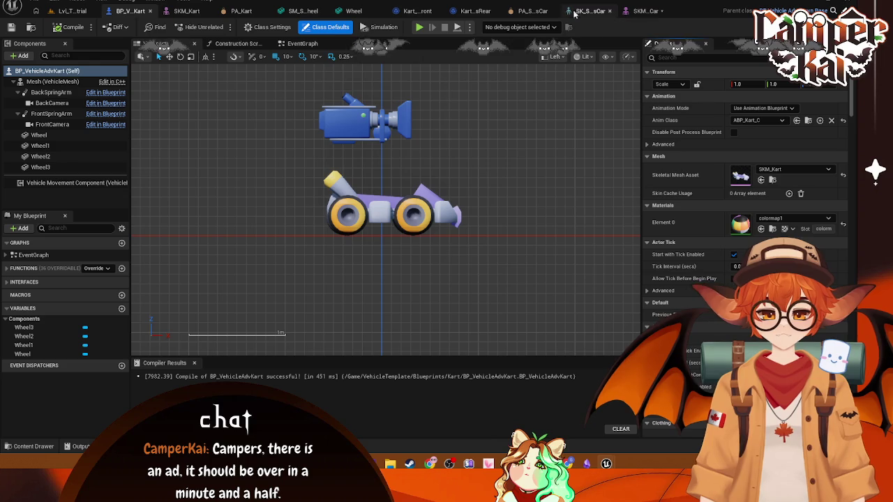
left_click(40, 445)
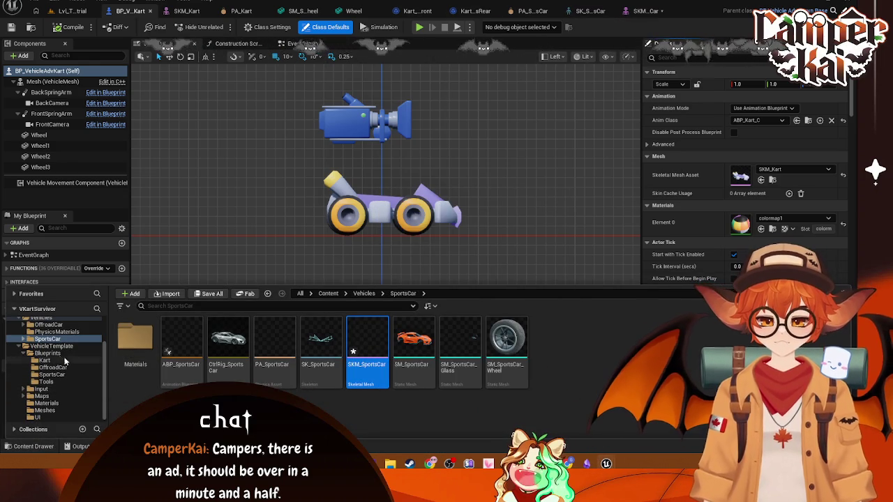
left_click(42, 388)
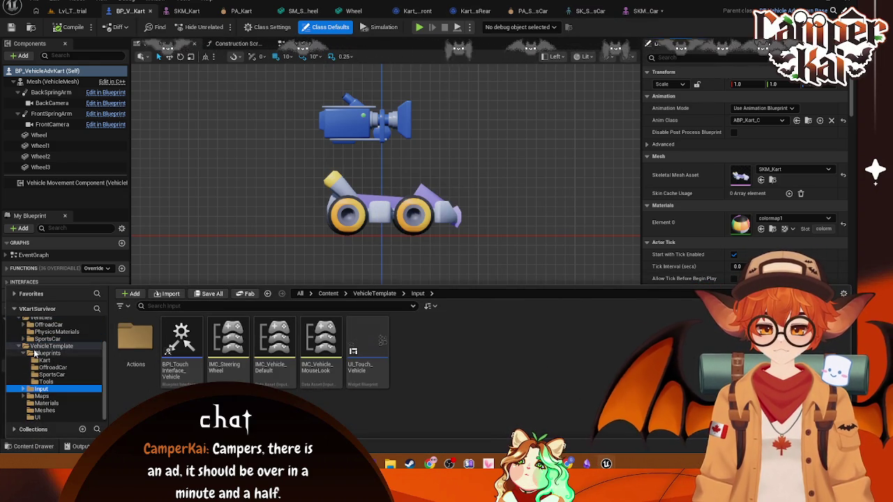
left_click(47, 353)
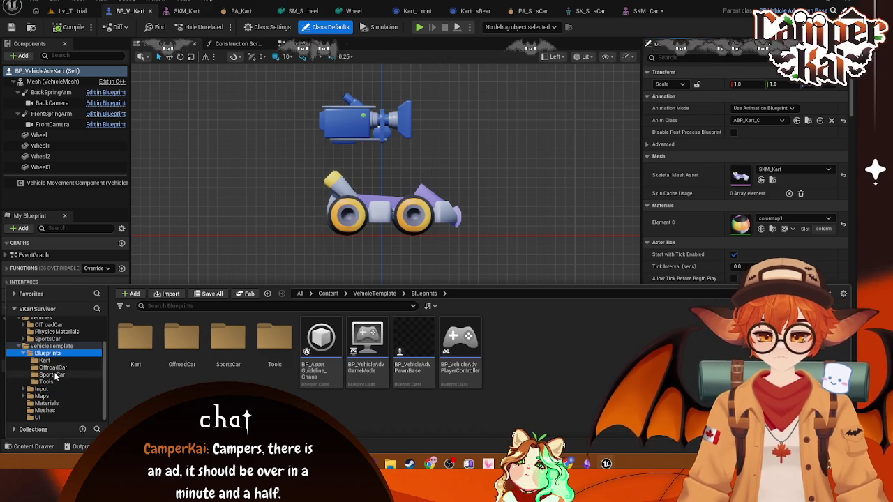
left_click(50, 375)
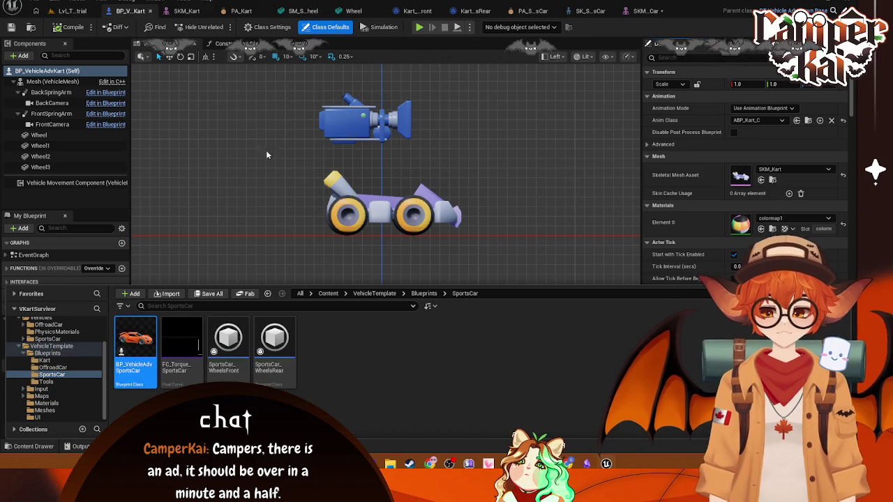
double_click(135, 342)
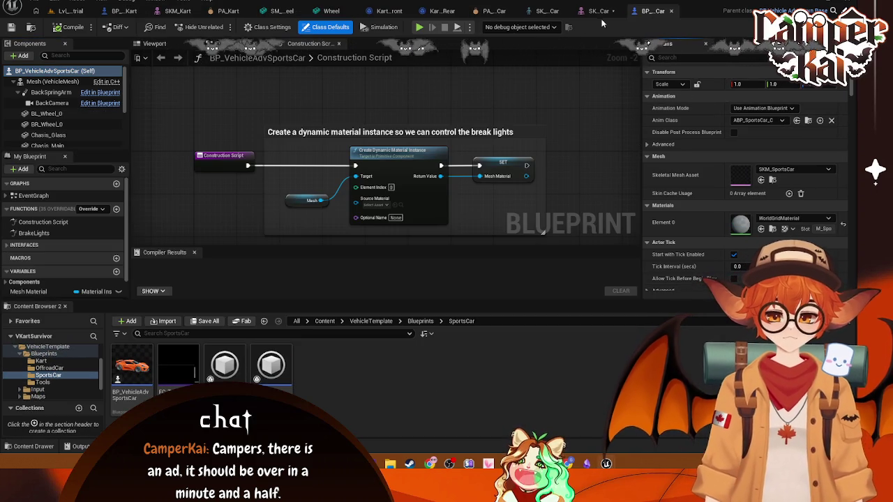
double_click(740, 175)
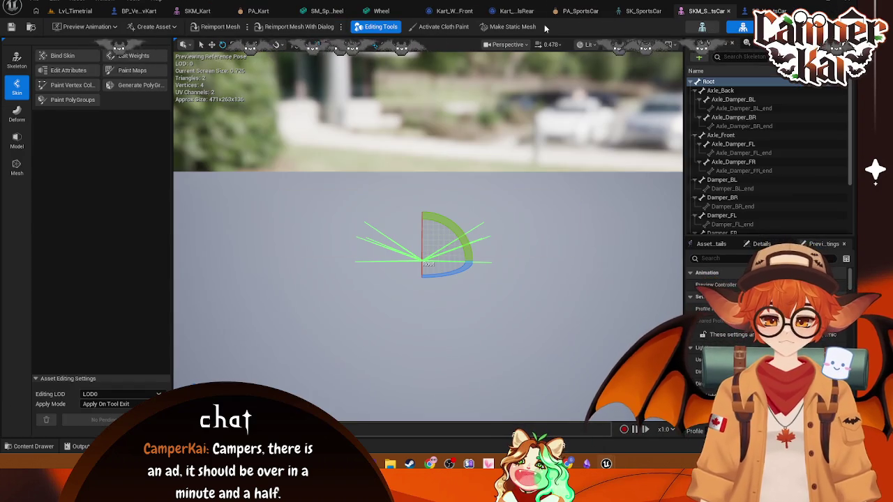
Back in the kart blueprint, select the Mesh component and expand its advanced animation settings
left_click(139, 10)
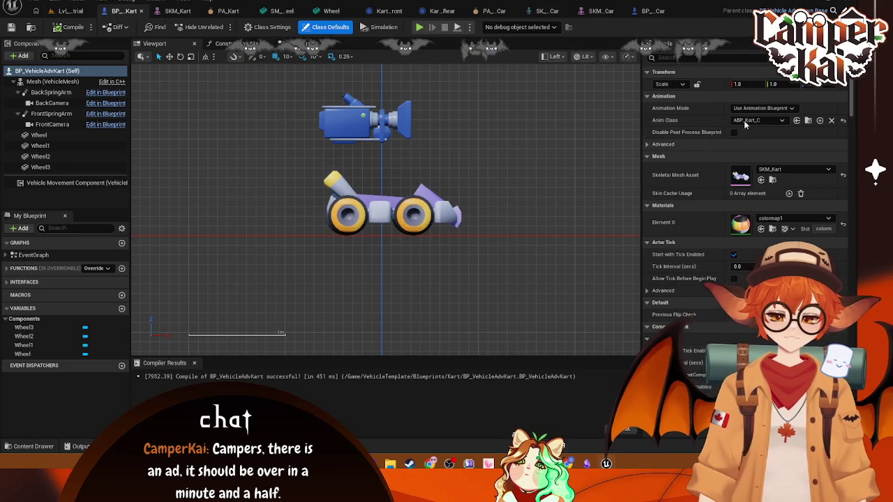
left_click(663, 143)
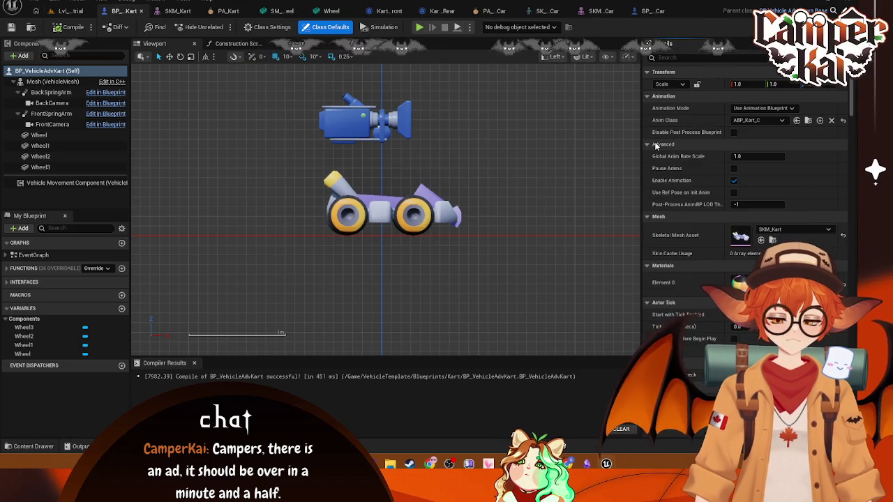
left_click(659, 144)
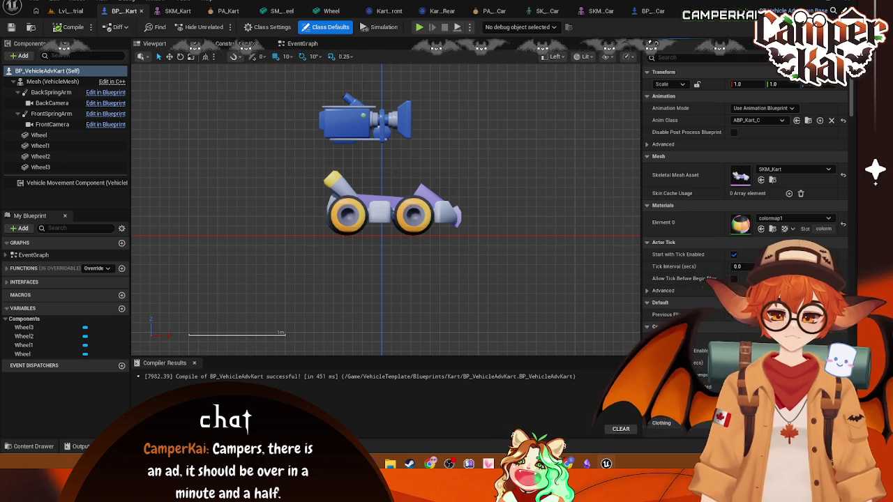
left_click(52, 81)
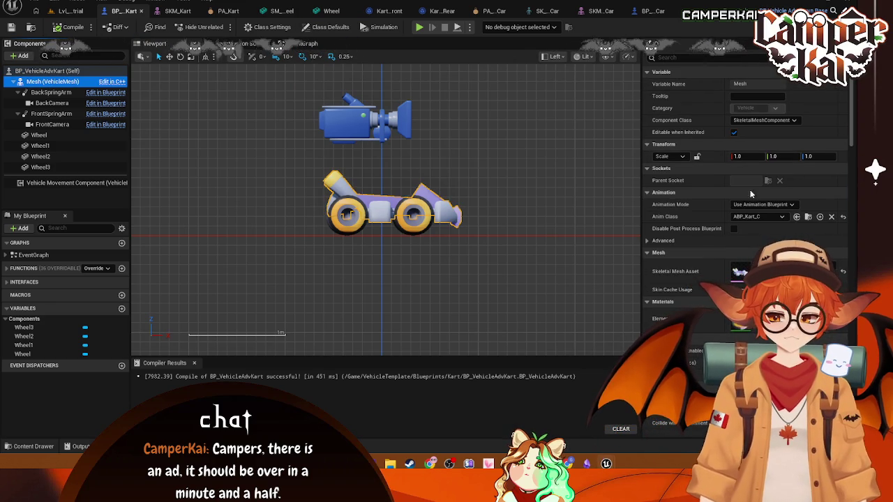
left_click(668, 241)
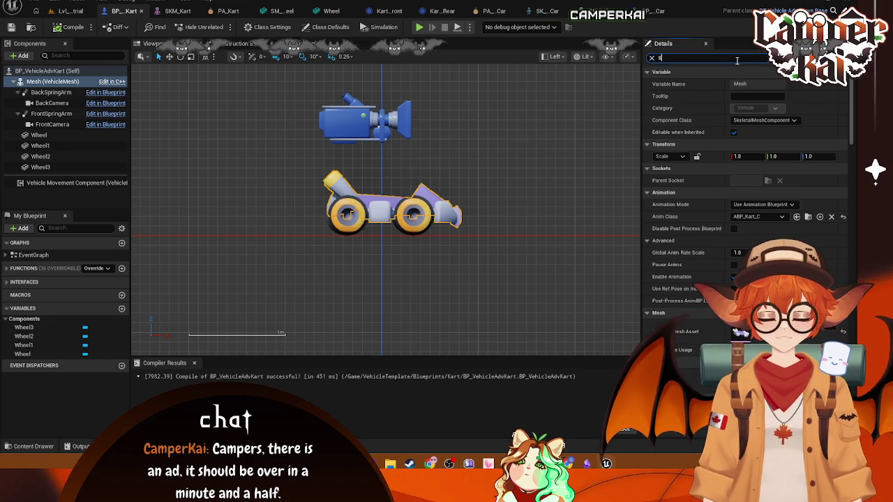
Filter the Mesh's Details for simulation, then 'physics' properties, showing Simulate Physics enabled
type("simlateu")
key("BackSpace")
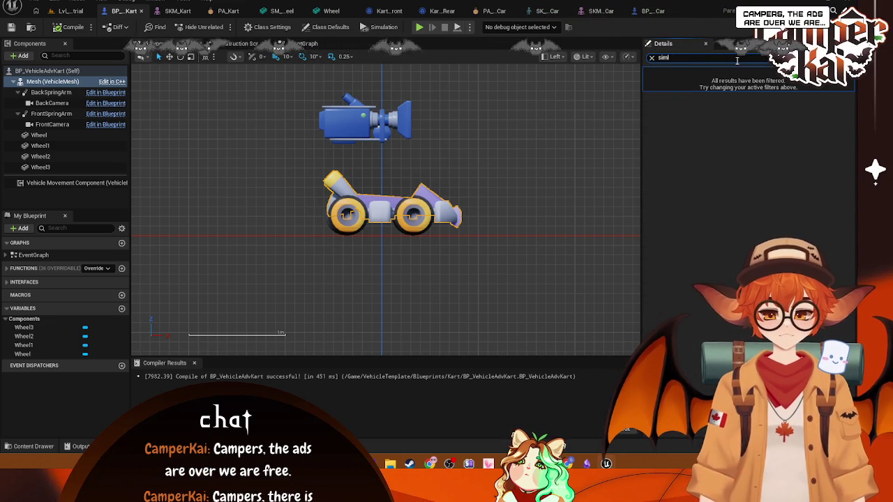
key("BackSpace")
key("BackSpace")
key("BackSpace")
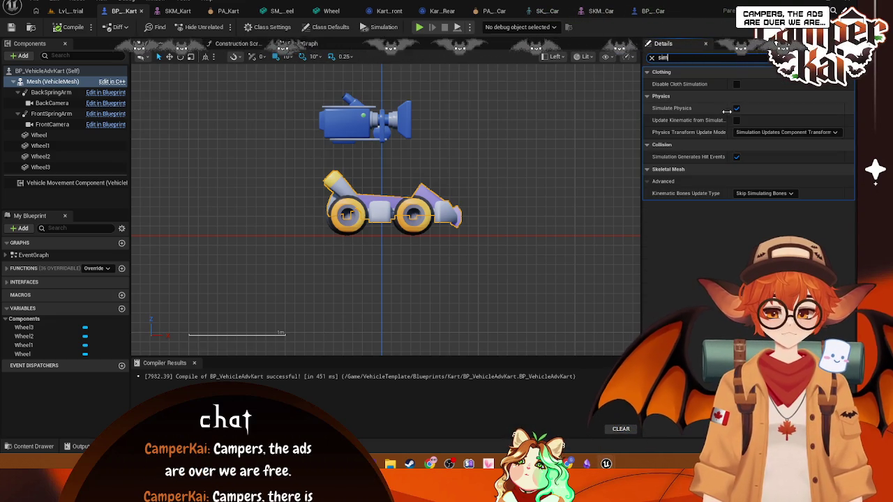
left_click(763, 133)
left_click(763, 132)
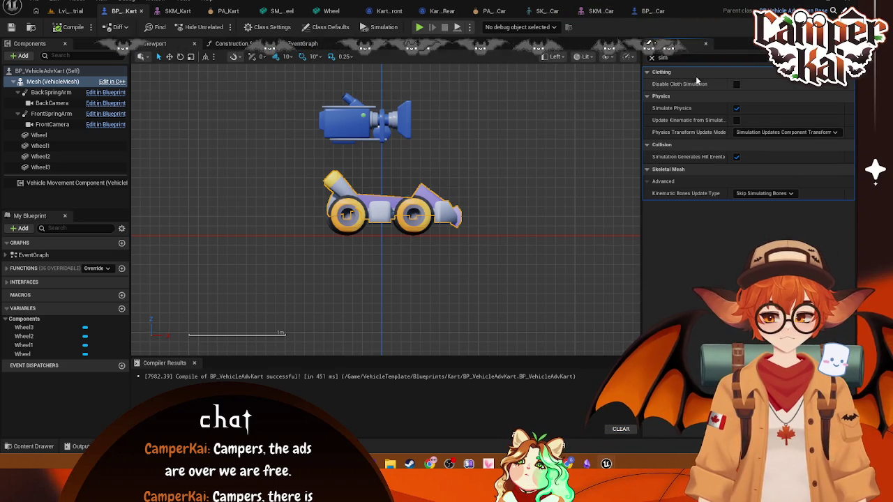
left_click(684, 57)
type("coll")
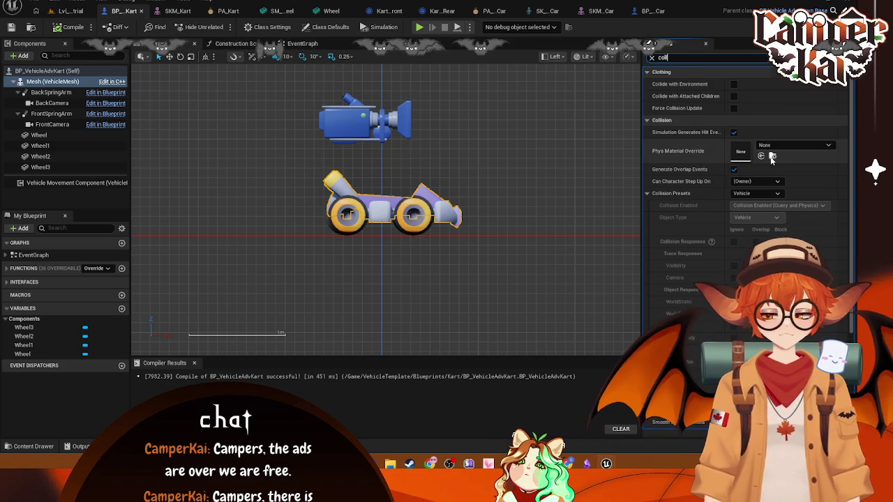
left_click(651, 59)
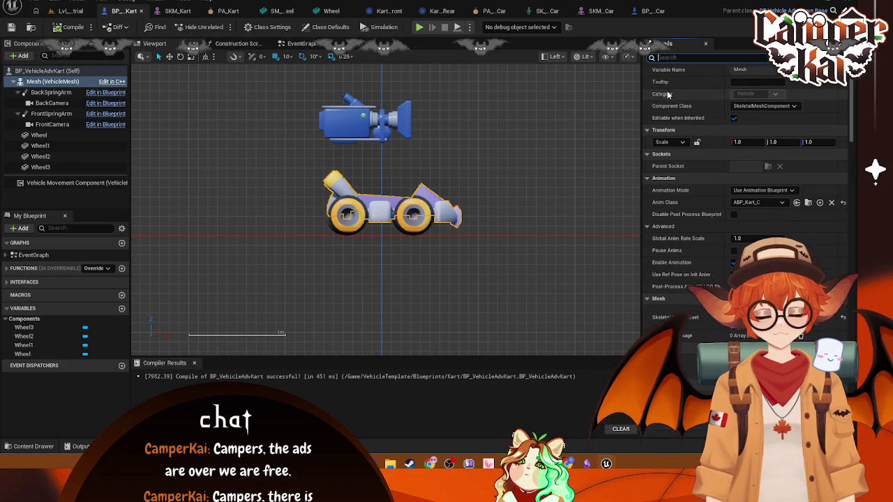
type("physics")
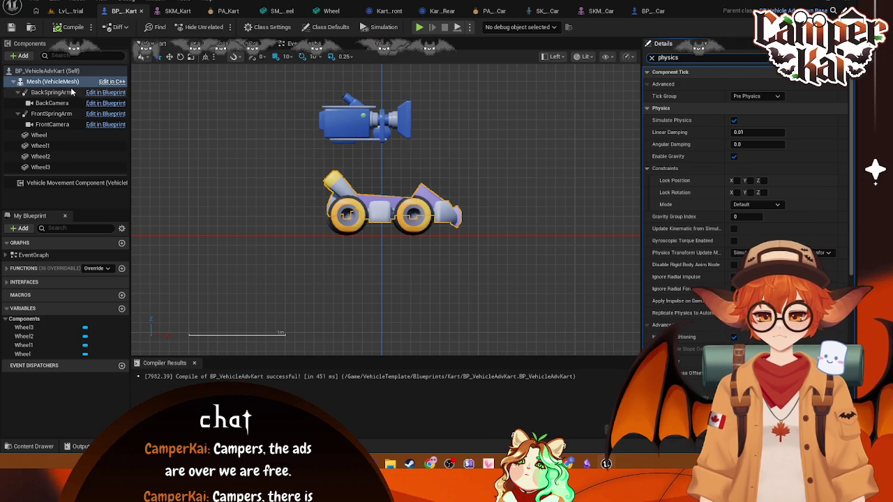
Zoom out and recentre the kart in the BP_VehicleAdvKart viewport
left_click(415, 176)
scroll(217, 104, "down", 1)
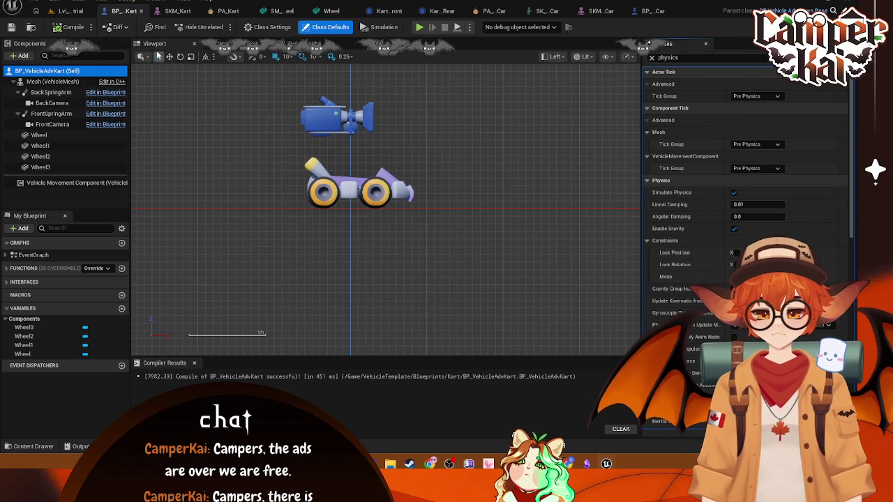
scroll(318, 137, "down", 1)
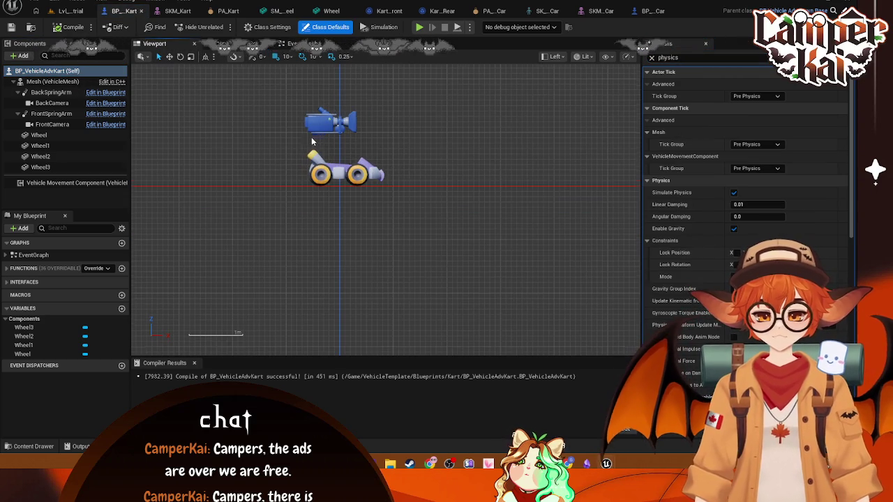
scroll(315, 141, "down", 1)
mouse_move(217, 79)
left_mouse_down()
mouse_move(285, 138)
mouse_move(323, 200)
left_mouse_up()
scroll(335, 197, "down", 2)
scroll(345, 198, "down", 2)
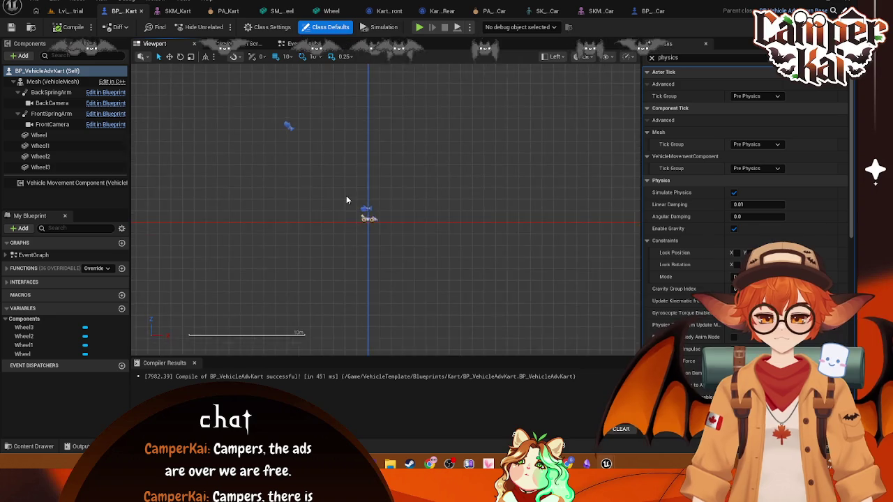
scroll(346, 197, "up", 1)
Inspect the mesh, Wheel3 and Vehicle Movement Component, then view Class Defaults with the filter cleared
left_click(388, 227)
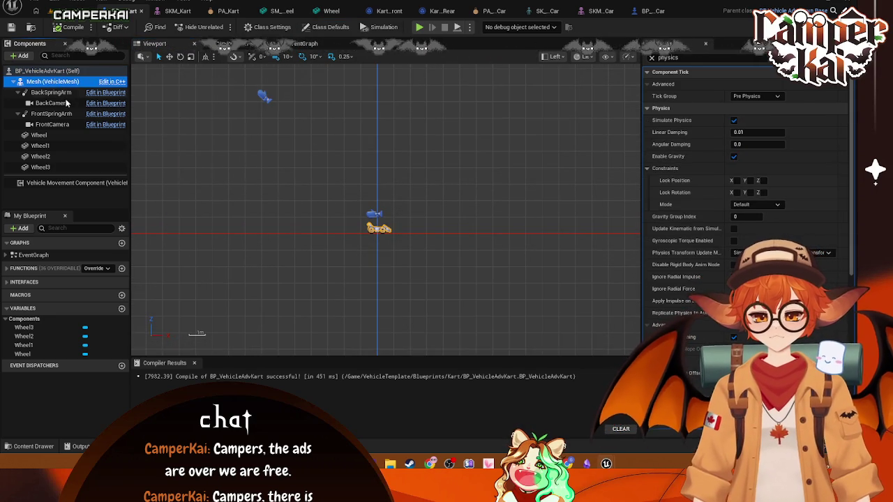
left_click(40, 135)
left_click(59, 168)
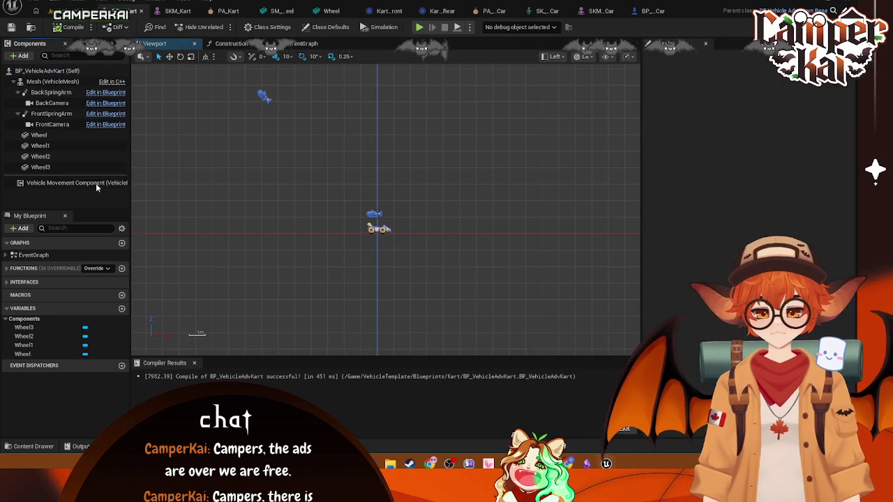
left_click(77, 182)
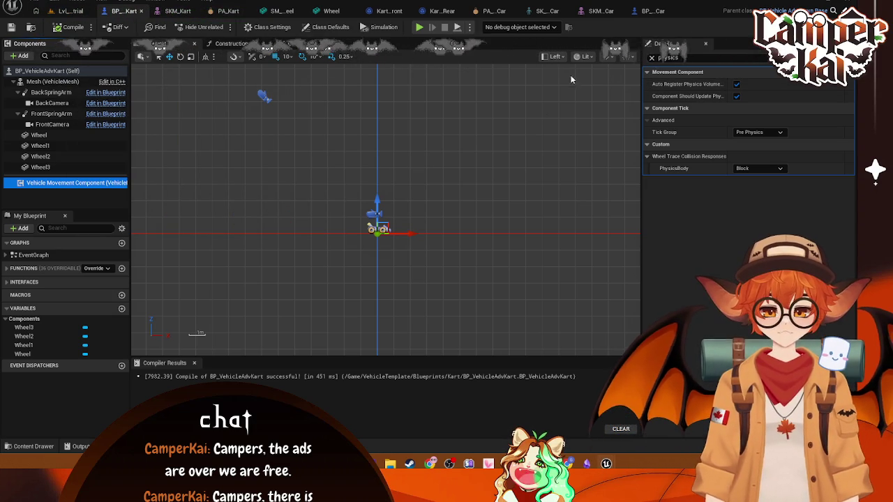
left_click(653, 59)
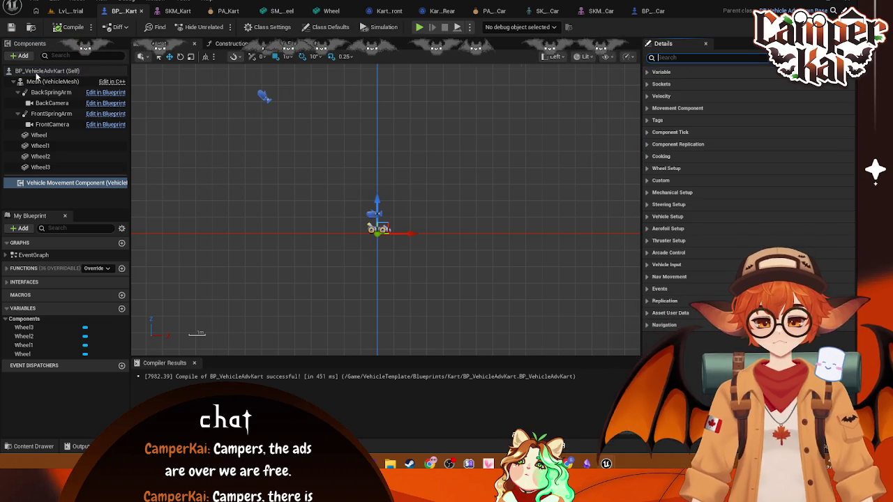
left_click(42, 71)
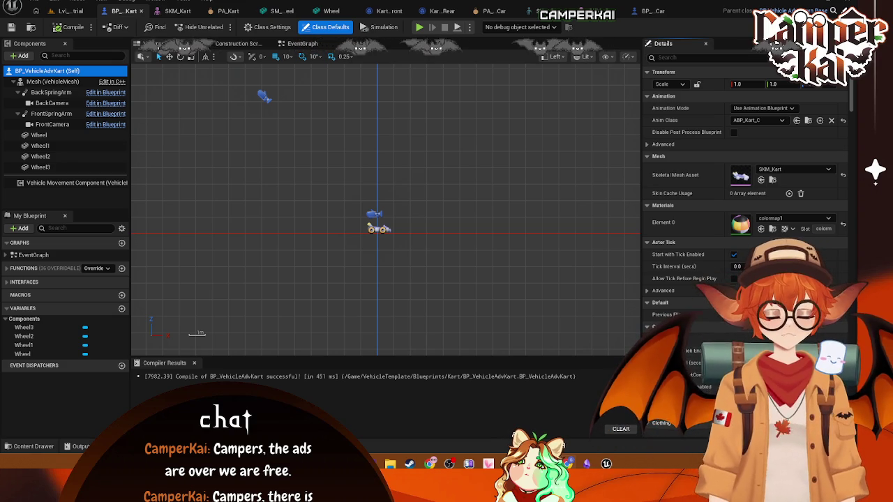
Bring up and maximise the Chaos Vehicles documentation page in the browser
key("alt+Tab")
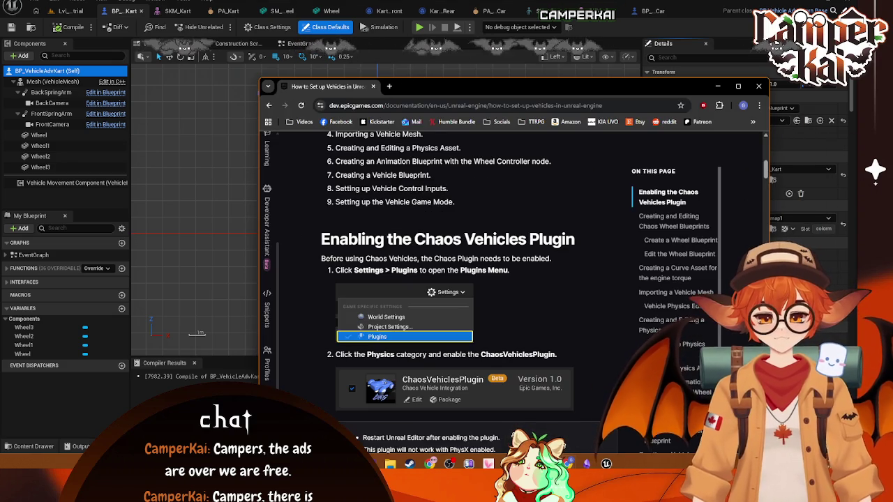
key("super+Up")
scroll(498, 210, "down", 2)
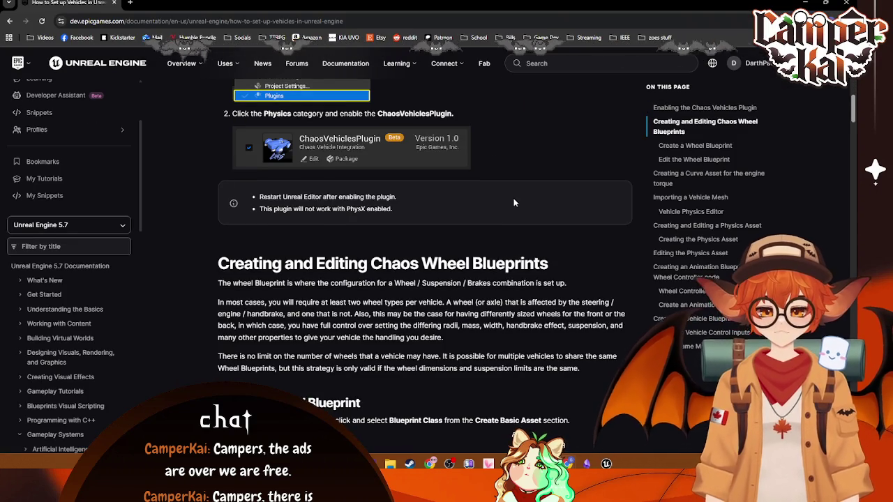
scroll(444, 204, "up", 1)
Check ChaosVehiclesPlugin is enabled by searching 'chaos ve' in the Plugins list
key("alt+Tab")
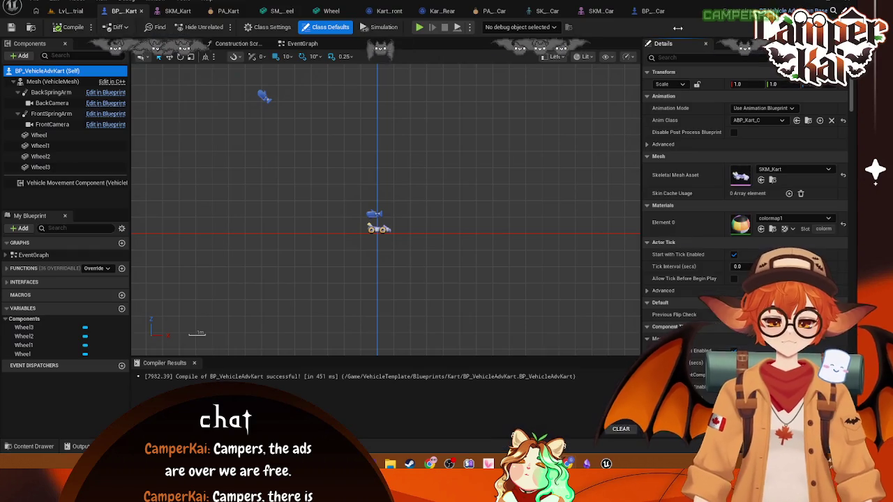
left_click(79, 2)
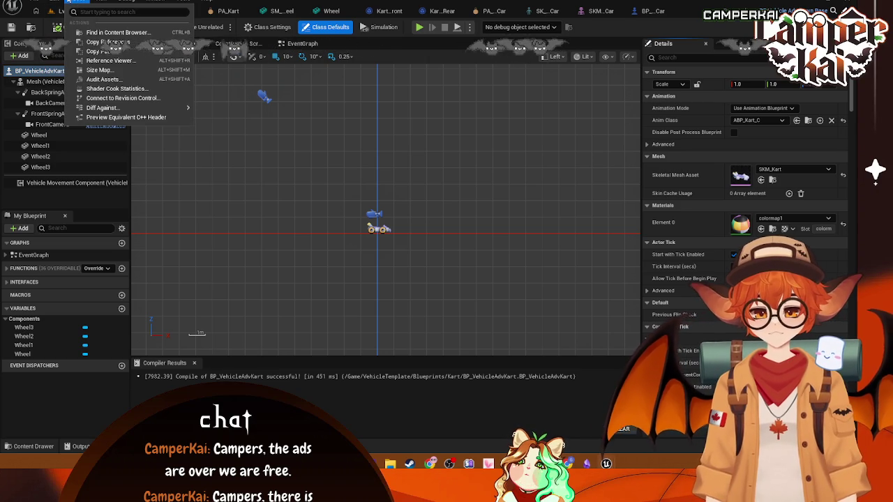
left_click(48, 3)
left_click(48, 4)
left_click(73, 116)
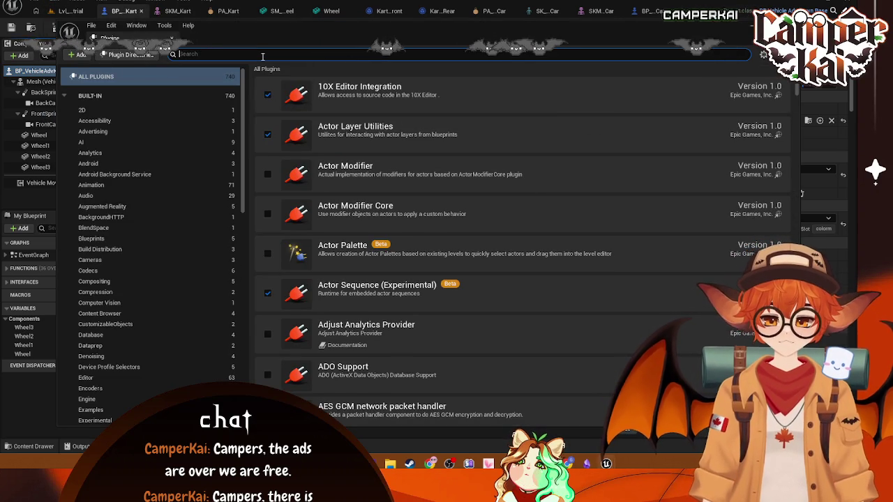
type("chaos")
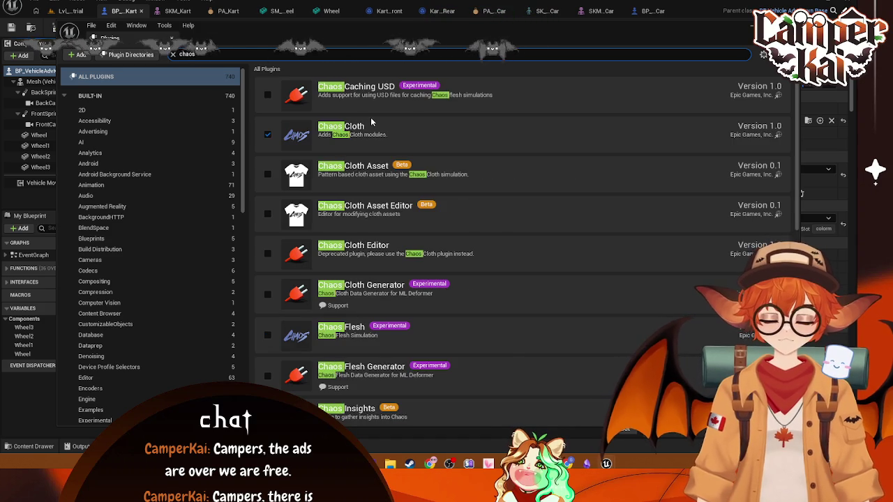
type(" ve")
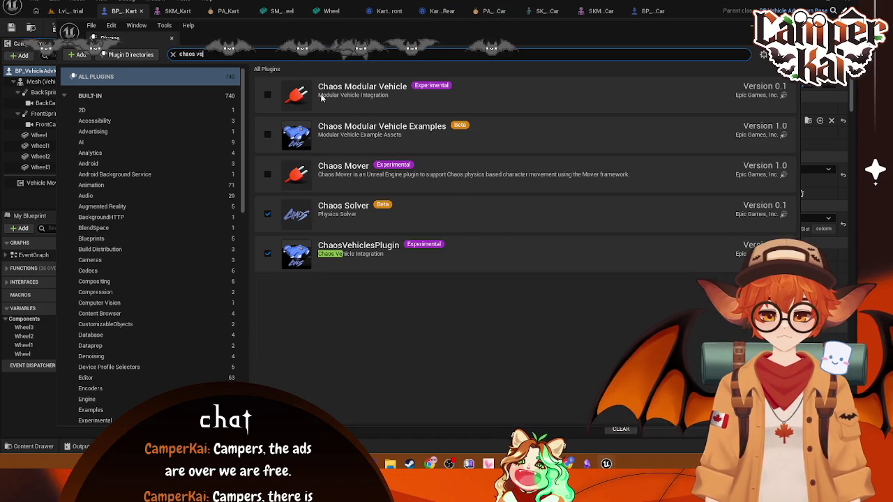
Read through the Create a Wheel Blueprint steps in the vehicle documentation
key("alt+Tab")
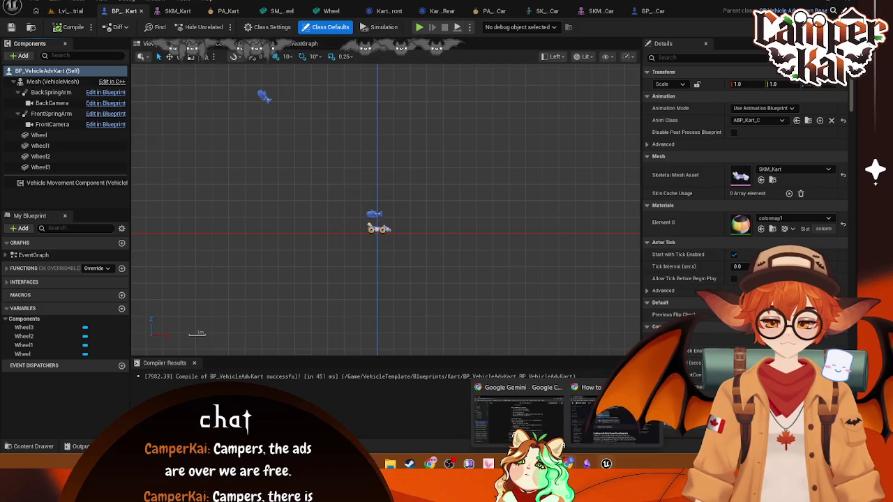
scroll(351, 261, "down", 1)
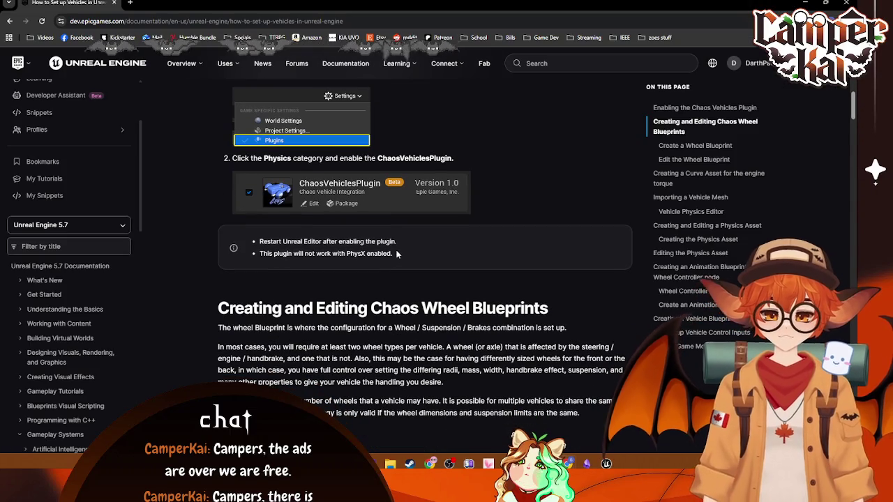
scroll(393, 241, "up", 1)
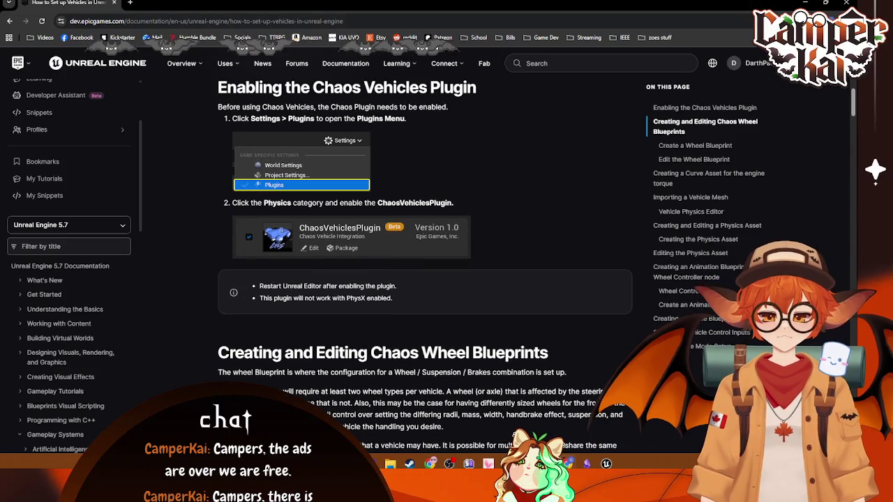
scroll(444, 261, "down", 4)
scroll(450, 247, "down", 2)
scroll(450, 248, "up", 1)
scroll(450, 248, "down", 1)
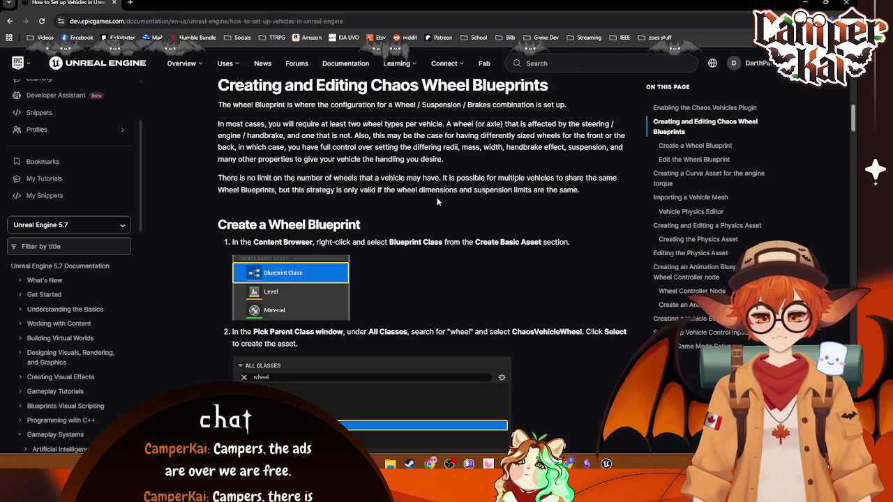
scroll(436, 204, "down", 2)
scroll(440, 206, "up", 1)
scroll(439, 206, "down", 1)
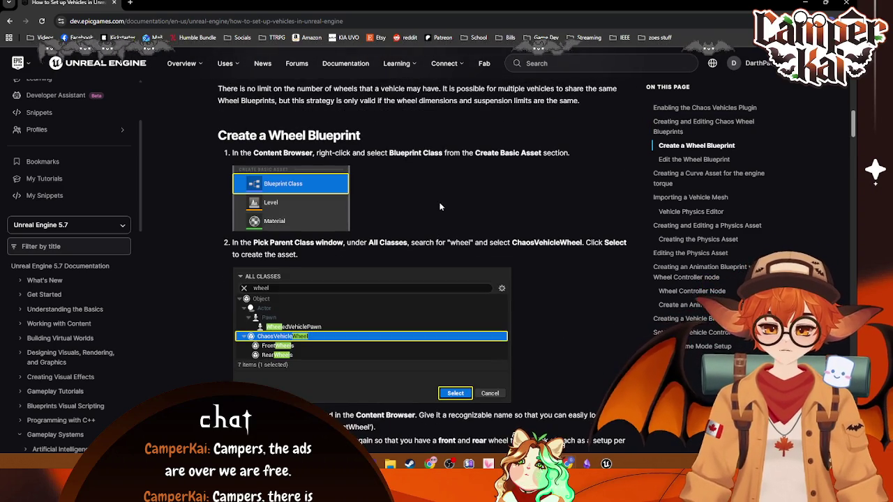
scroll(418, 213, "up", 1)
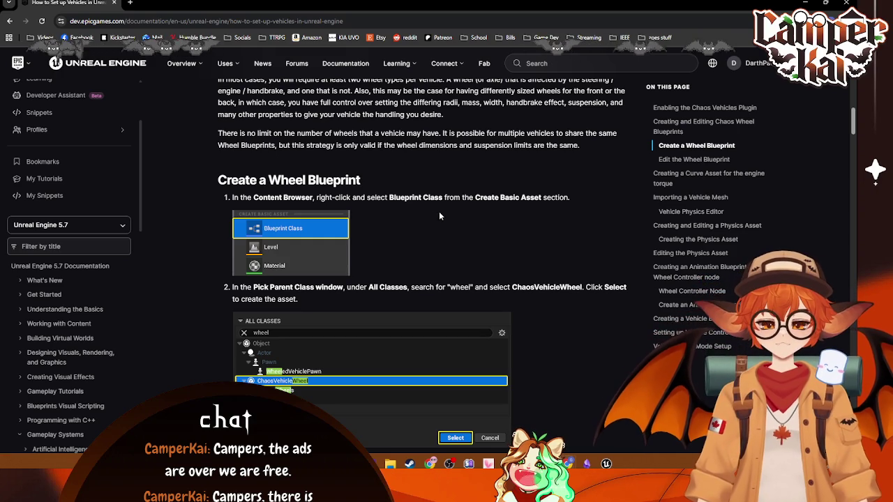
scroll(438, 214, "down", 1)
scroll(439, 215, "down", 3)
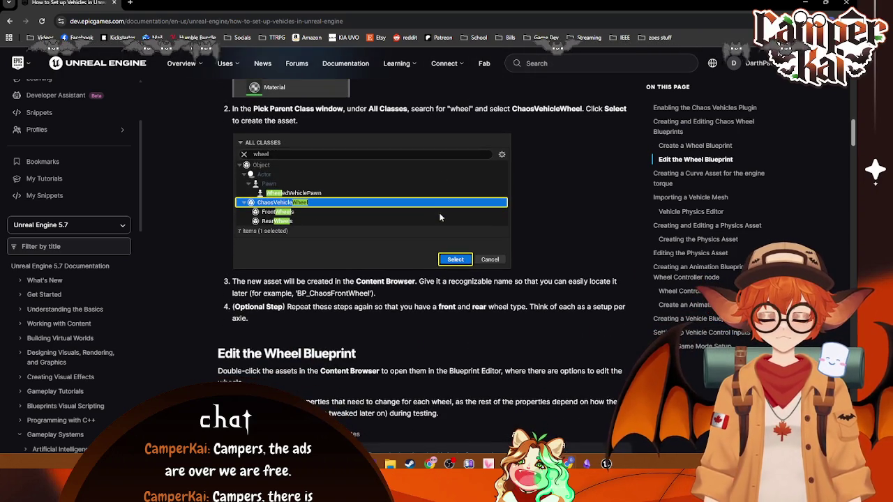
key("alt+Tab")
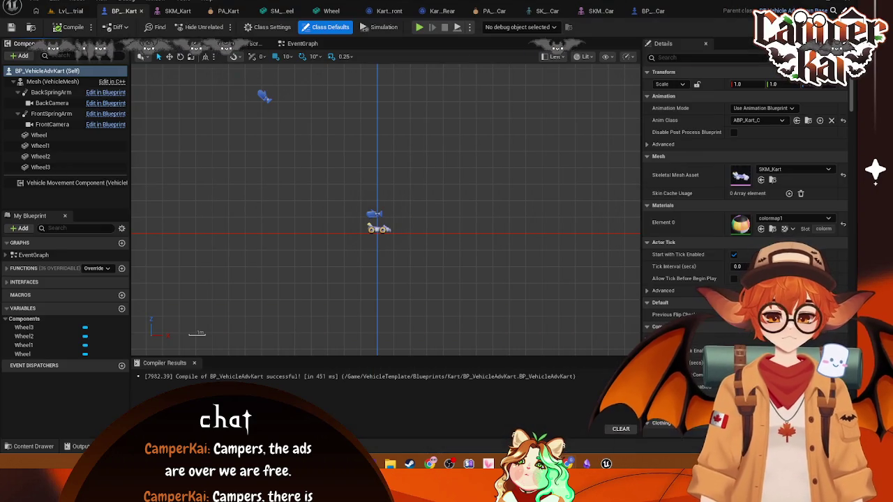
Open Kart_TorqueCurve from the Kart folder to inspect its curve, then close it
left_click(34, 446)
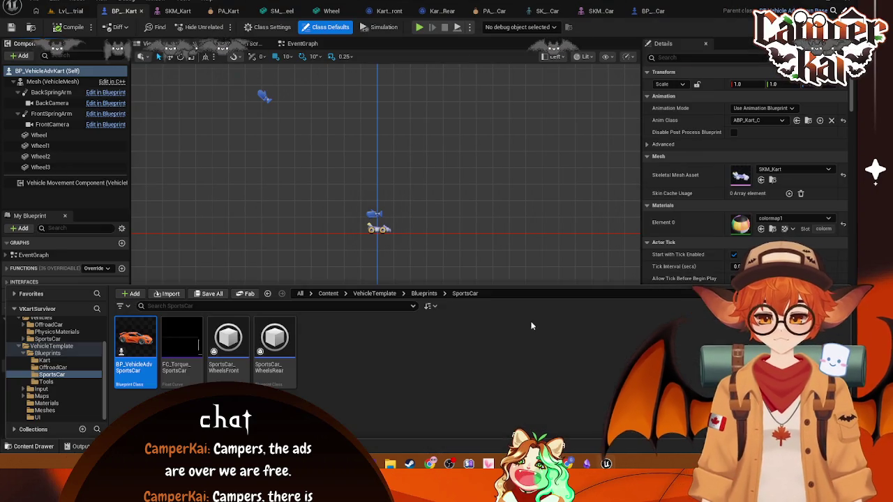
left_click(69, 360)
right_click(655, 340)
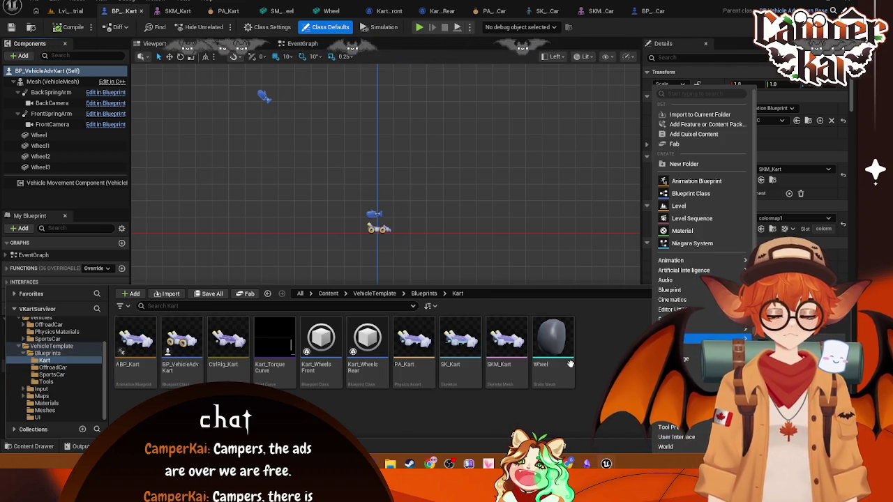
left_click(593, 349)
left_click(321, 342)
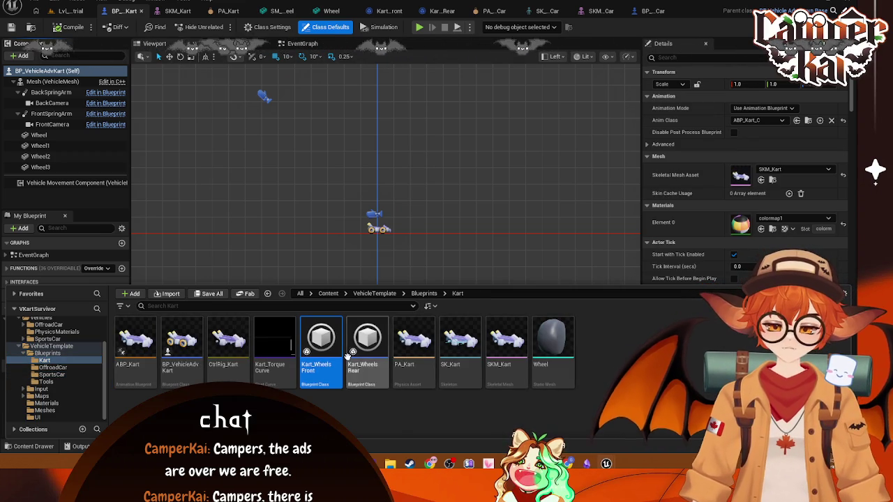
mouse_move(351, 353)
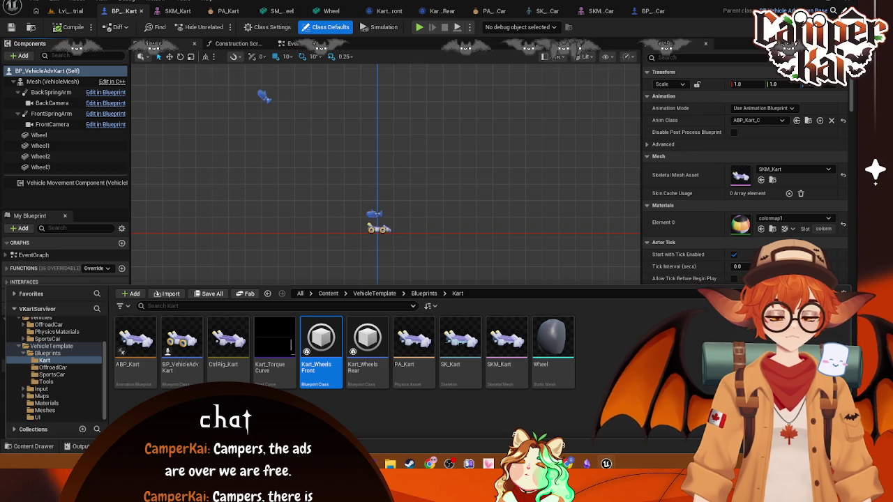
left_click(274, 338)
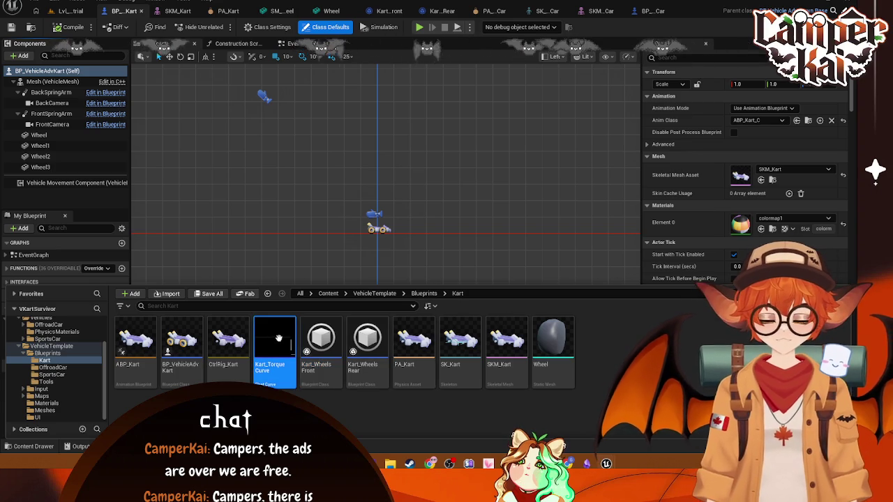
double_click(274, 338)
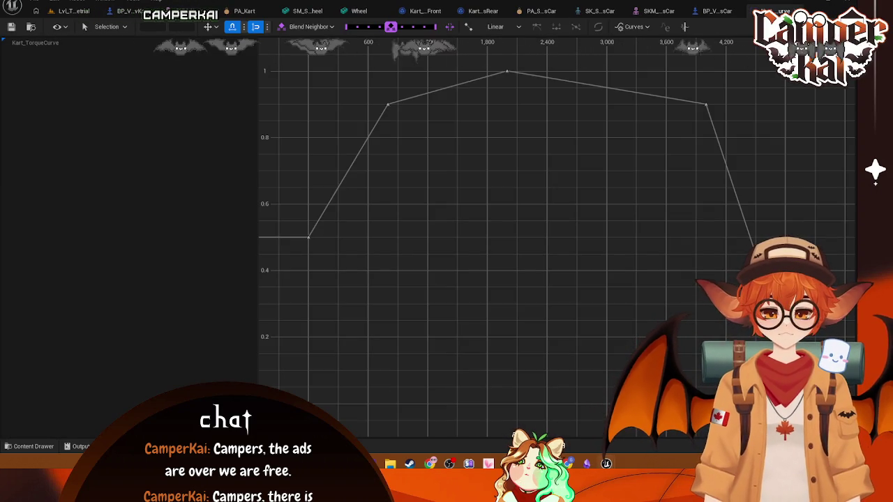
key("ctrl+w")
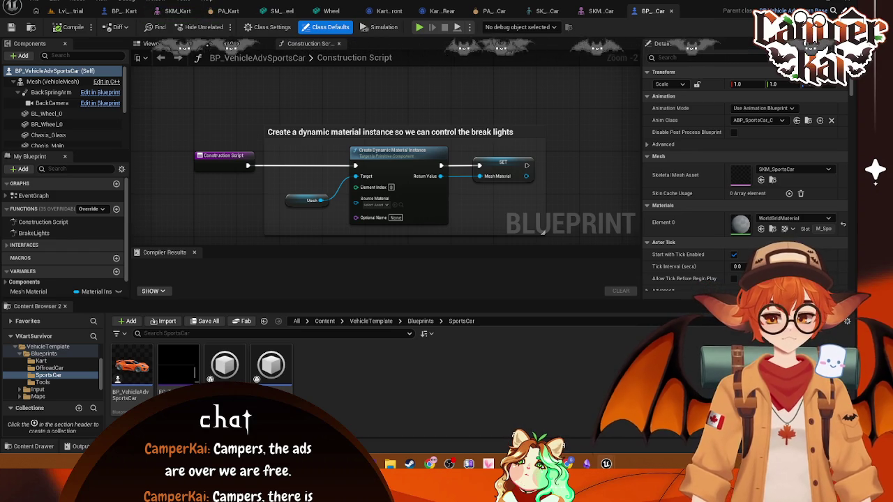
Open the PA_Kart physics asset from the Kart folder
left_click(41, 361)
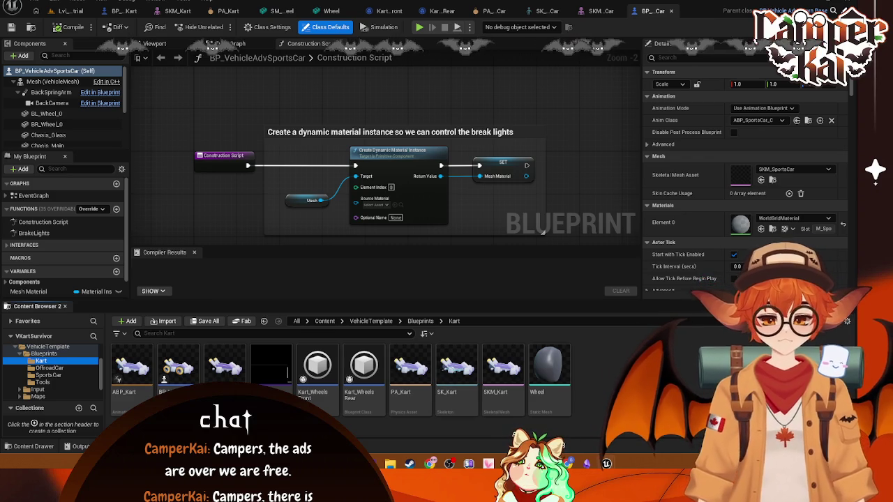
double_click(503, 367)
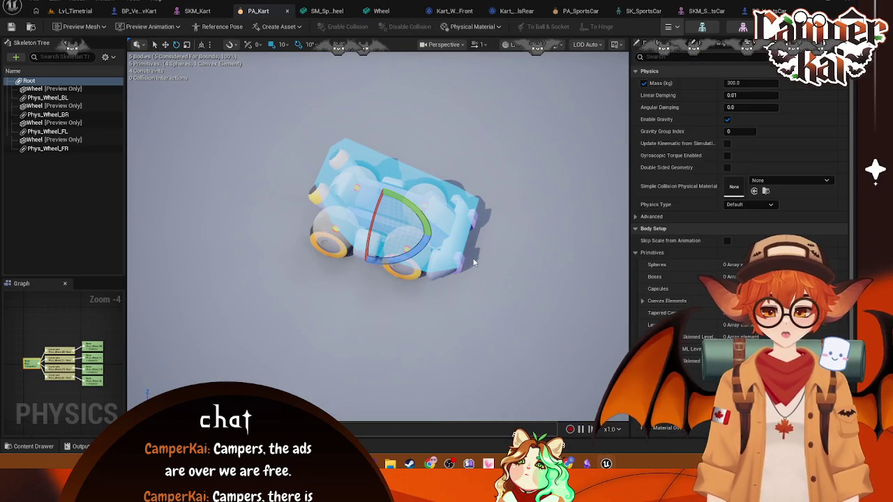
View the kart side-on, enable Show Primitives, and select Phys_Wheel_BL_sphere
mouse_move(437, 307)
left_mouse_down()
mouse_move(475, 300)
mouse_move(405, 265)
mouse_move(404, 237)
left_mouse_up()
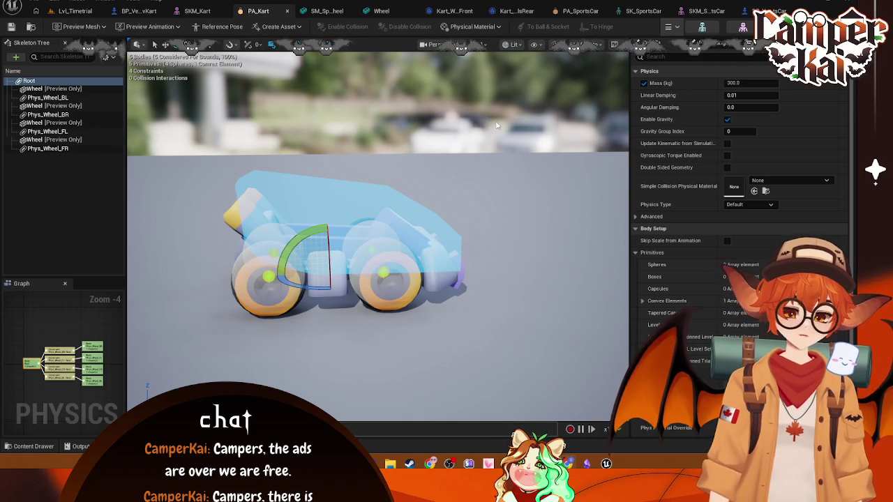
left_click(107, 56)
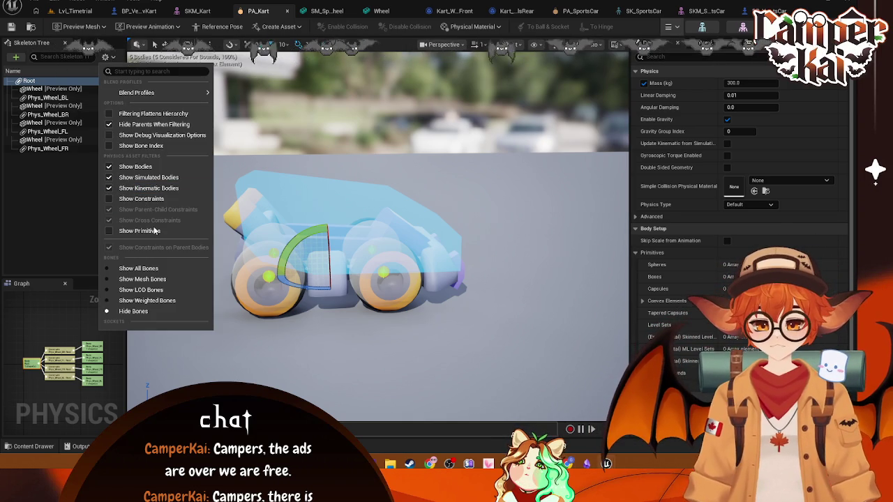
left_click(139, 230)
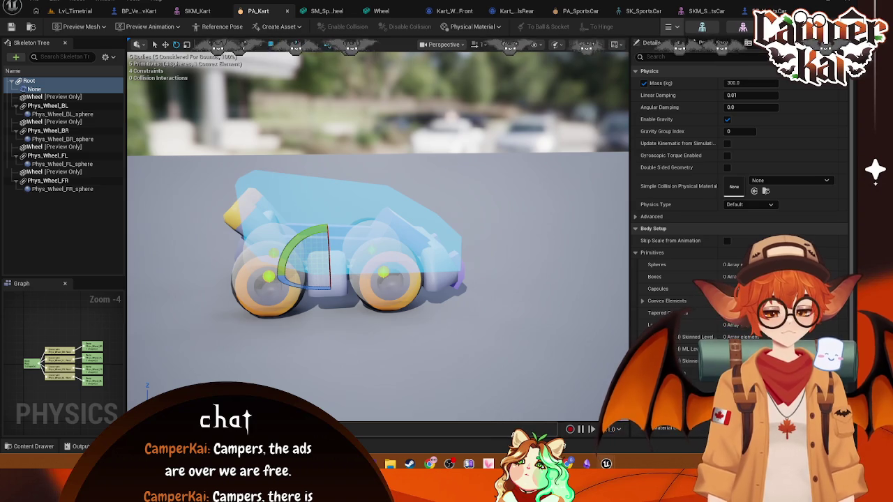
left_click(63, 114)
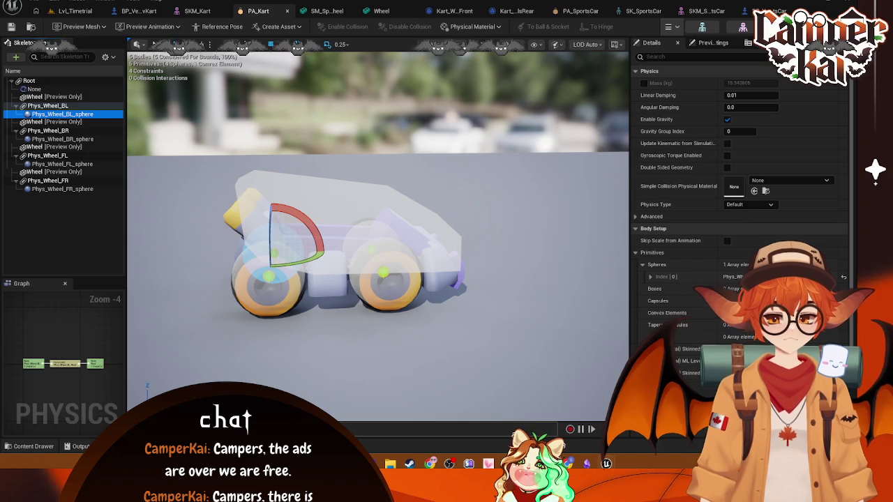
Open the ABP_Kart animation blueprint's AnimGraph
left_click(74, 10)
double_click(135, 376)
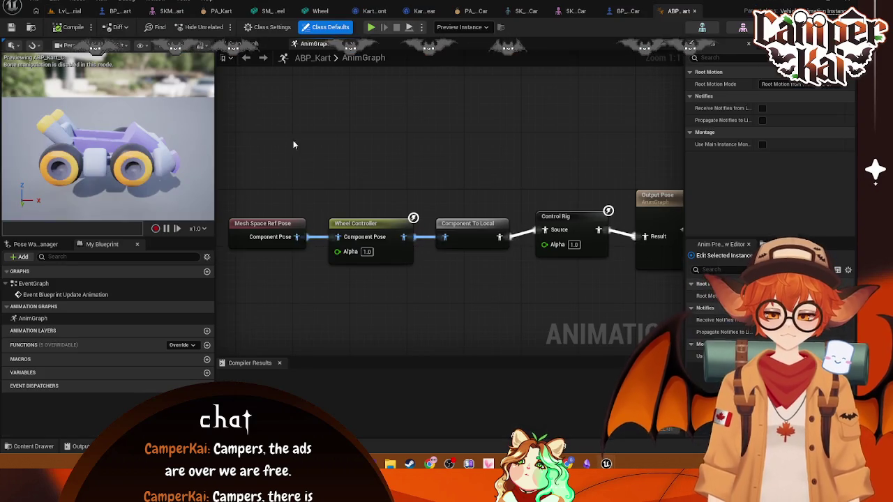
mouse_move(334, 191)
left_mouse_down()
mouse_move(349, 233)
mouse_move(371, 228)
left_mouse_up()
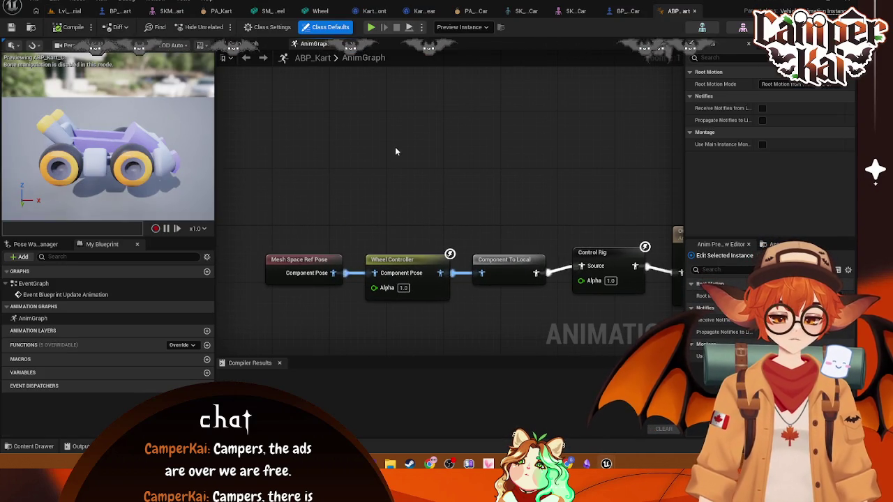
Add a Wheel Controller for WheeledVehicle node above the existing chain
right_click(399, 151)
type("wheel controle")
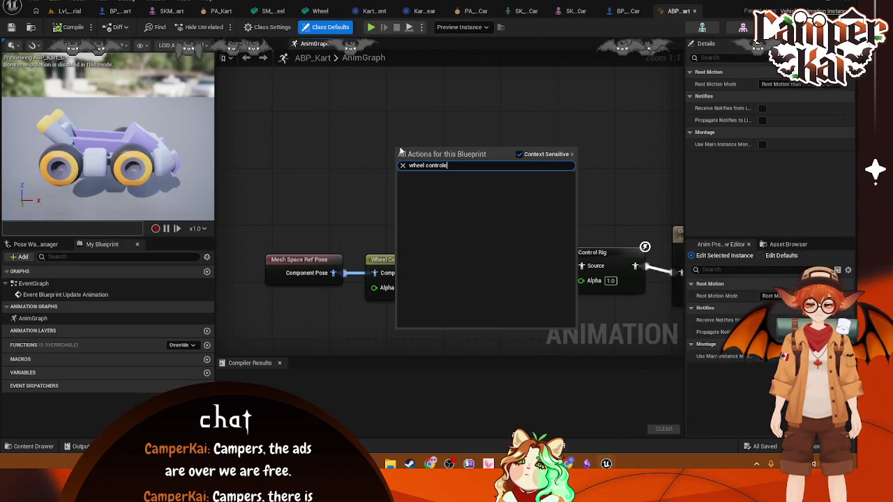
key("BackSpace")
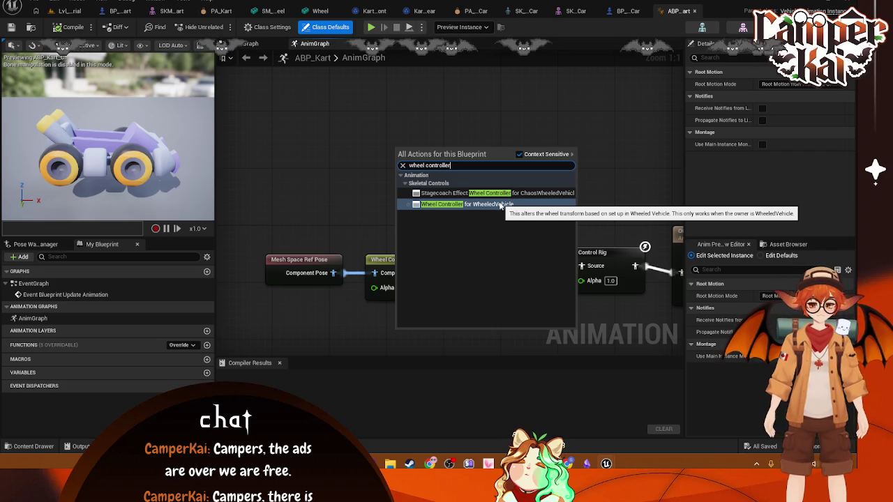
left_click(500, 205)
left_click_drag(443, 170, 415, 179)
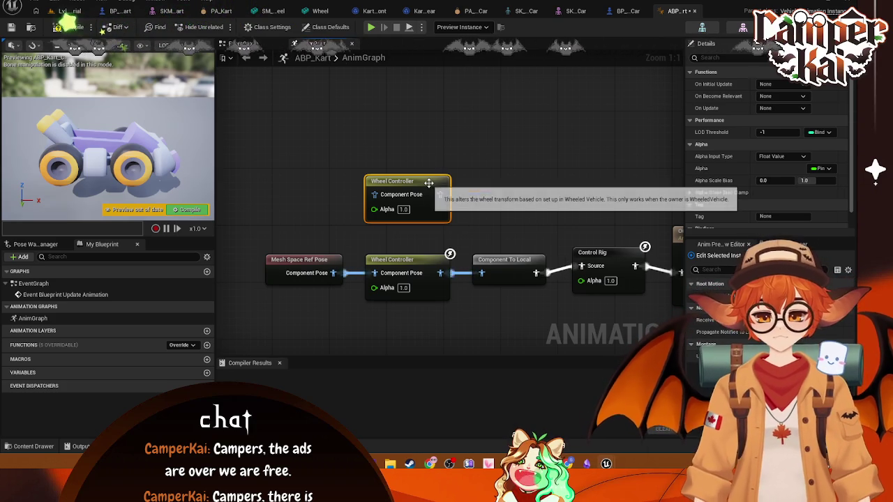
Delete the extra, unconnected Wheel Controller node
left_click(541, 170)
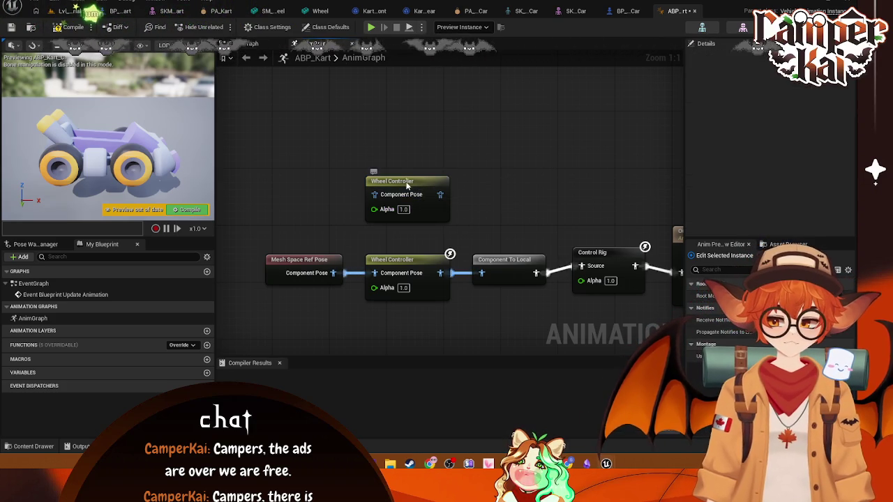
left_click(391, 194)
key("Delete")
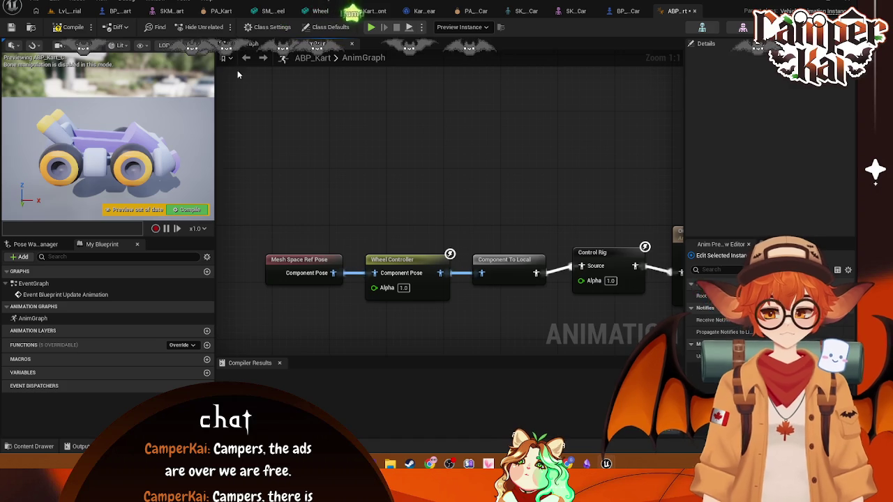
left_click(69, 10)
Start a new Animation Blueprint with VehicleAnimationInstance as the parent class
right_click(598, 370)
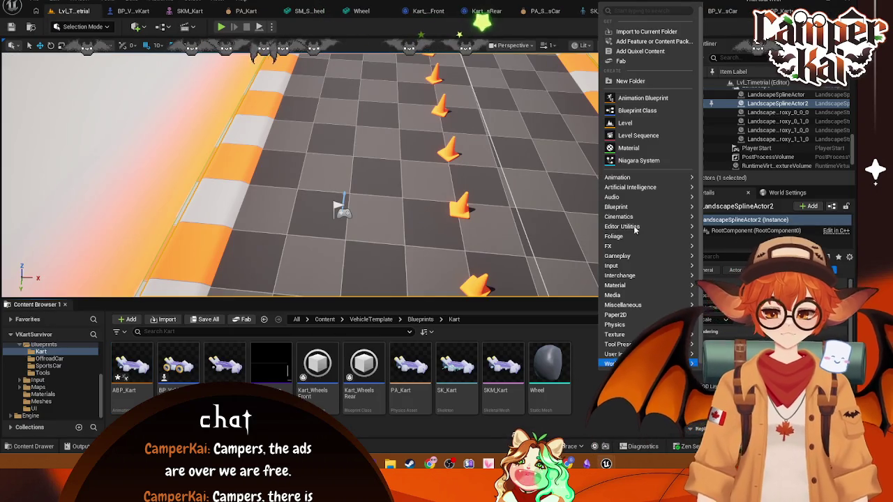
left_click(632, 102)
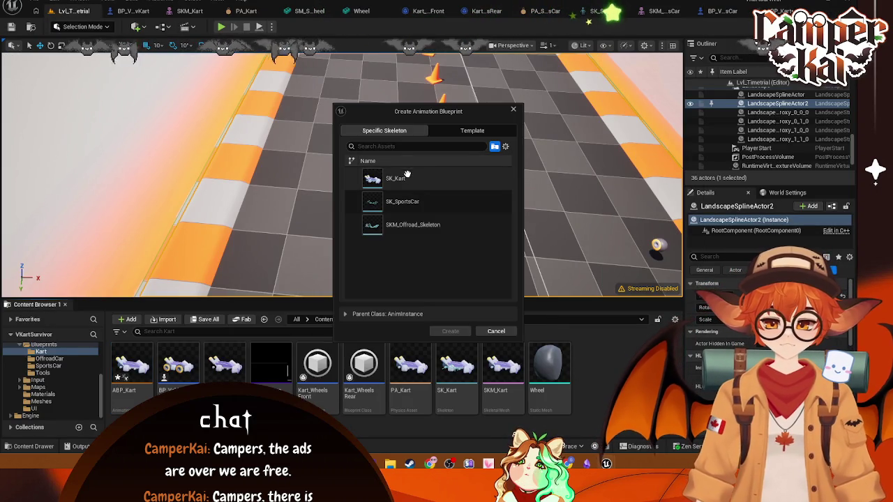
left_click(471, 131)
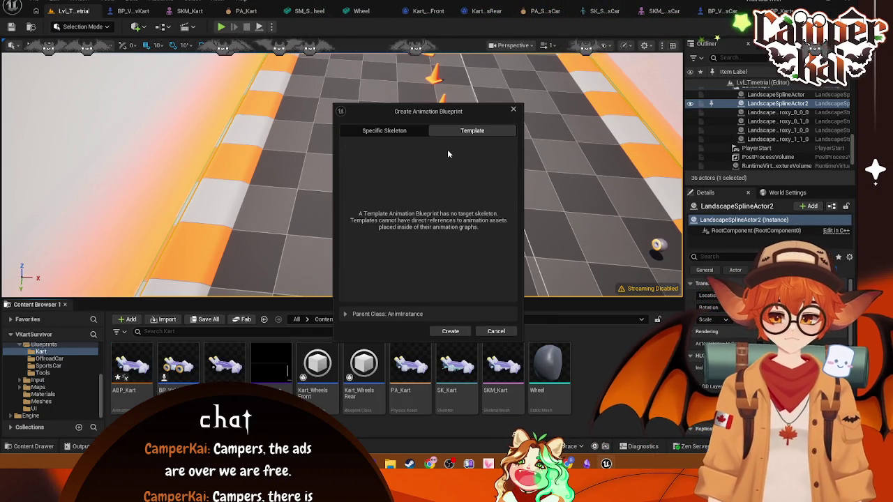
left_click(384, 131)
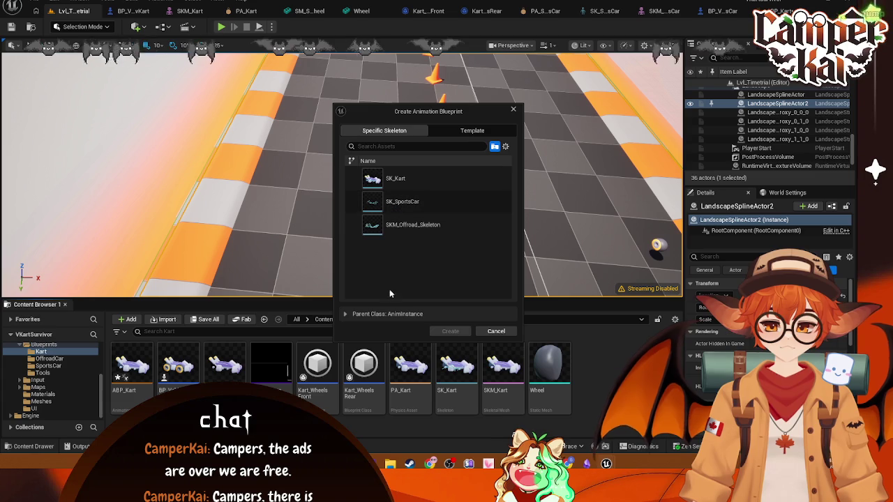
left_click(373, 313)
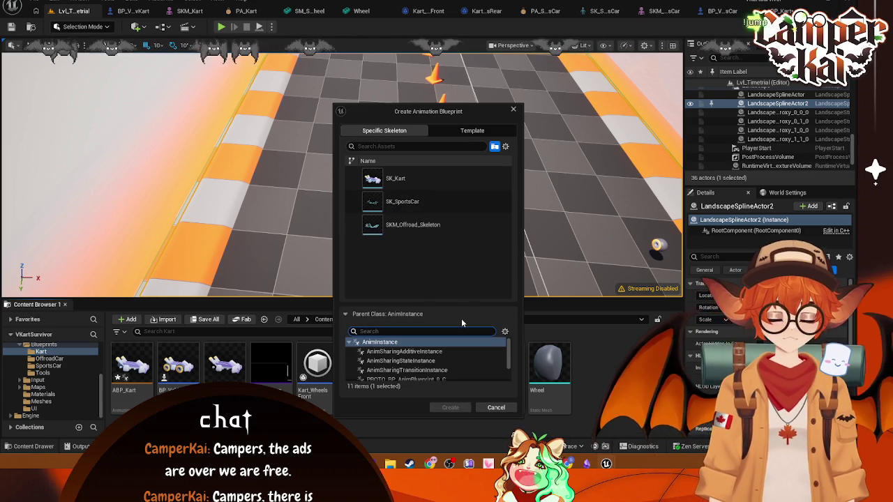
scroll(445, 348, "down", 2)
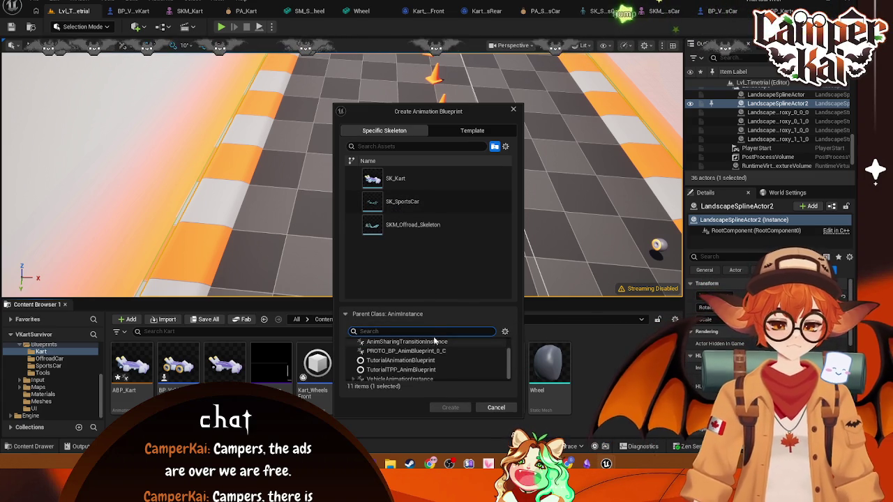
type("veh")
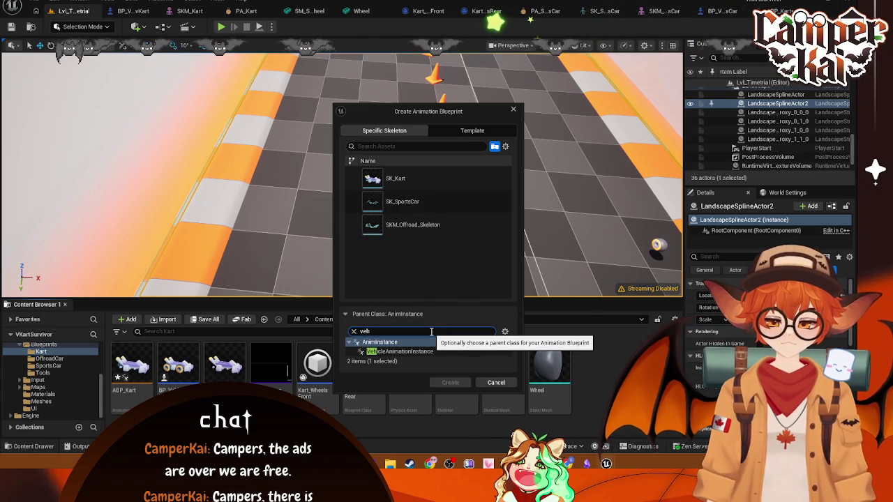
left_click(422, 352)
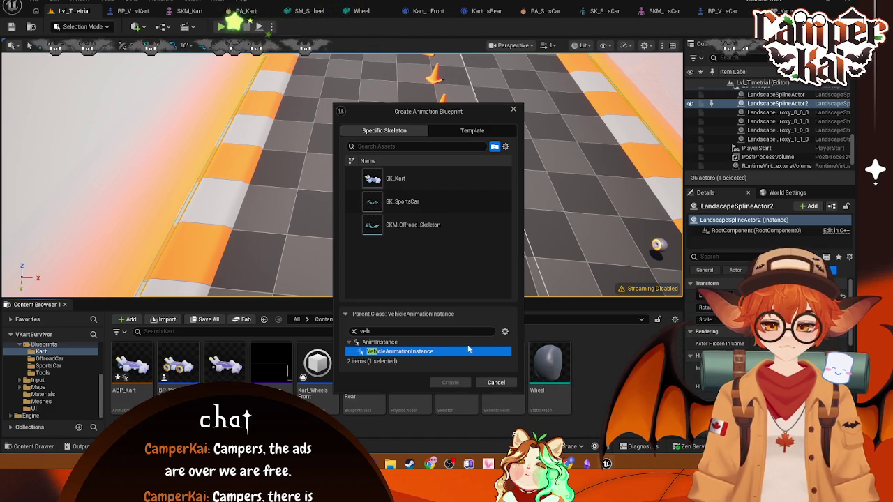
left_click_drag(464, 112, 449, 67)
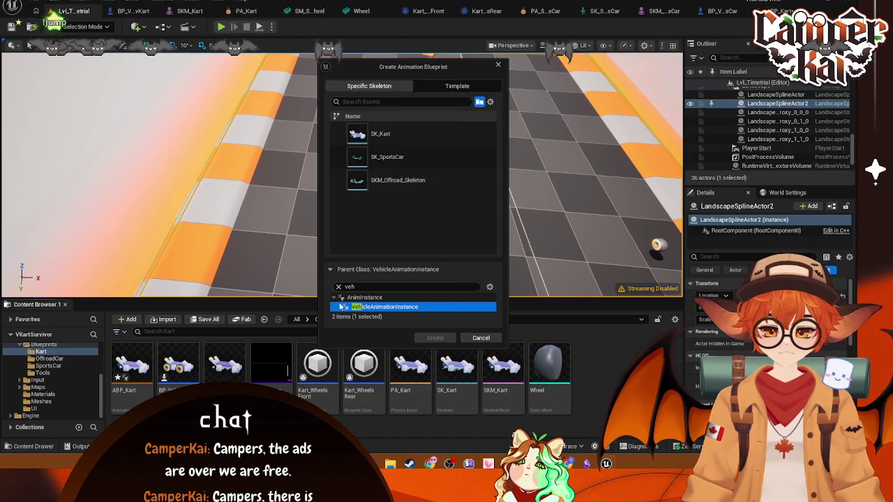
left_click(394, 287)
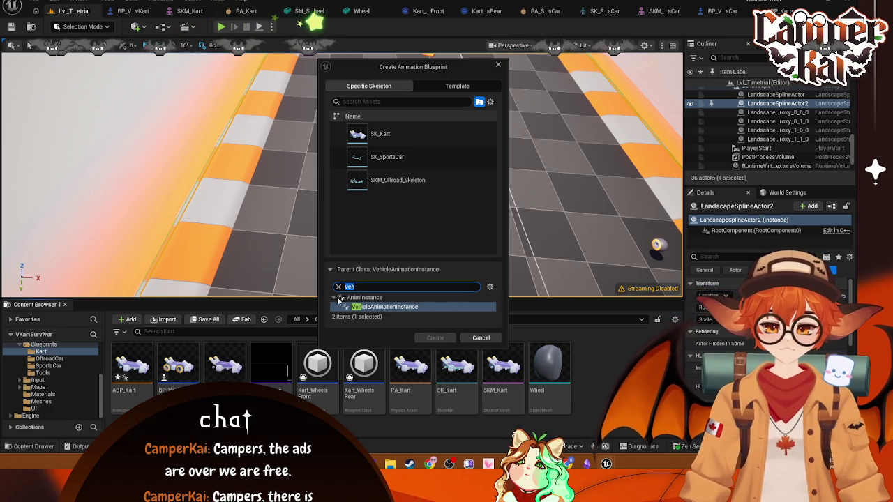
left_click(390, 307)
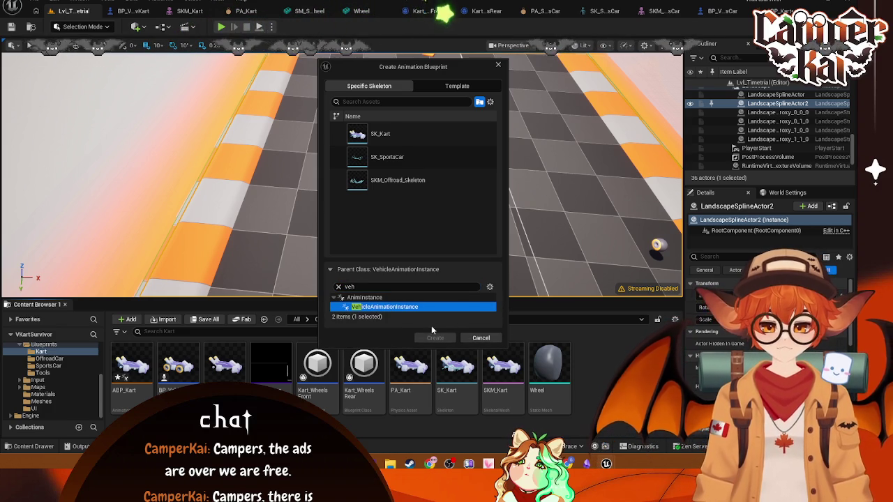
Set ABP_Kart as parent, choose the SK_Kart skeleton, and create the blueprint
left_click(442, 87)
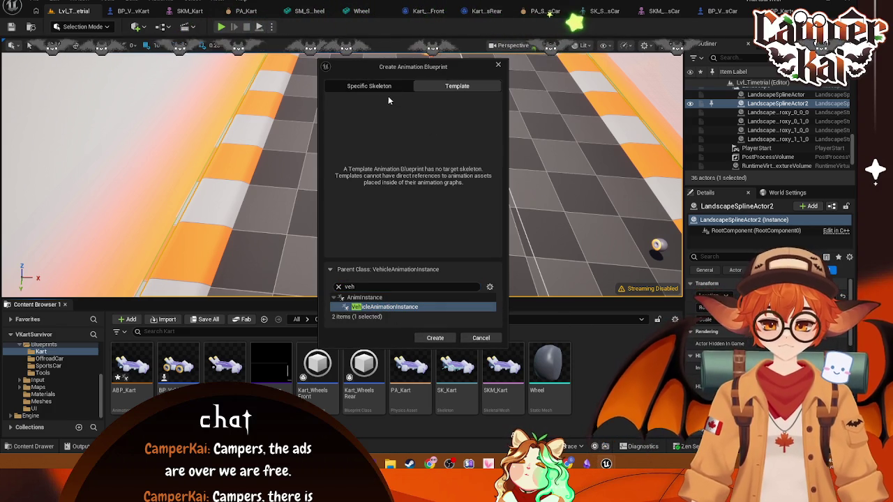
left_click(374, 86)
left_click(380, 308)
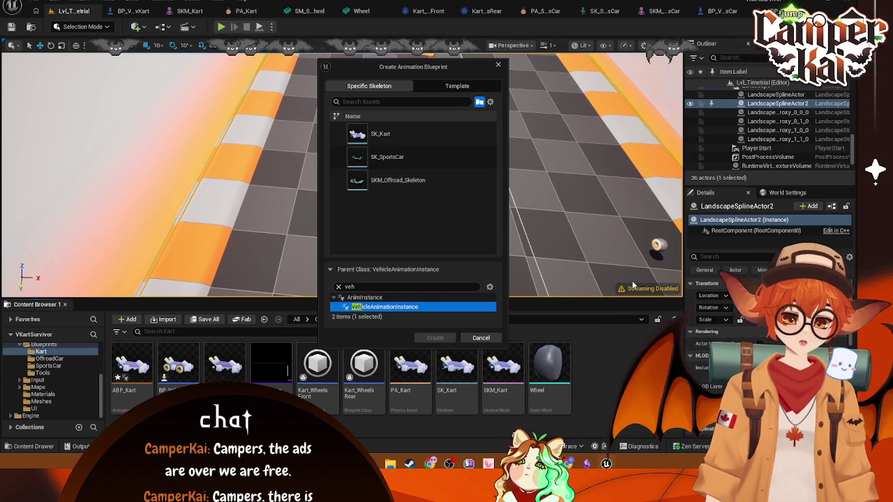
left_click(490, 101)
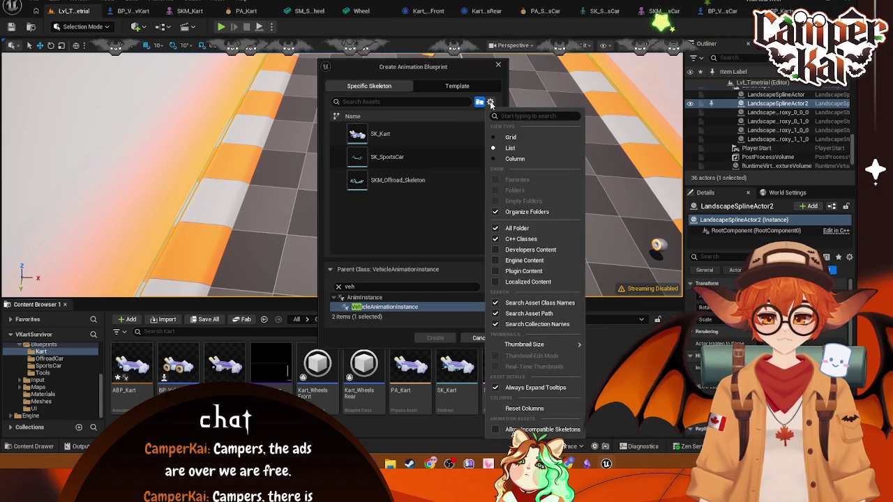
left_click(490, 102)
left_click(490, 287)
left_click(491, 288)
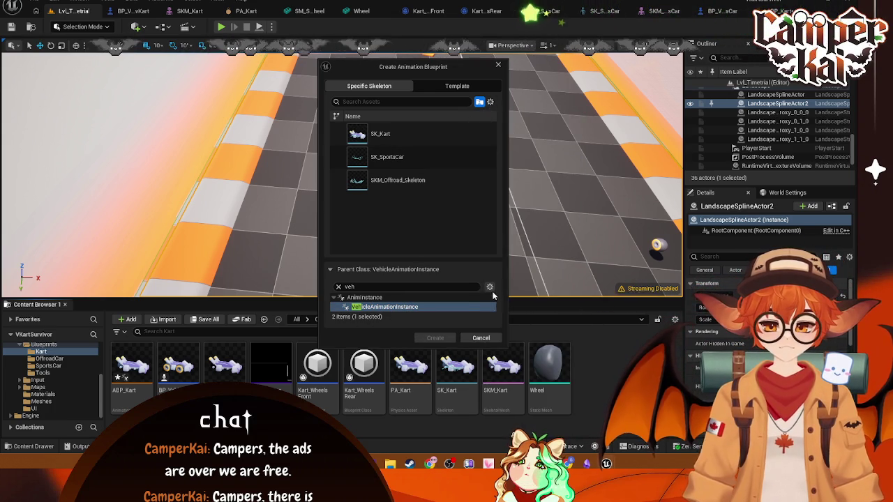
left_click(489, 286)
left_click(489, 287)
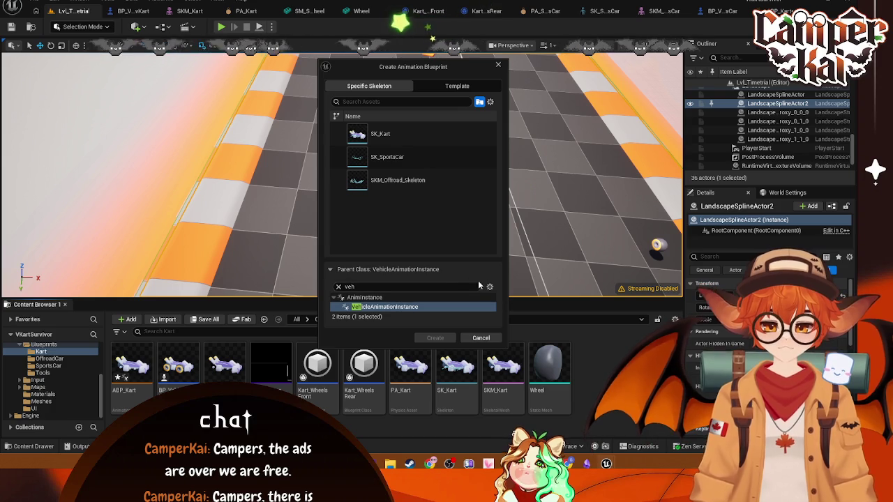
key("BackSpace")
key("BackSpace")
key("BackSpace")
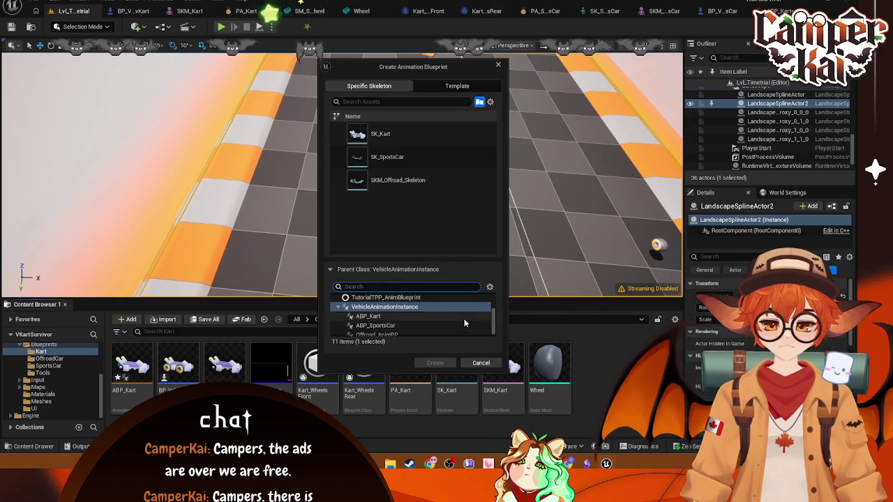
left_click(385, 305)
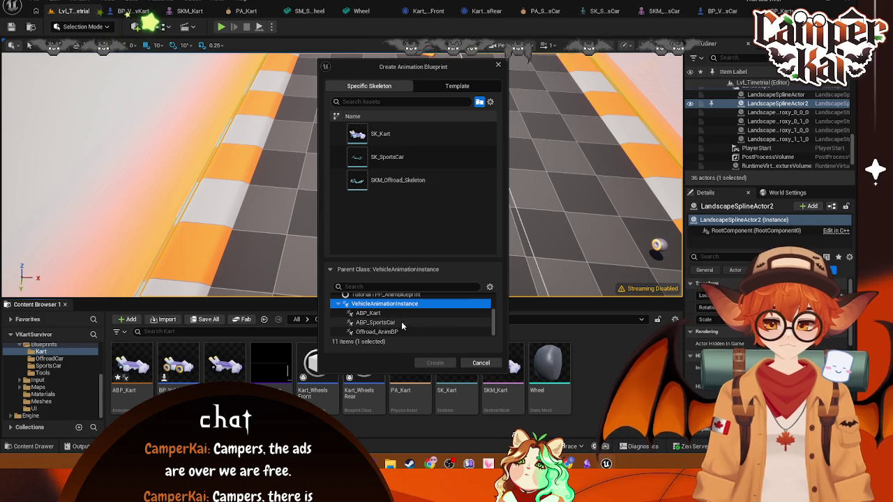
left_click(404, 314)
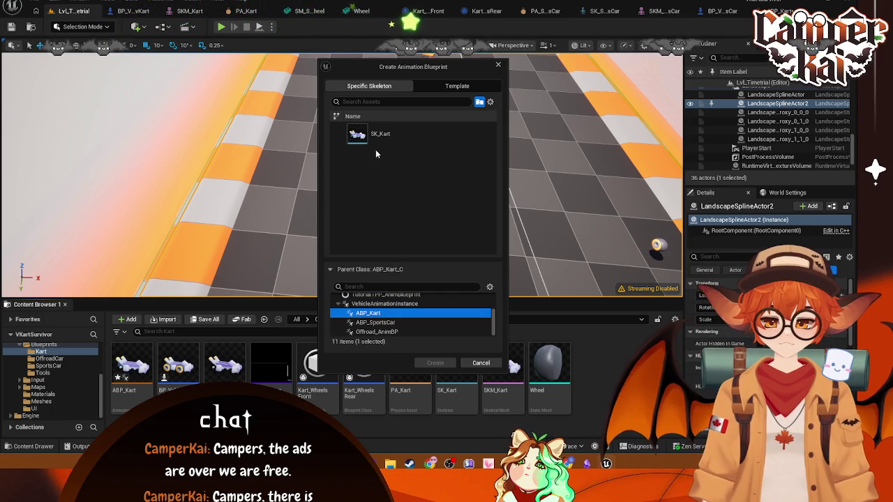
left_click(412, 134)
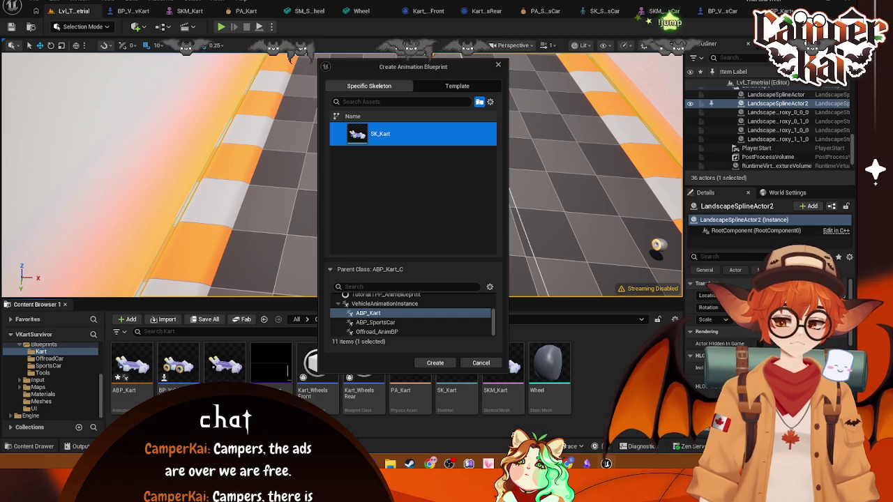
left_click(419, 362)
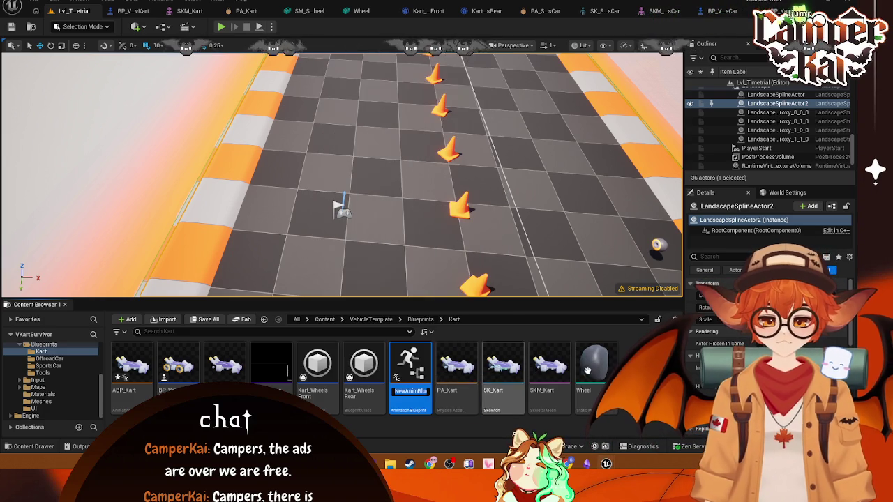
Abandon naming the new blueprint ABP_Kart and force delete the old ABP_Kart
type("ABP_Kart")
key("Escape")
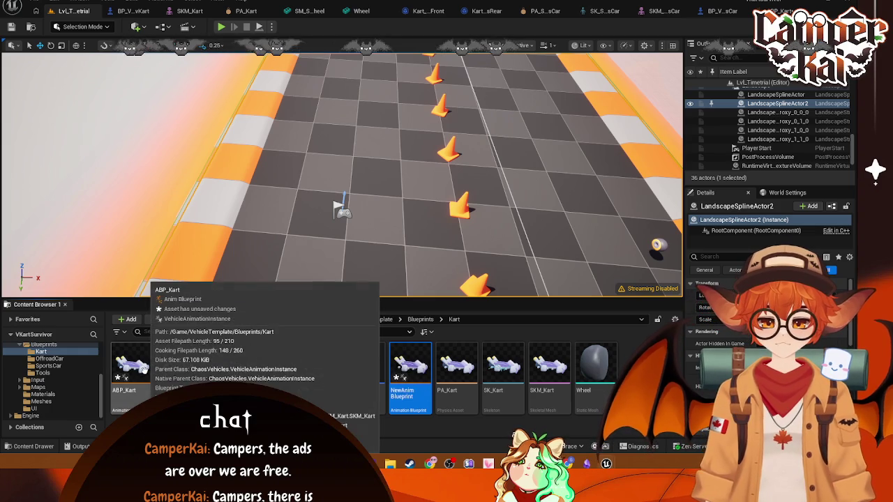
right_click(143, 366)
left_click(180, 191)
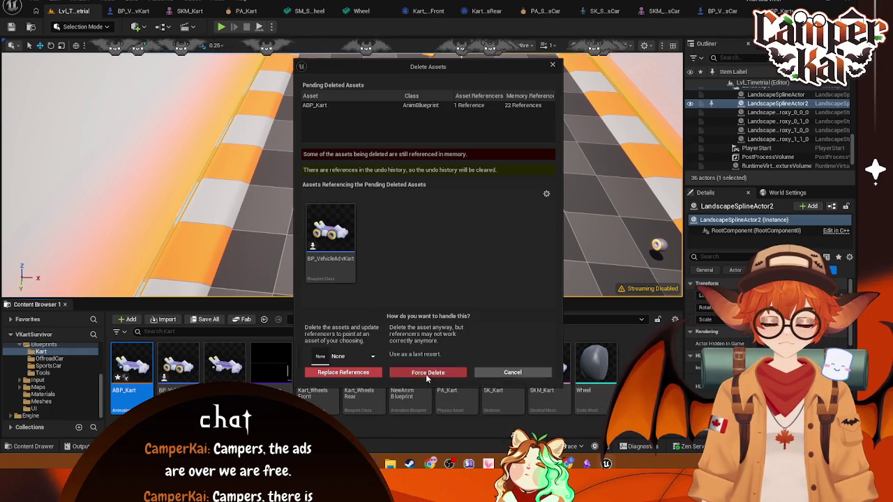
left_click(424, 372)
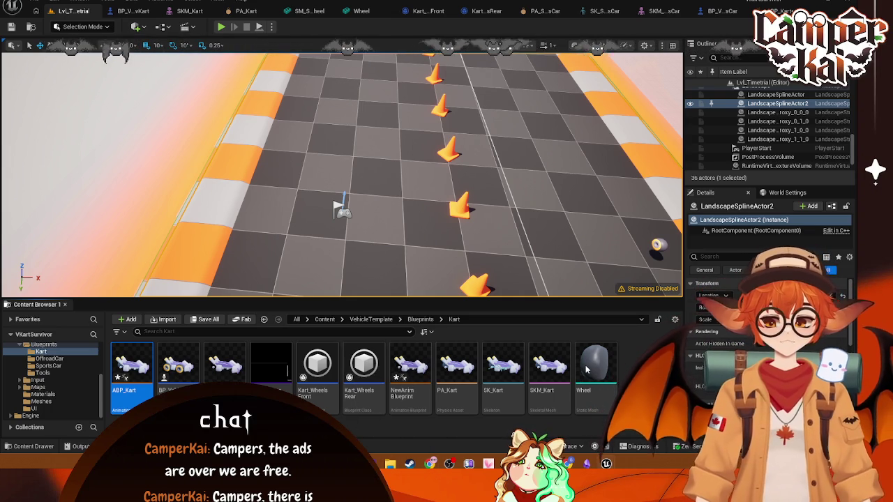
mouse_move(528, 464)
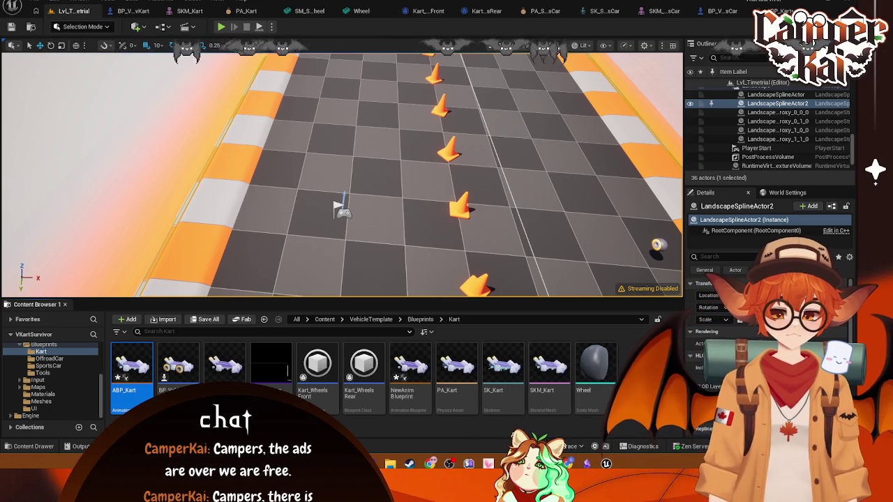
Find and dismiss the hidden Static Mesh Conversion Options window blocking the deletion
key("alt+Tab")
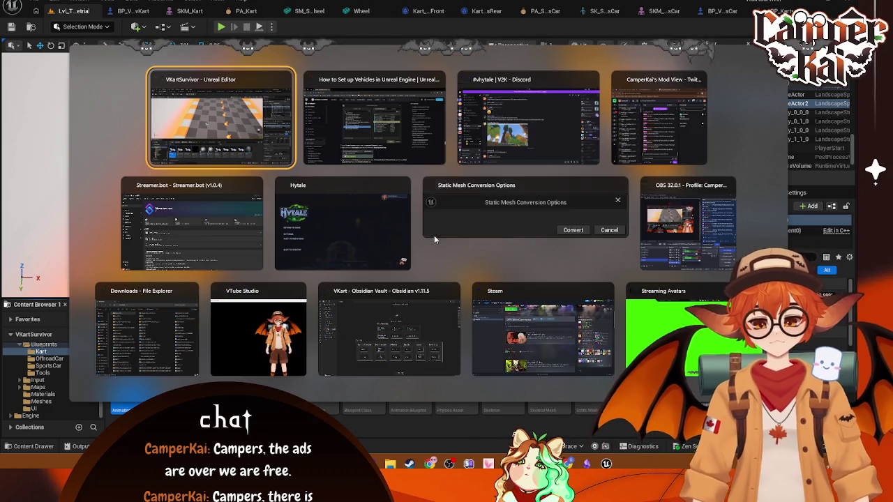
key("Escape")
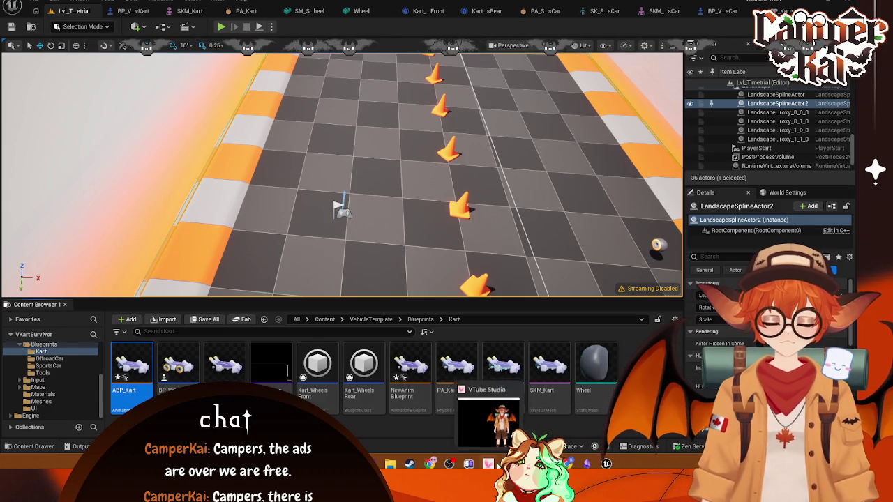
mouse_move(607, 464)
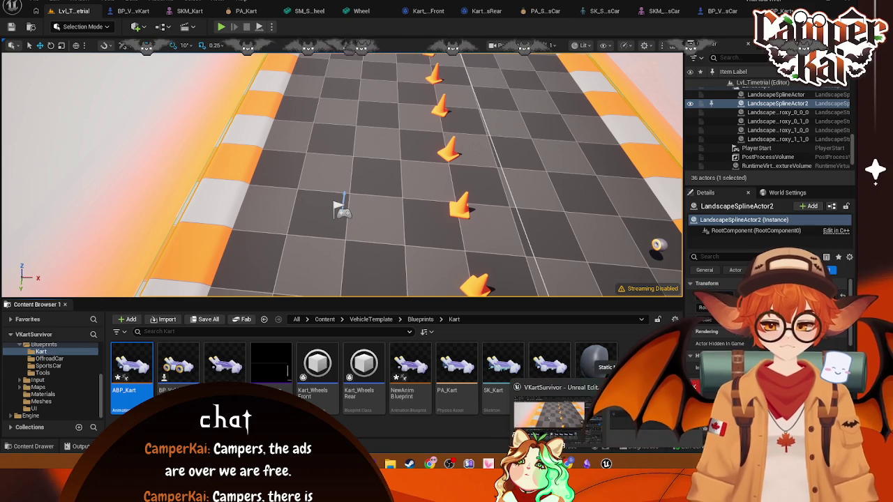
mouse_move(649, 415)
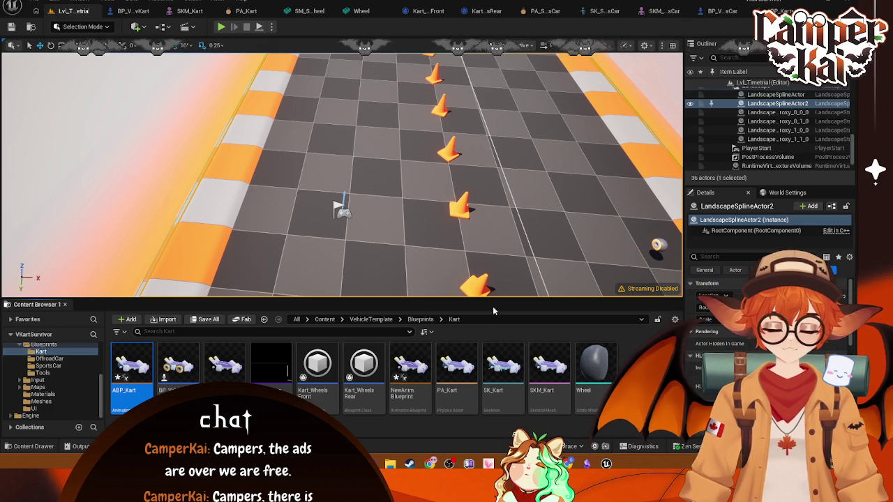
right_click(607, 464)
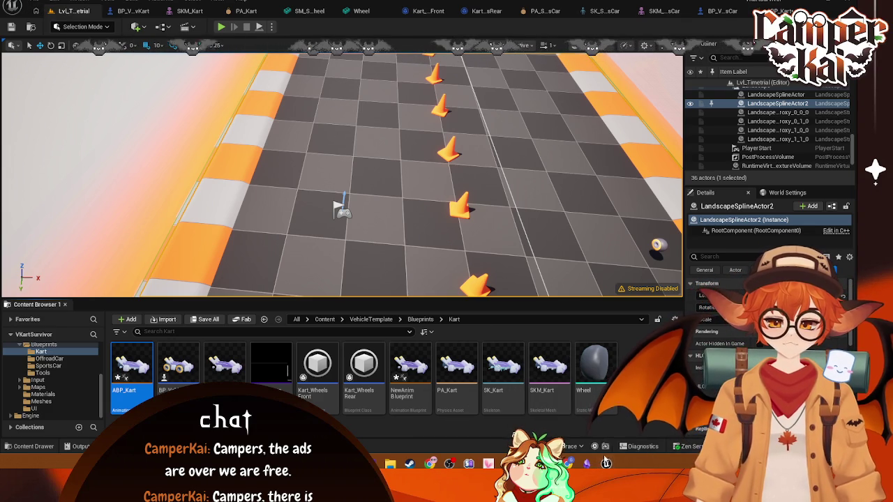
right_click(604, 454)
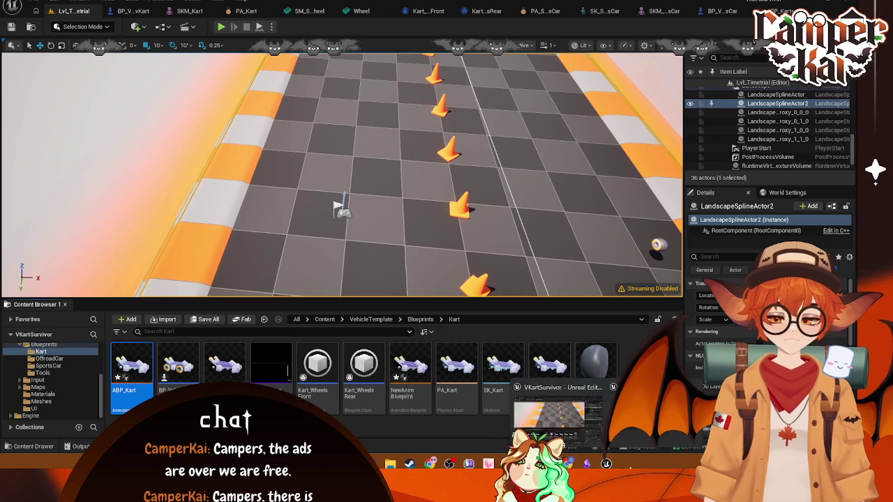
right_click(680, 435)
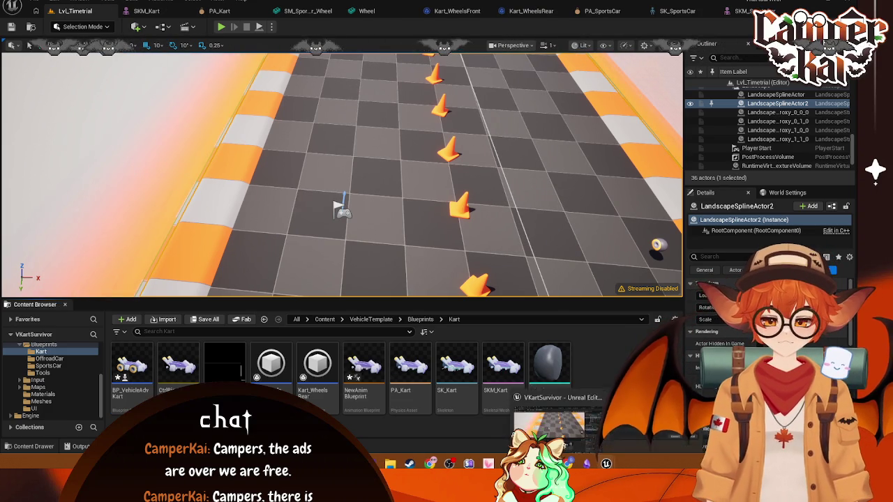
left_click(500, 148)
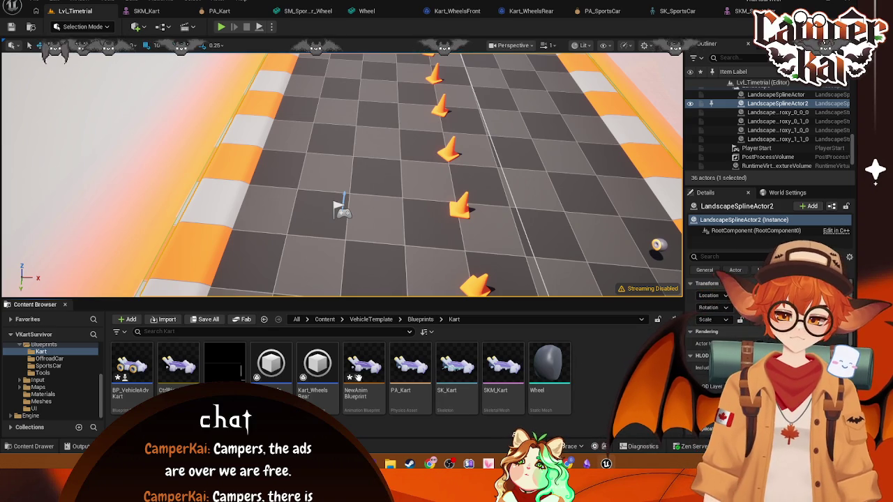
Rename NewAnimBlueprint to ABP_Kart and move its parent update node right of the event
right_click(364, 396)
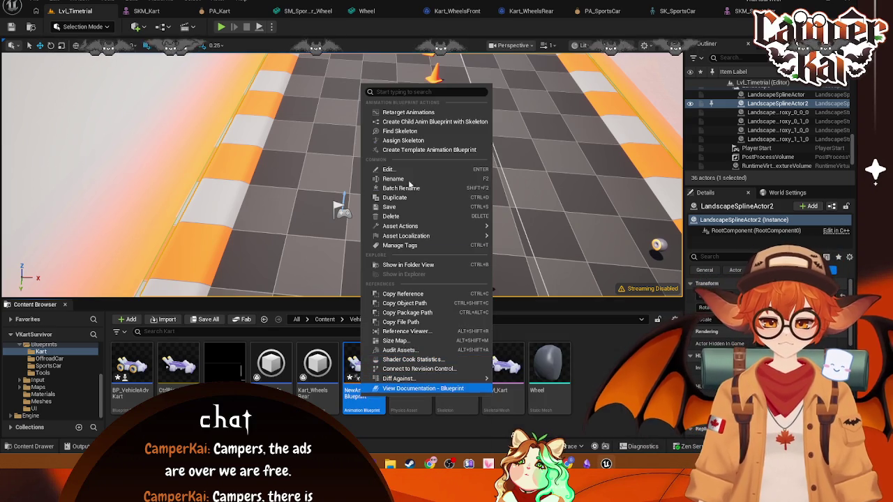
left_click(402, 183)
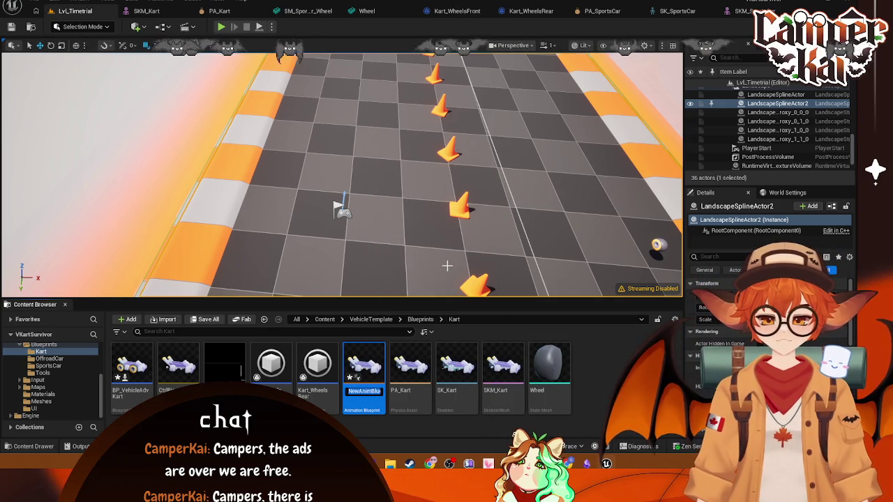
type("ABP_")
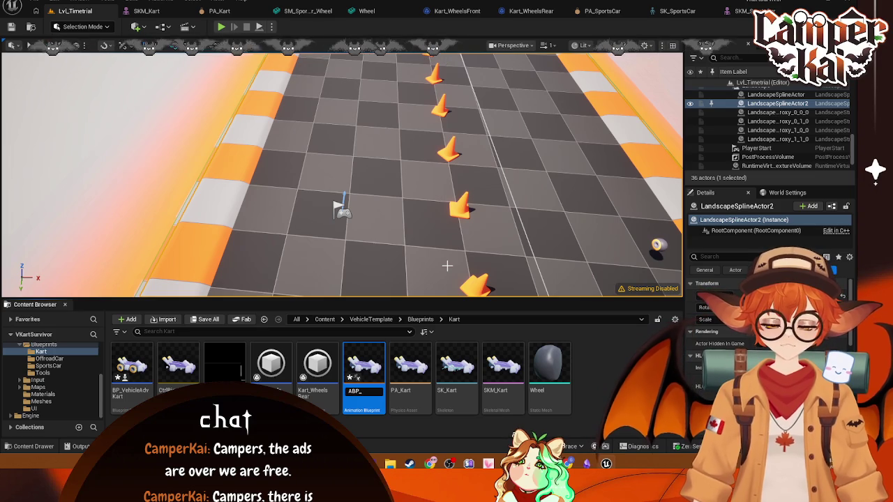
type("rt")
key("Return")
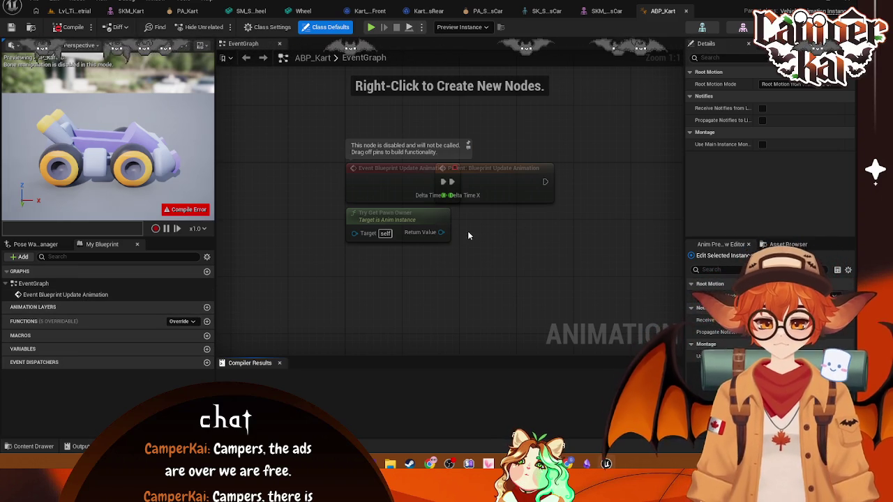
left_click_drag(490, 179, 555, 177)
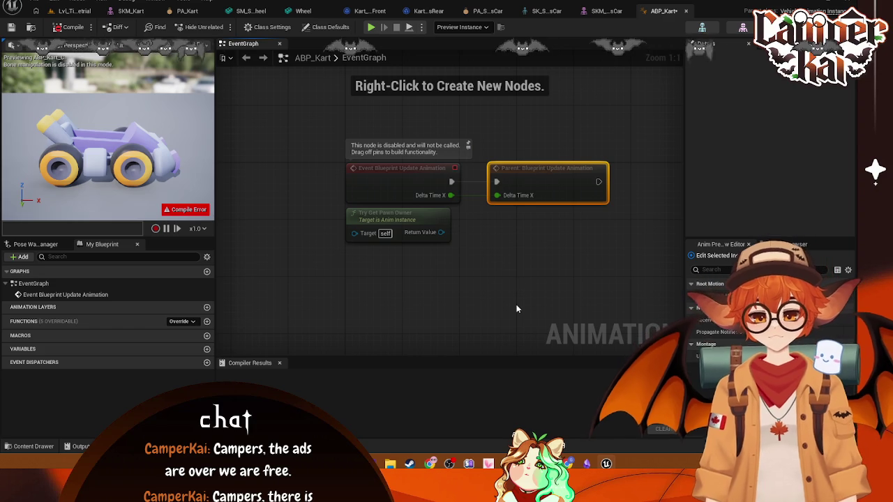
left_click_drag(478, 260, 455, 289)
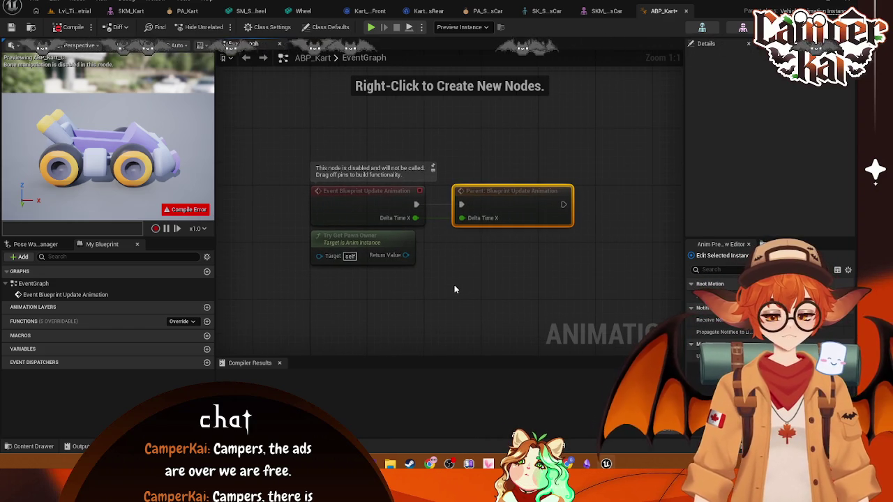
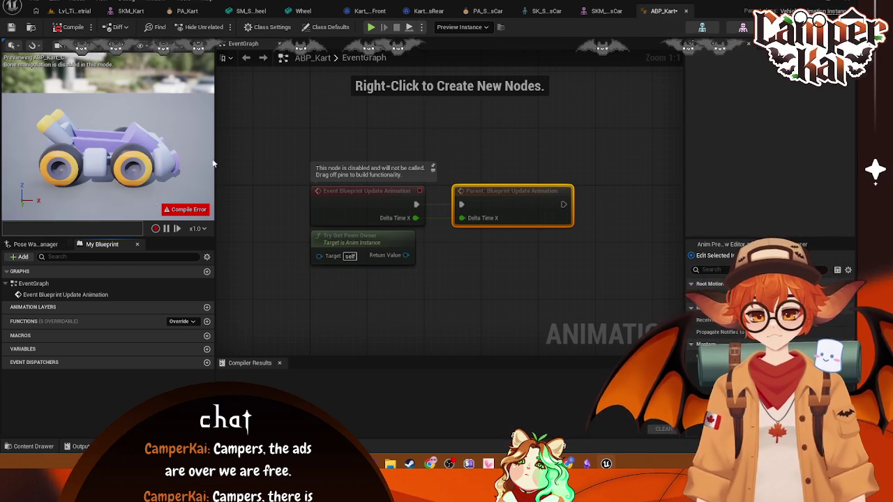
Add a NewAnimationLayer to ABP_Kart under Animation Layers in My Blueprint
left_click(153, 2)
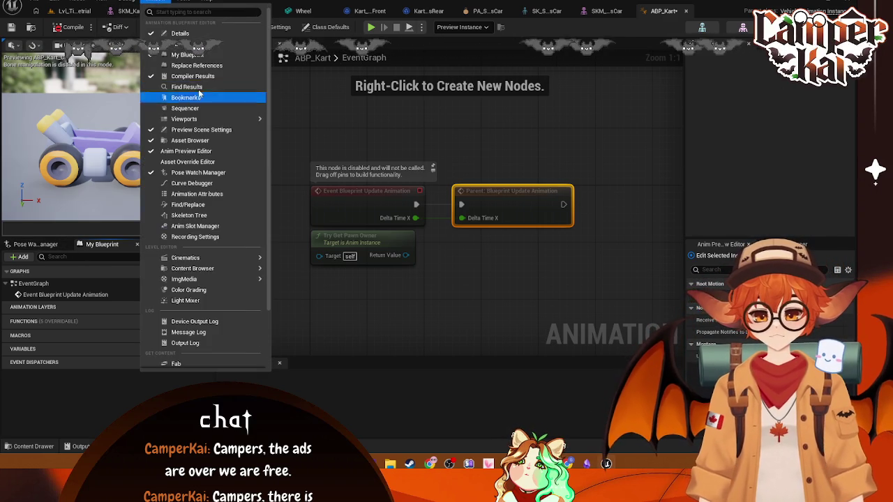
left_click(197, 194)
left_click(643, 93)
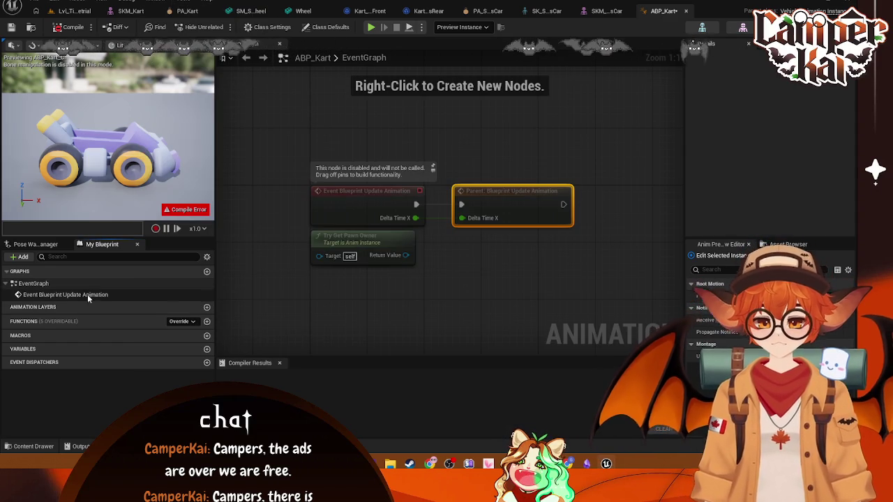
left_click(40, 244)
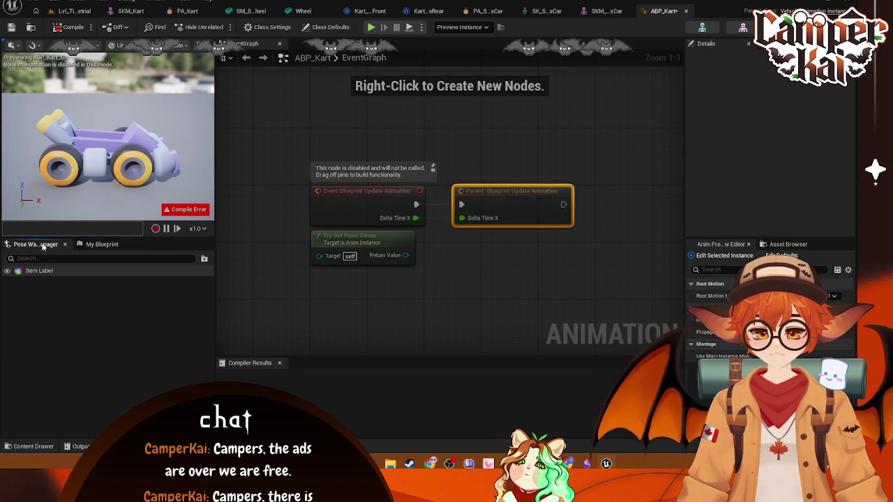
left_click(101, 244)
left_click(205, 308)
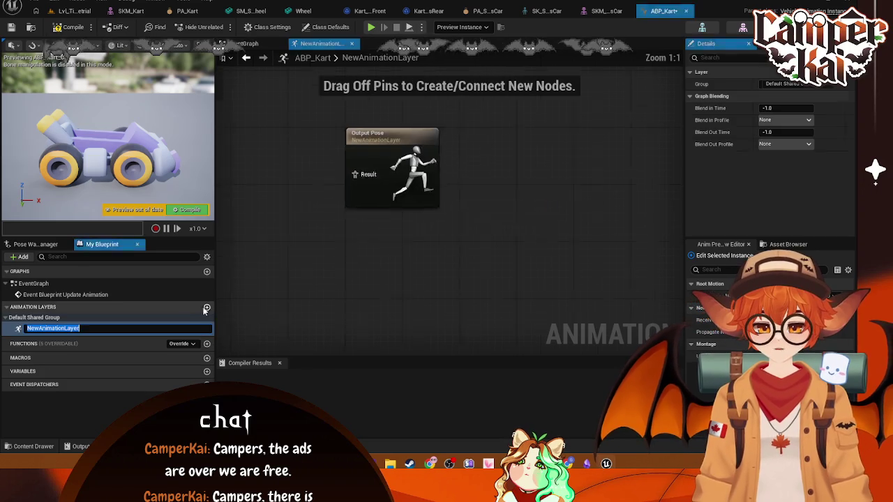
Open ABP_SportsCar from the SportsCar folder for reference
scroll(435, 278, "down", 5)
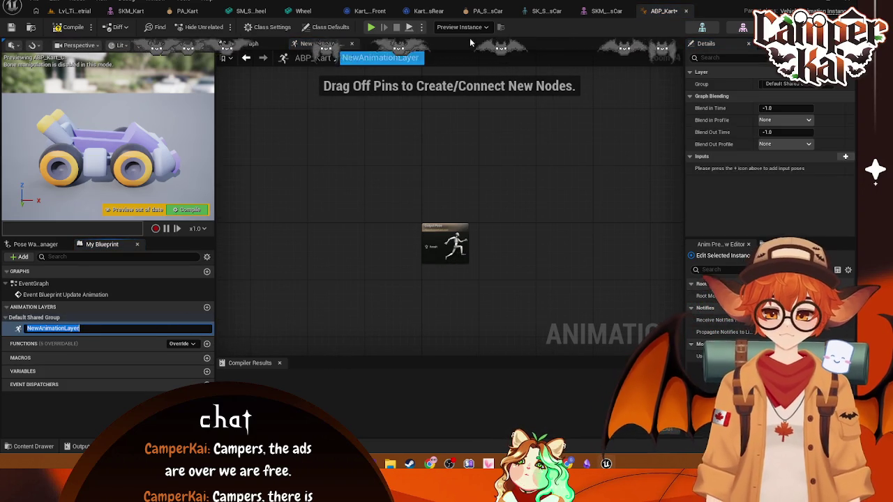
left_click(32, 447)
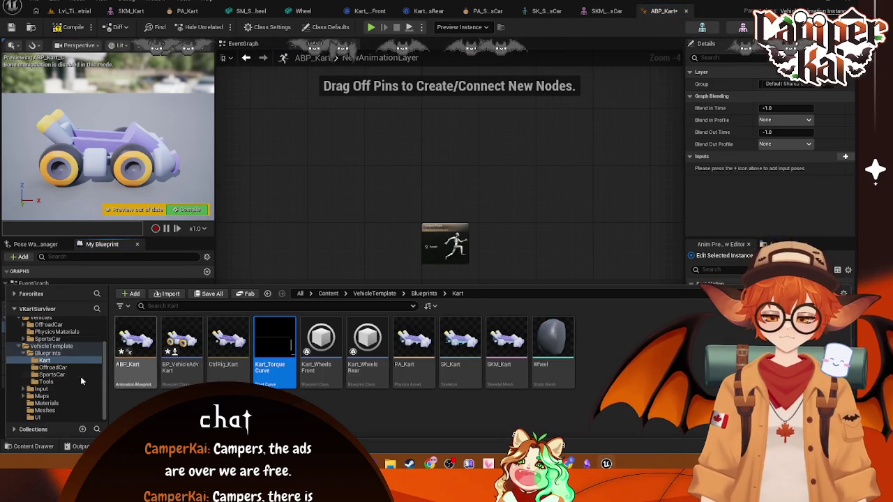
left_click(49, 338)
double_click(182, 342)
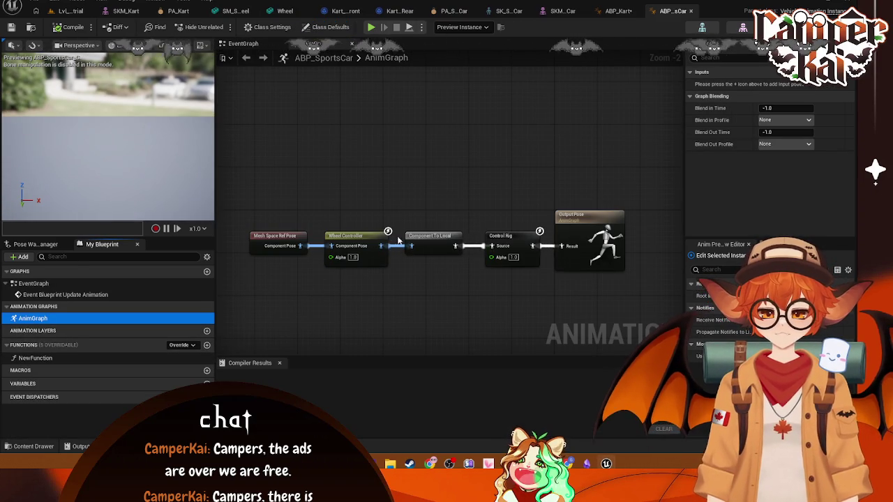
Close the ABP_Kart and ABP_SportsCar editors and bring the Content Drawer back
left_click(614, 16)
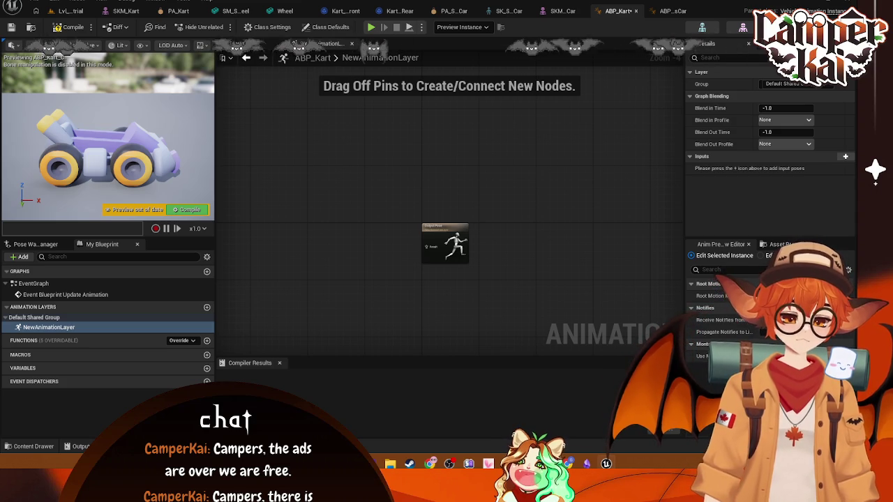
left_click(637, 12)
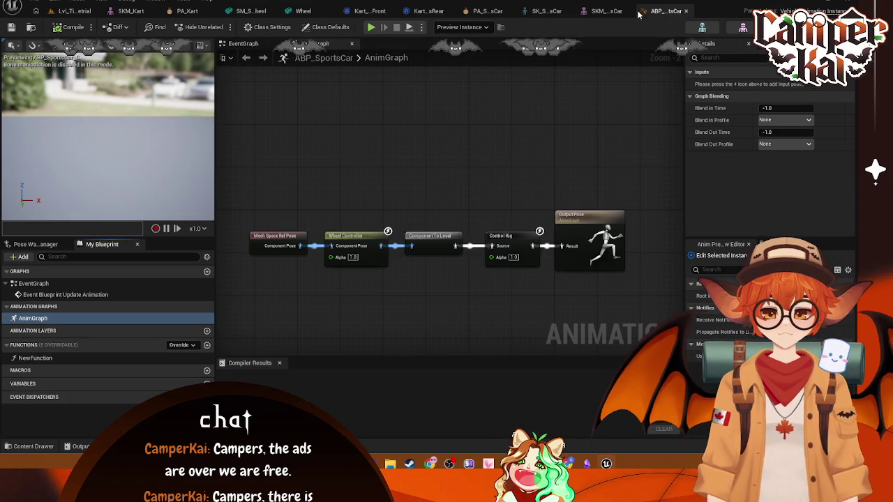
left_click(685, 12)
left_click(34, 446)
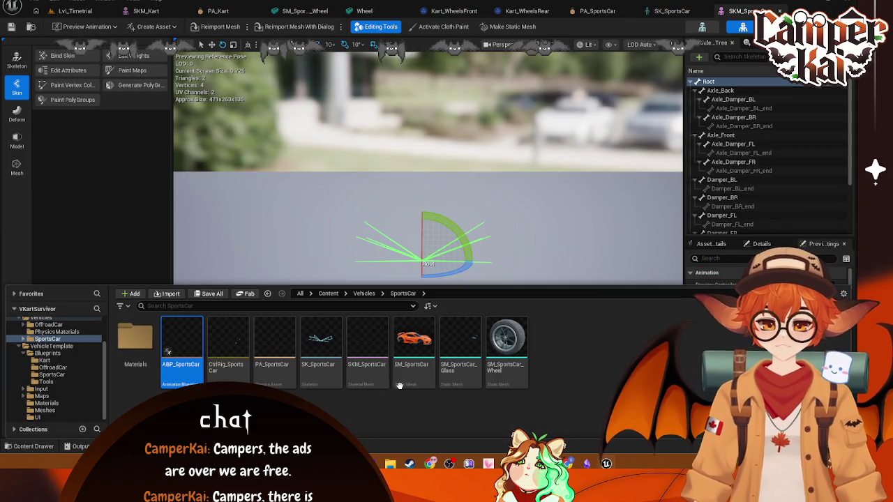
Force-delete ABP_Kart from the VehicleTemplate > Blueprints > Kart folder
left_click(59, 346)
left_click(48, 353)
left_click(45, 359)
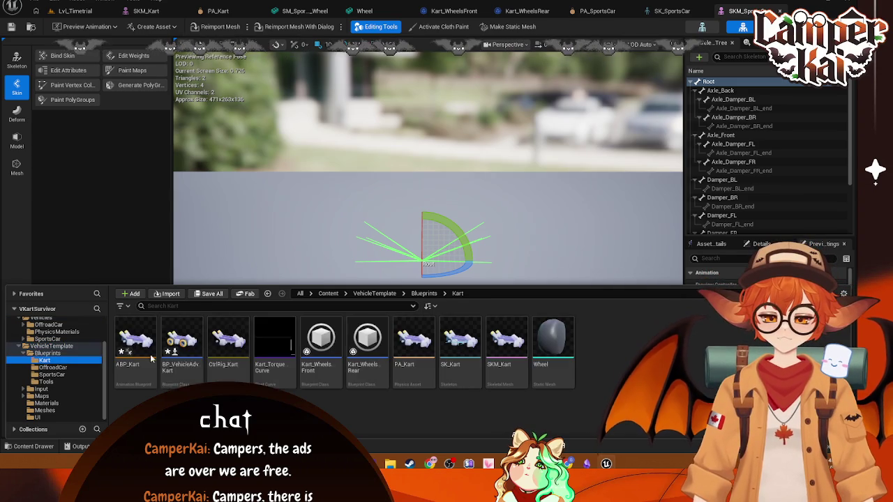
left_click(144, 386)
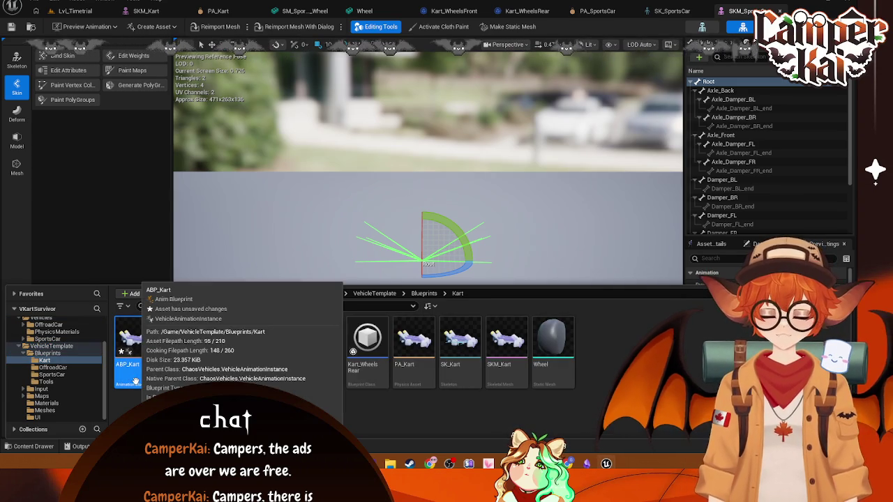
key("Delete")
left_click(422, 372)
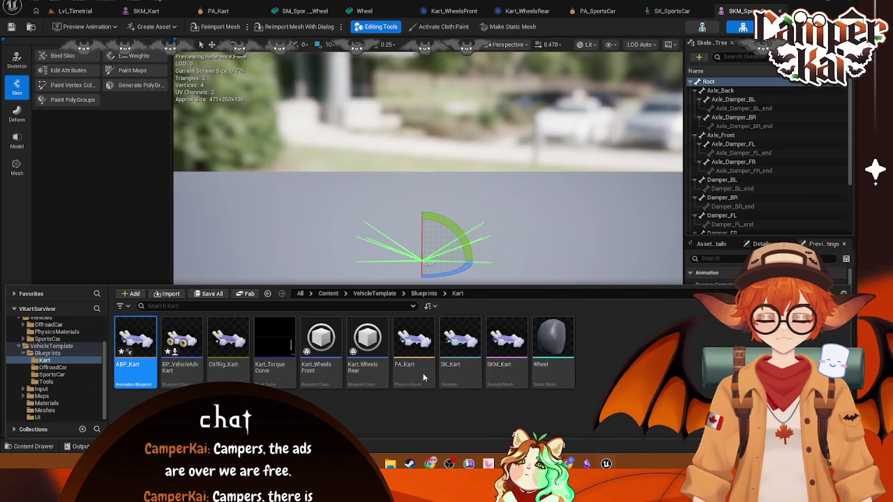
Start creating a new Animation Blueprint in the Kart folder
right_click(563, 379)
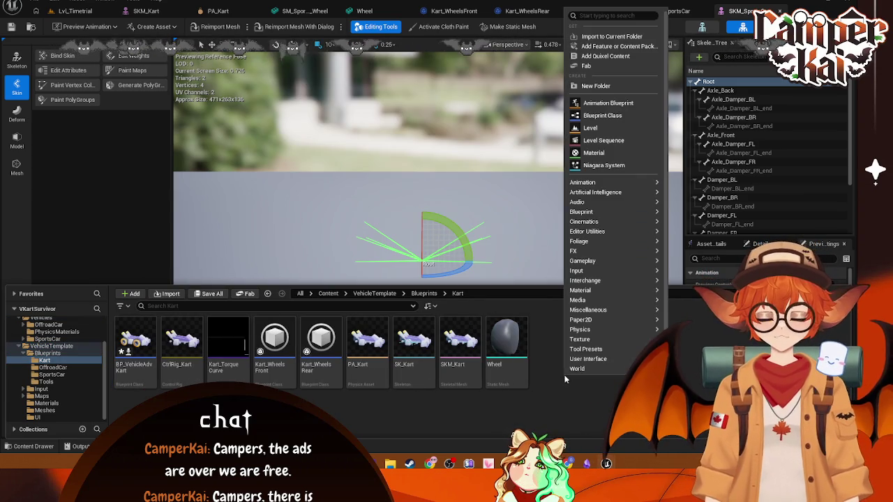
left_click(589, 101)
left_click_drag(442, 112, 427, 64)
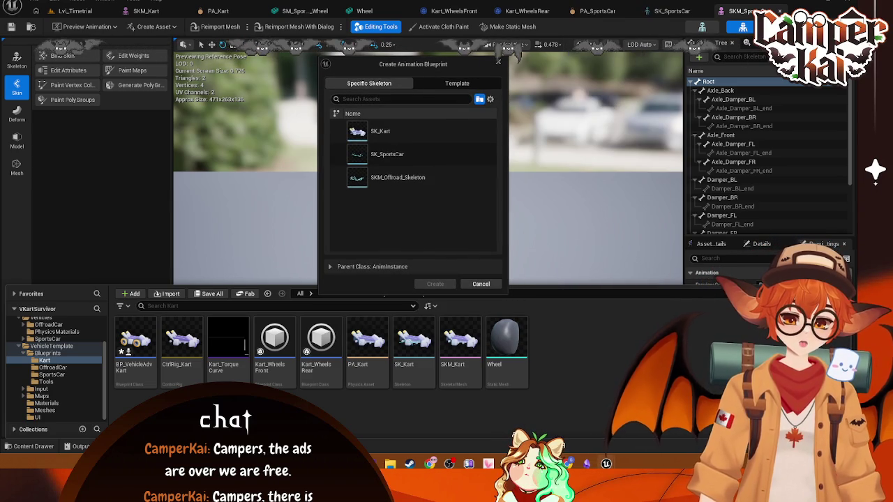
Create the animation blueprint with VehicleAnimationInstance parent and SK_Kart skeleton
left_click(391, 266)
scroll(406, 314, "down", 2)
scroll(410, 309, "down", 3)
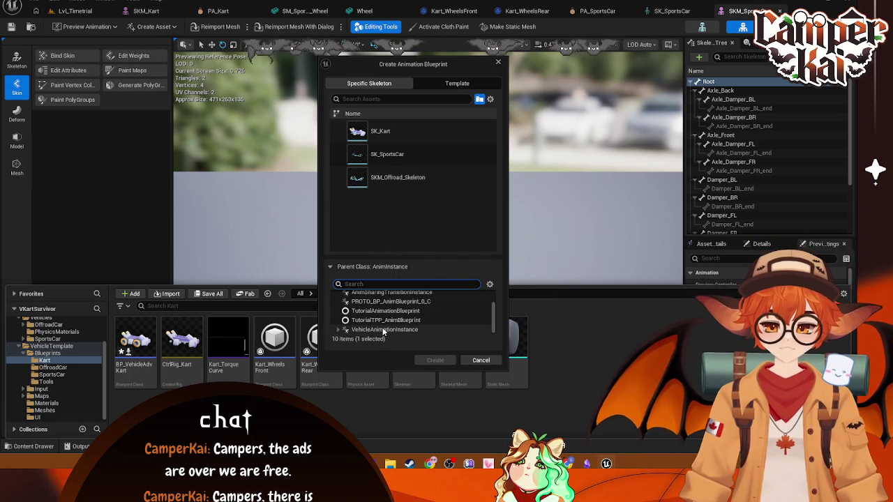
scroll(427, 327, "down", 1)
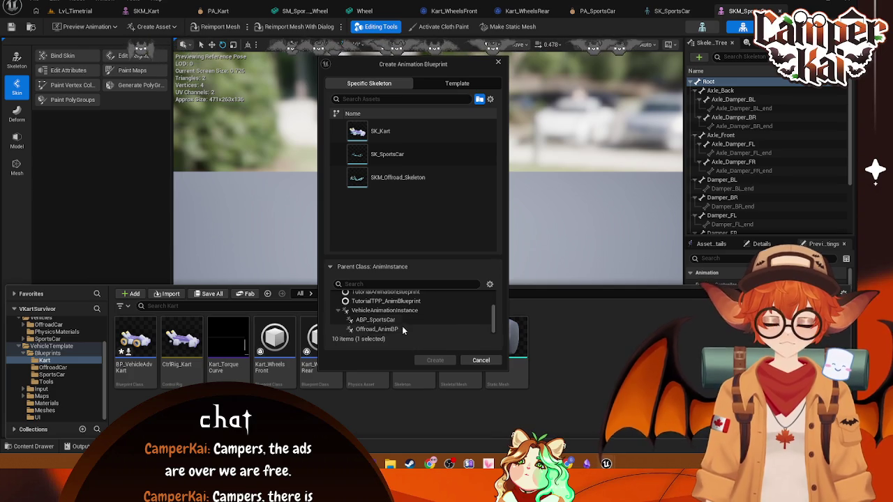
left_click(398, 312)
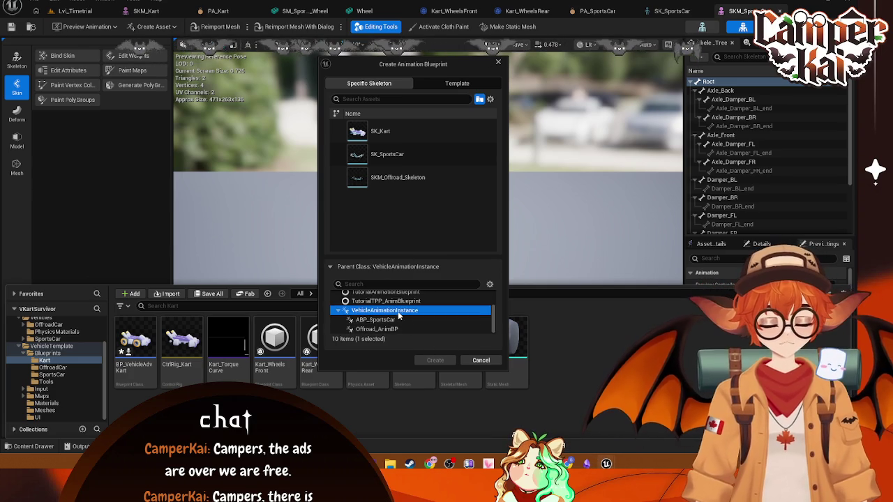
left_click(337, 313)
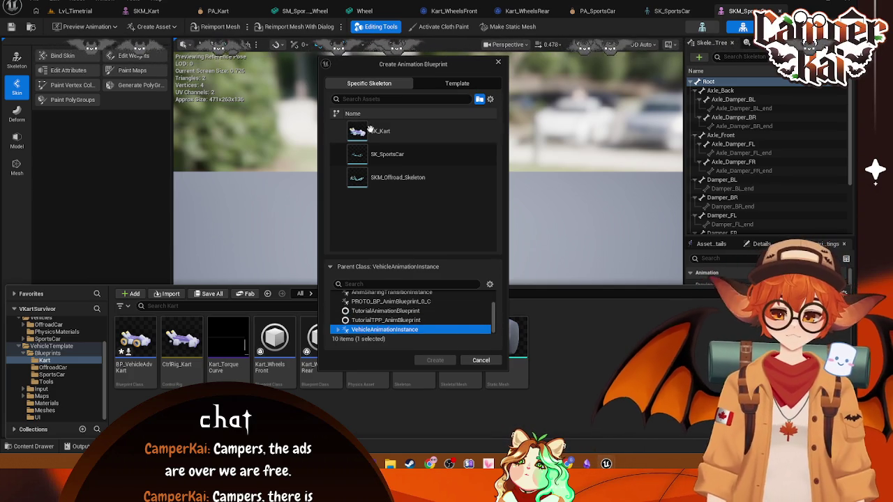
left_click(391, 133)
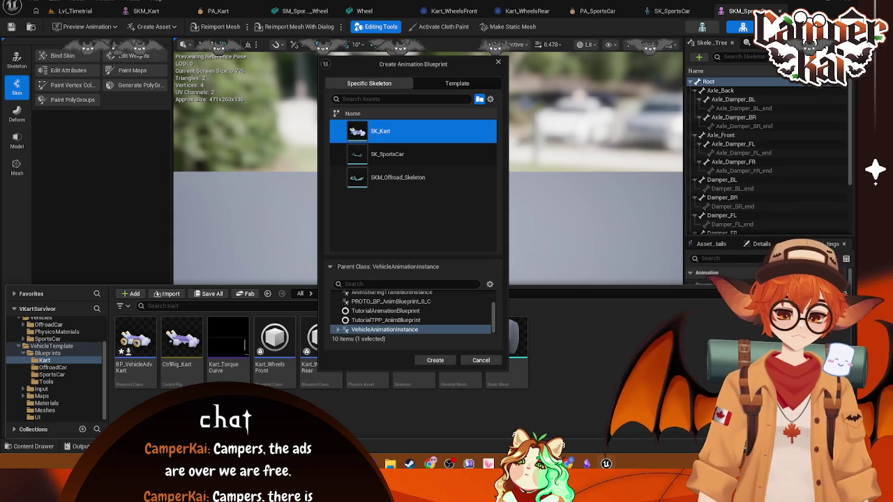
left_click(449, 357)
type("AB")
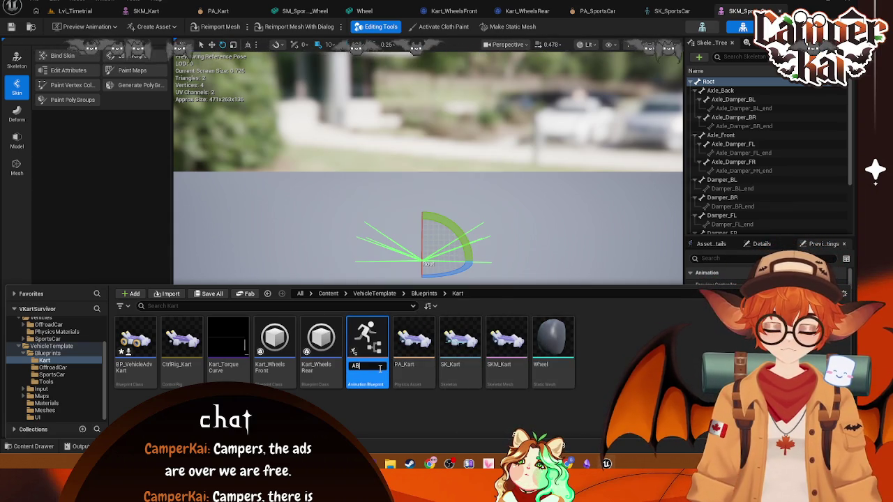
Rename the new asset to ABP_Kart and open it
key("Return")
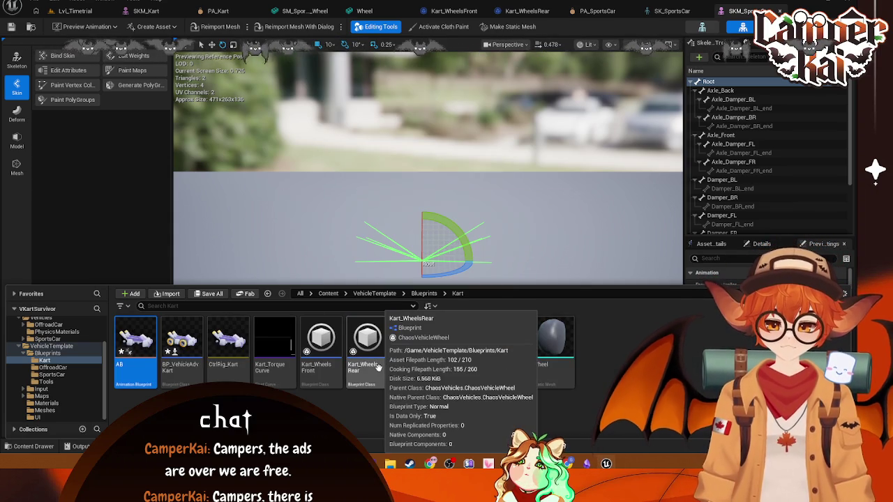
right_click(137, 345)
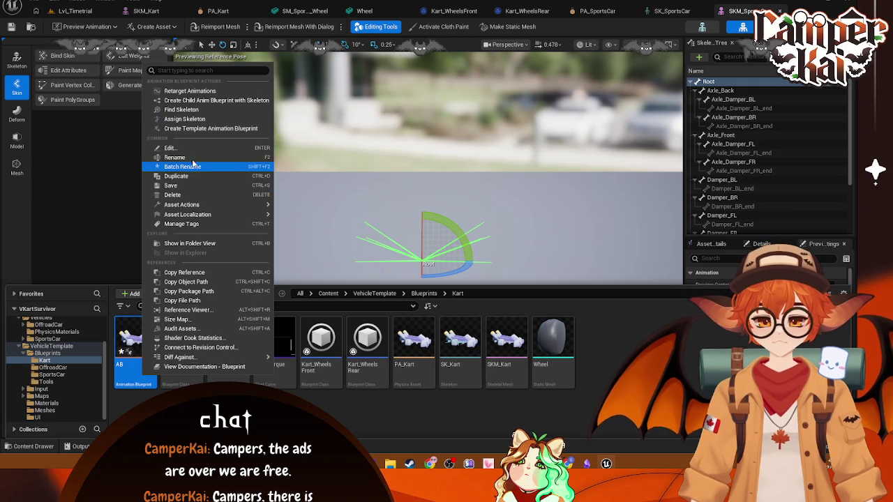
left_click(191, 157)
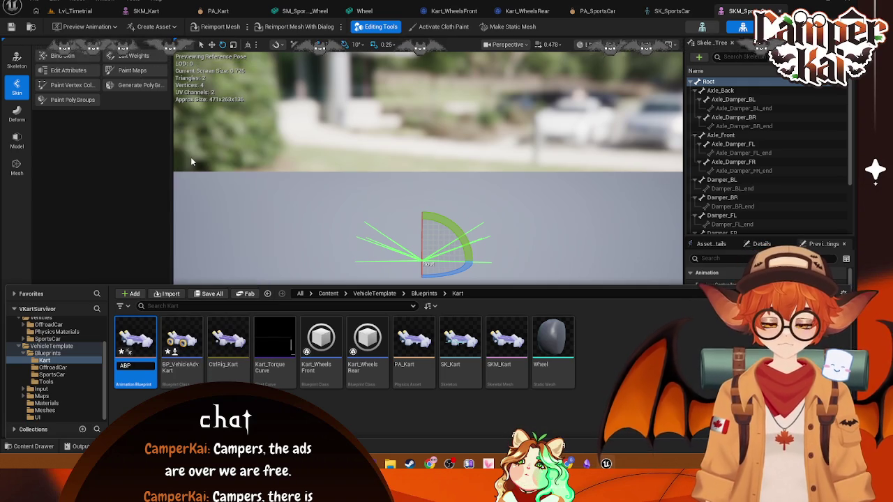
type("_Kart")
key("Return")
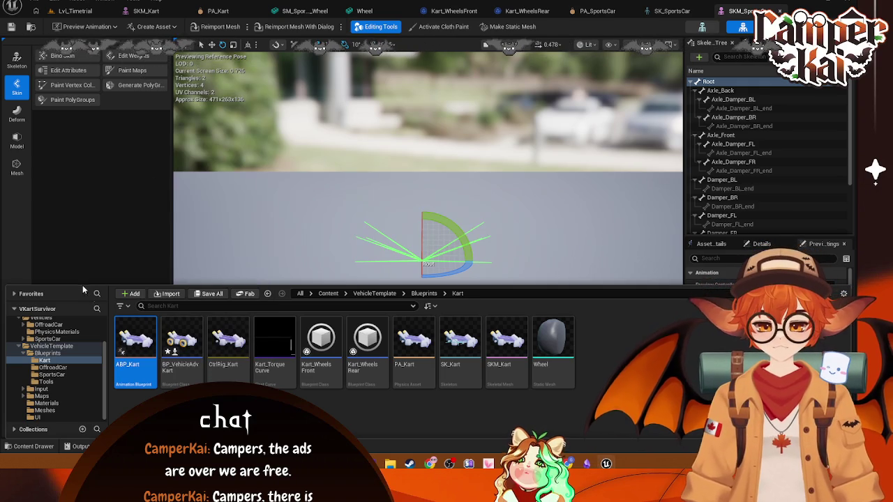
double_click(147, 342)
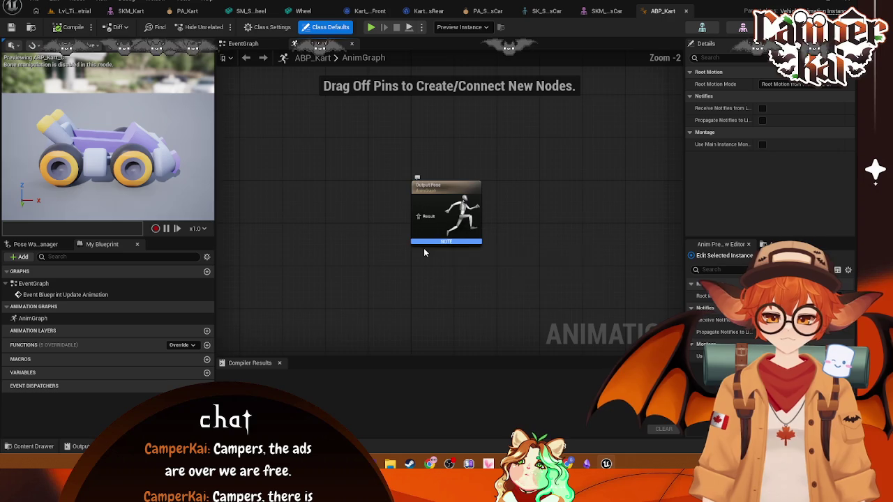
Add a Mesh Space Ref Pose node to the left of Output Pose
scroll(432, 251, "down", 3)
left_click_drag(468, 200, 579, 196)
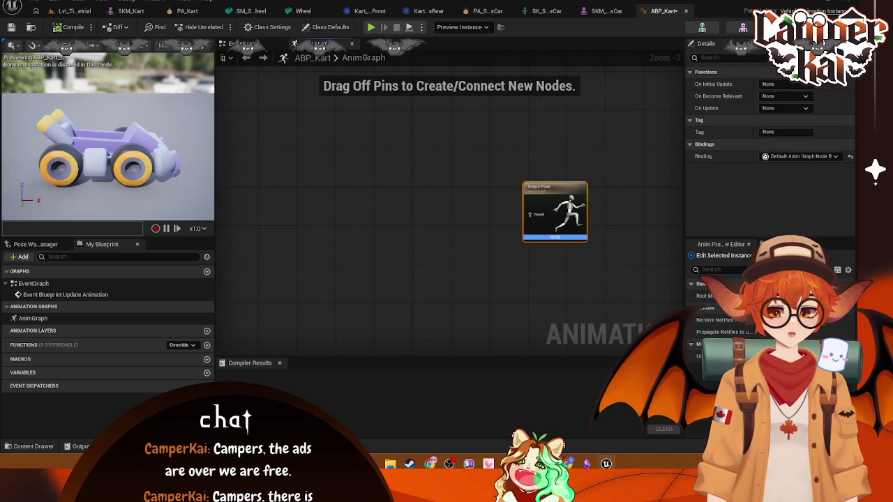
right_click(415, 193)
type("mesh")
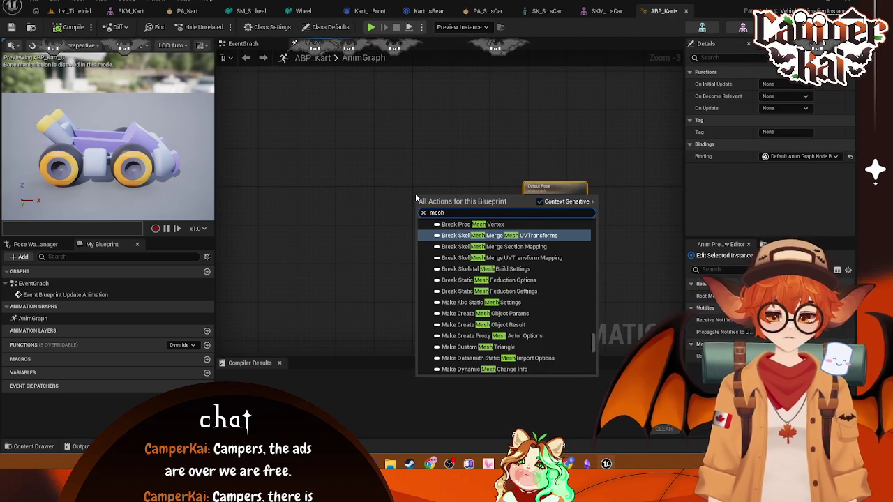
type(" space")
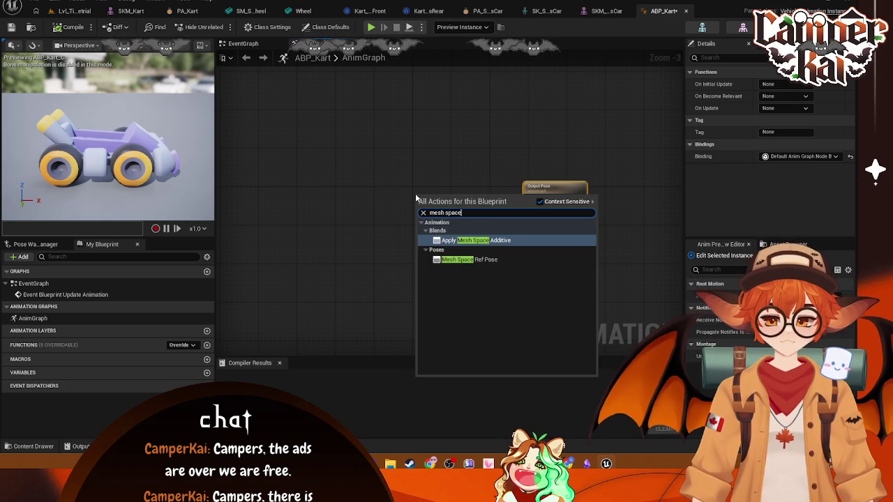
type(" ref")
left_click(450, 237)
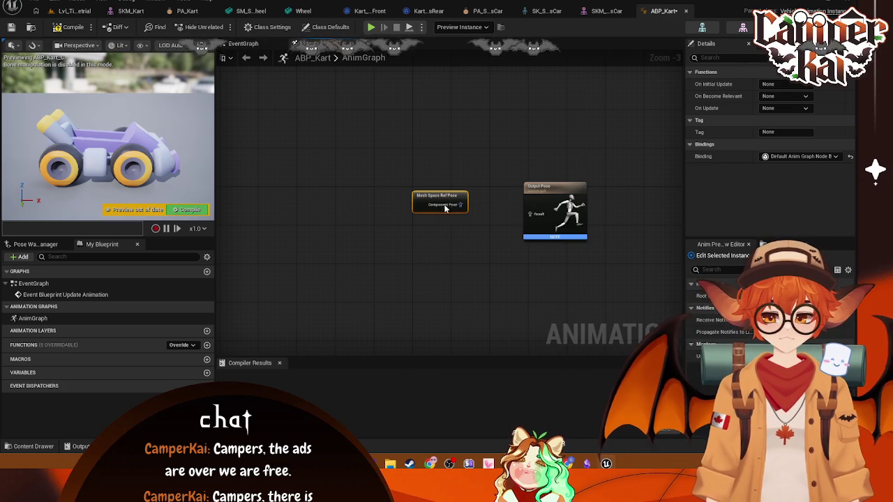
left_click_drag(429, 199, 355, 201)
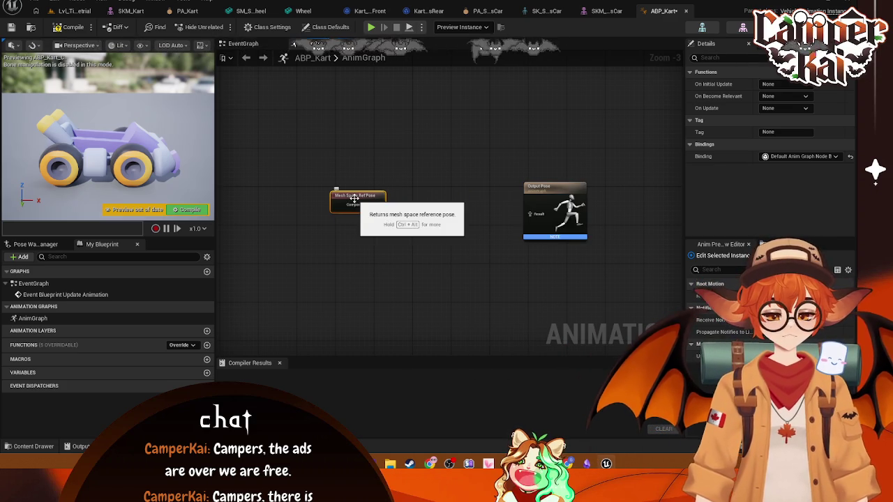
Feed its Component Pose into a new Wheel Controller for WheeledVehicle node
left_click_drag(424, 217, 425, 217)
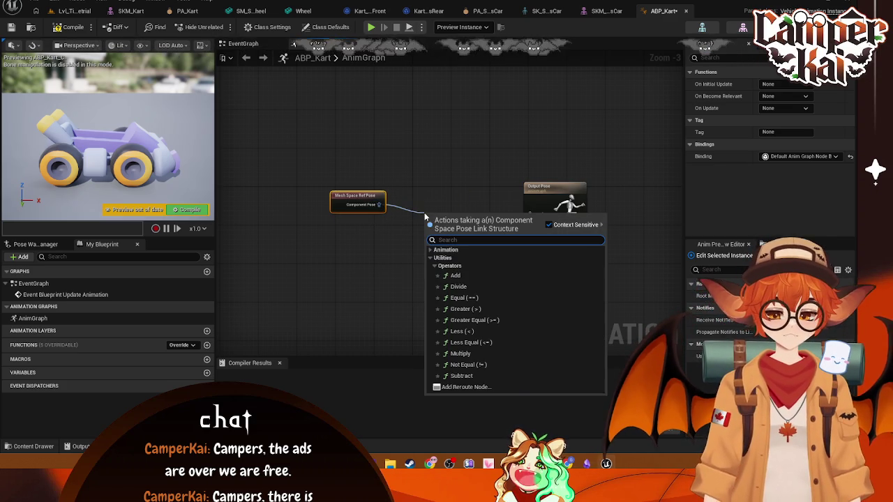
type("whel")
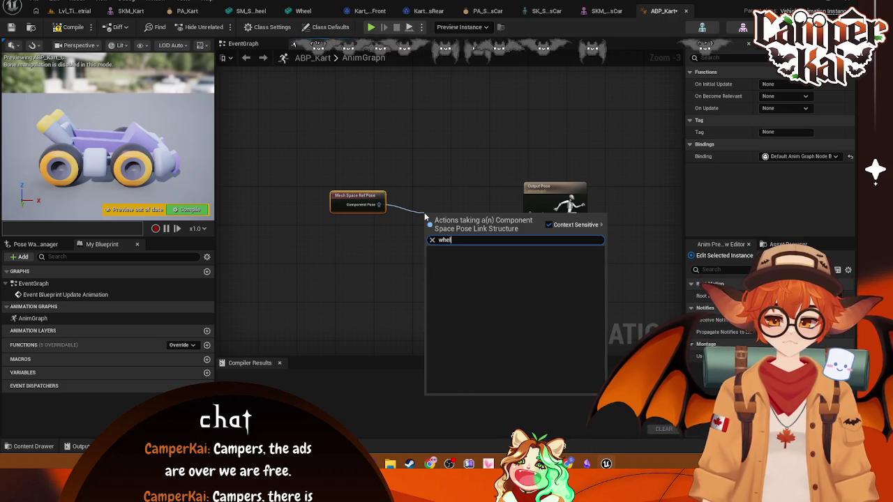
key("BackSpace")
type("el controll")
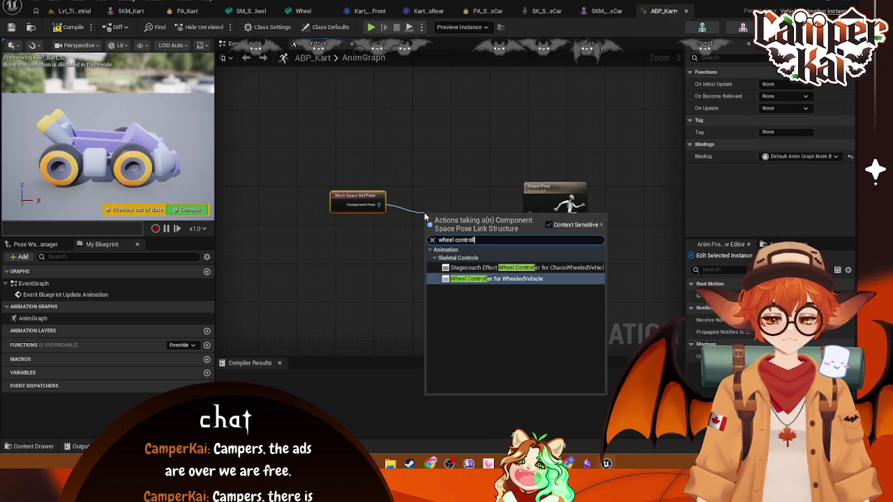
left_click(520, 277)
Add Component To Local after Wheel Controller, wire it into Output Pose, and tidy the nodes
mouse_move(454, 197)
left_mouse_down()
mouse_move(434, 199)
mouse_move(492, 205)
left_mouse_up()
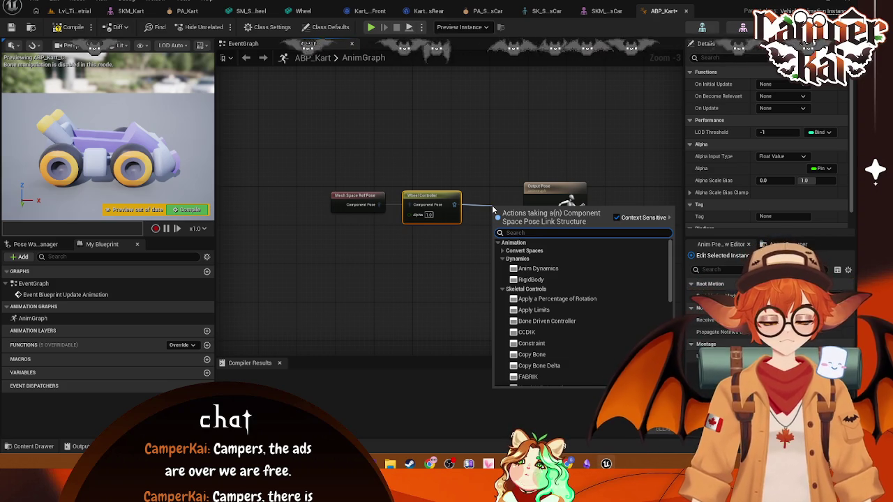
type("compo")
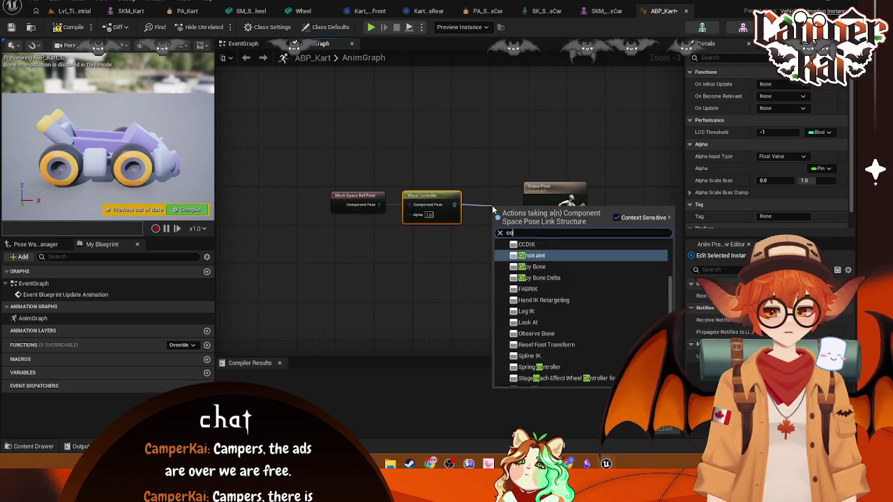
left_click(540, 262)
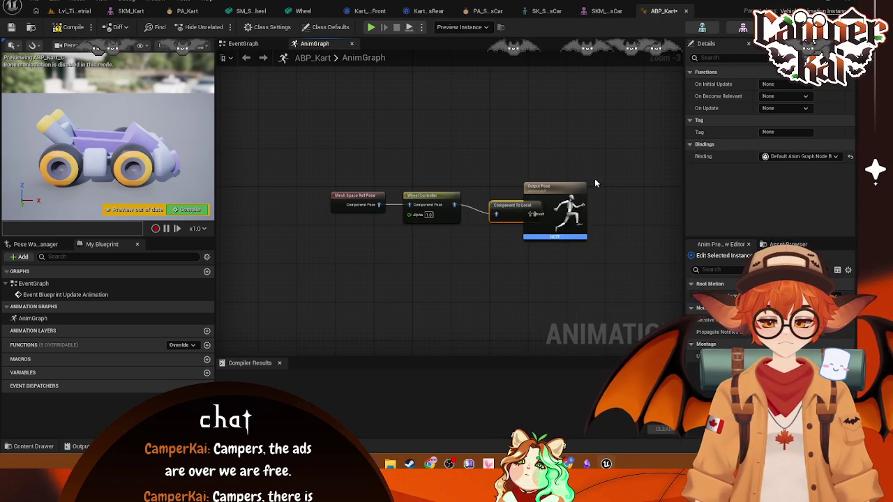
left_click_drag(490, 91, 560, 86)
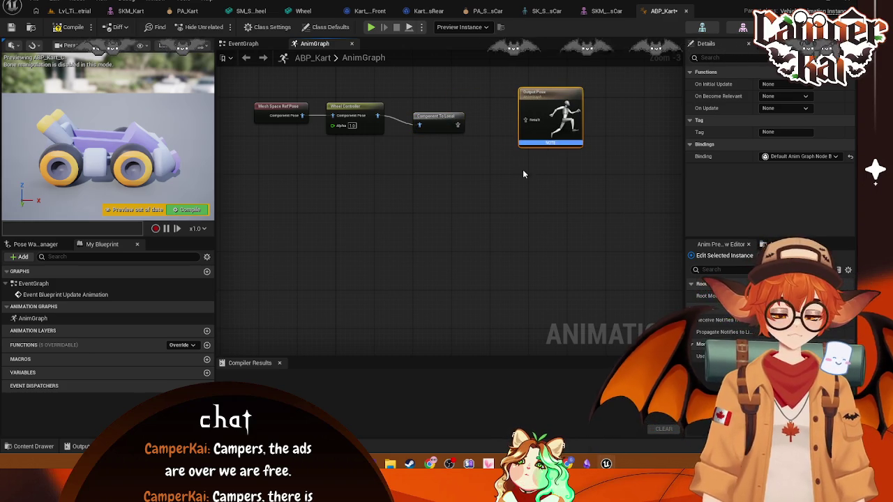
mouse_move(477, 172)
left_mouse_down()
mouse_move(544, 168)
mouse_move(551, 147)
mouse_move(540, 148)
left_mouse_up()
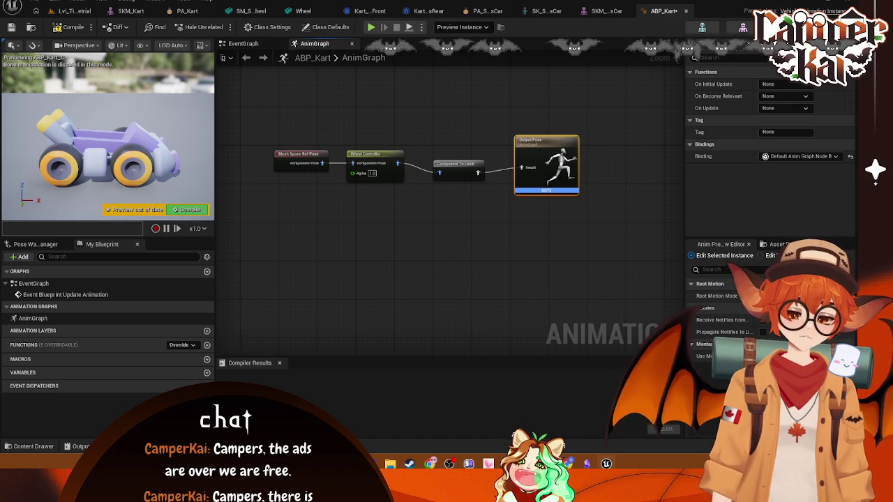
left_click_drag(608, 125, 219, 300)
left_click_drag(543, 143, 565, 174)
left_click(332, 101)
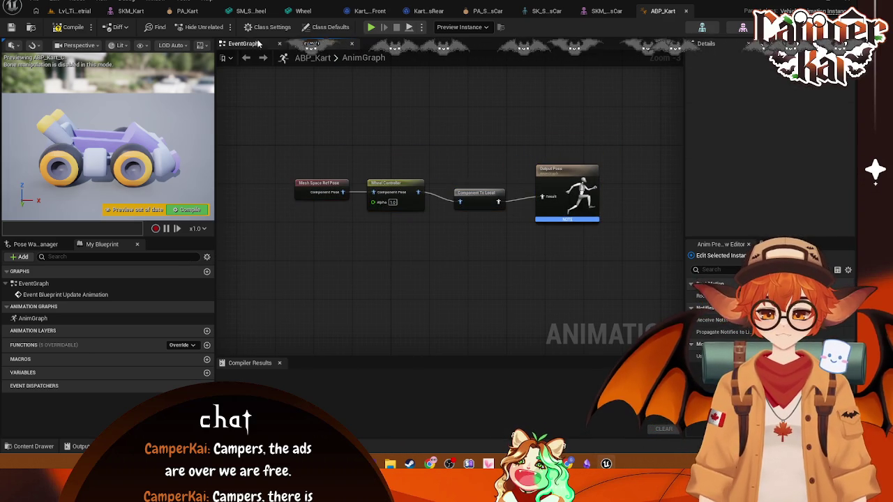
Return to Lvl_Timetrial and select the kart vehicle blueprint in the Content Browser
left_click(72, 11)
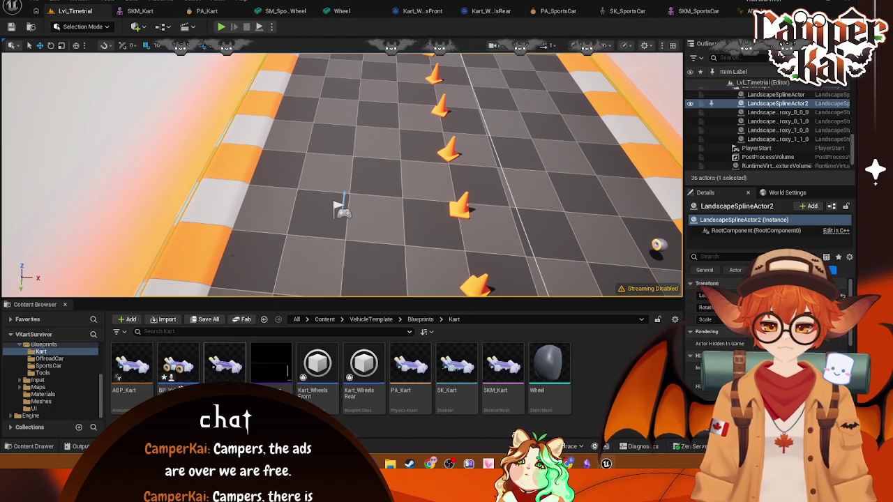
left_click(129, 379)
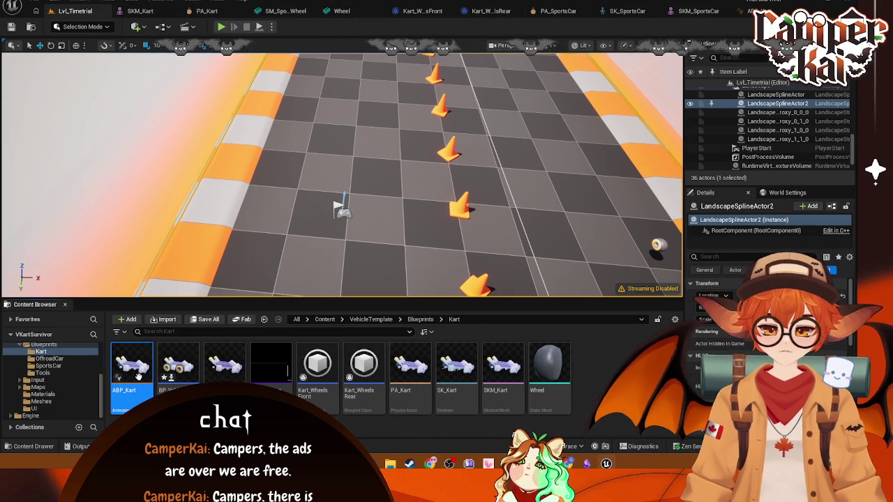
left_click(178, 366)
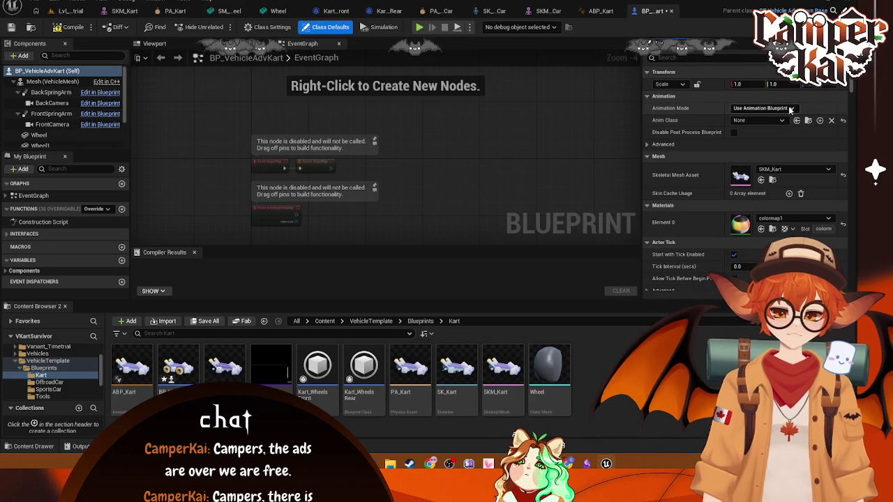
Set BP_VehicleAdvKart's mesh Anim Class to ABP_Kart_C, then return to Lvl_Timetrial
left_click(782, 120)
left_click(777, 155)
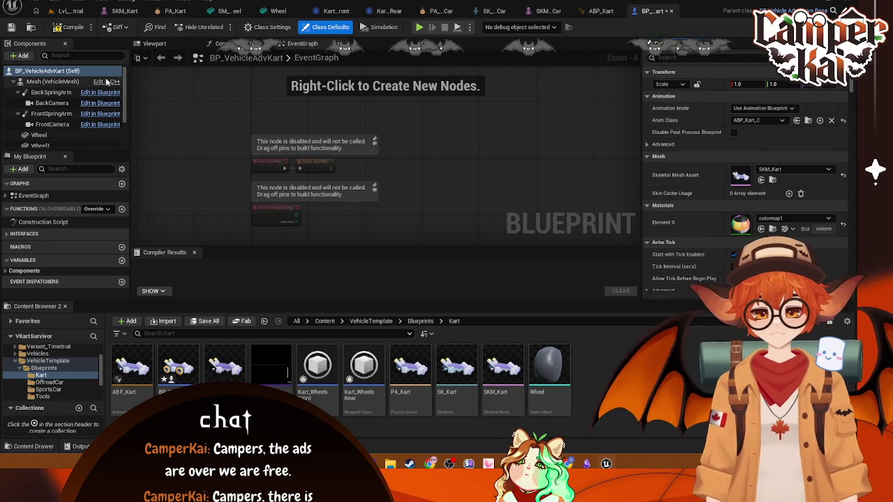
left_click(76, 11)
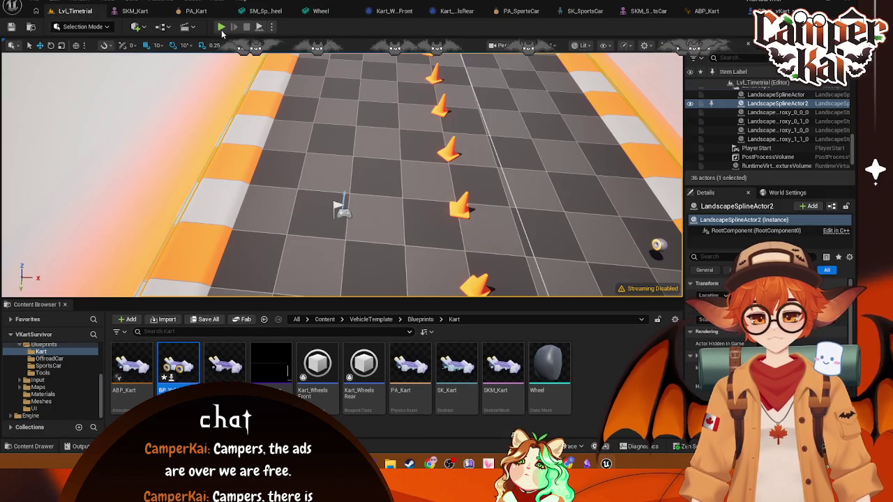
left_click(220, 26)
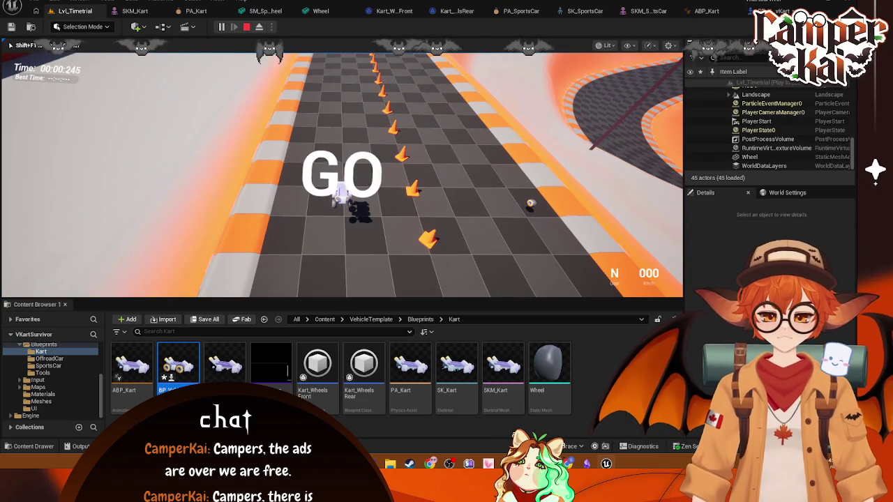
key("Escape")
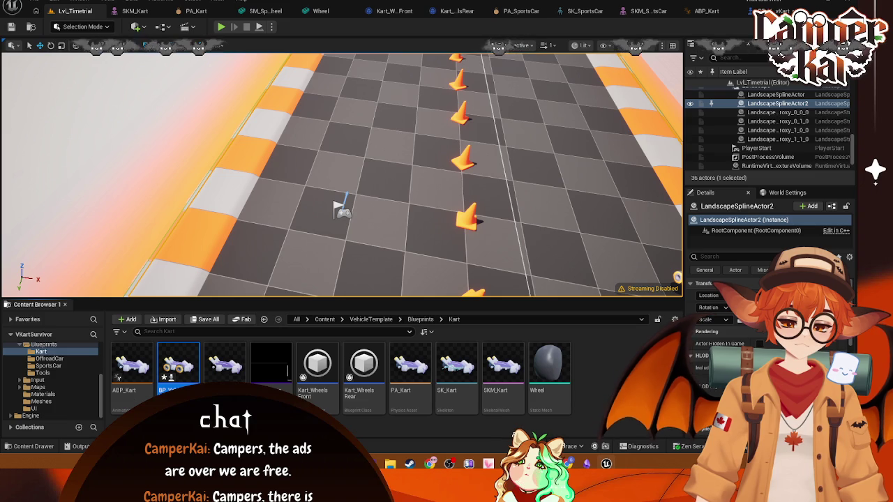
key("Right")
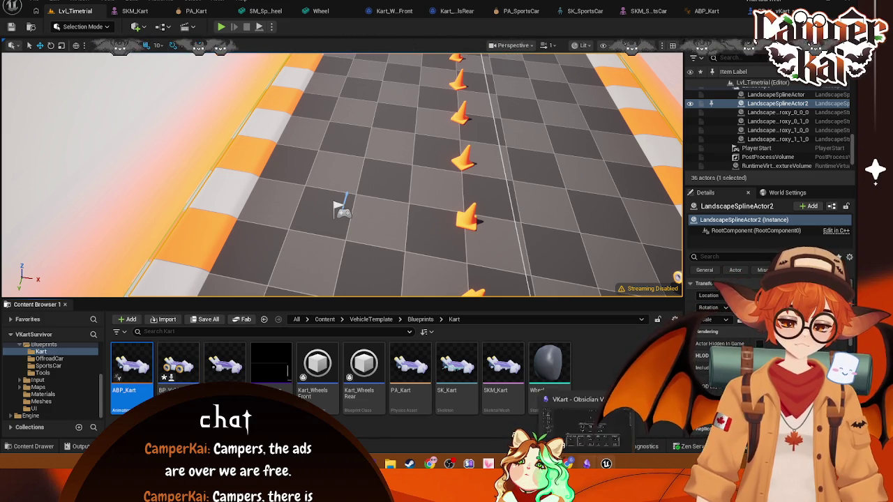
Create a Blueprint class in the Kart folder with WheeledVehiclePawn as parent
right_click(589, 370)
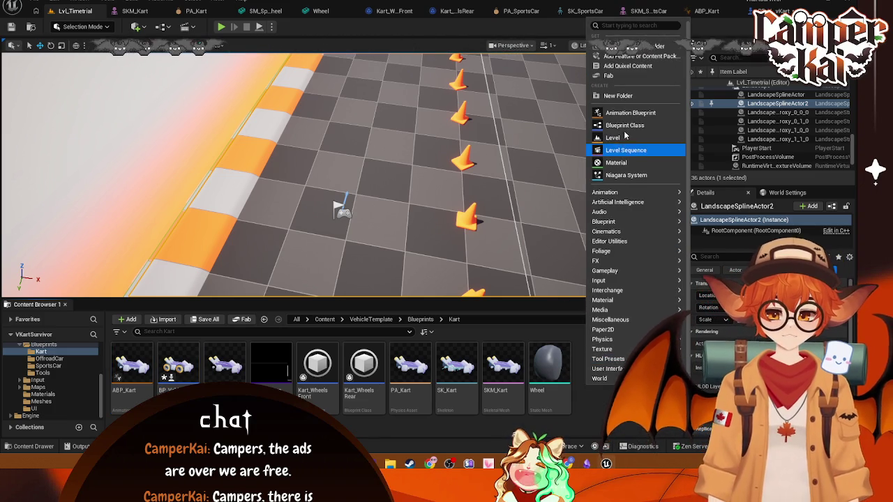
left_click(623, 125)
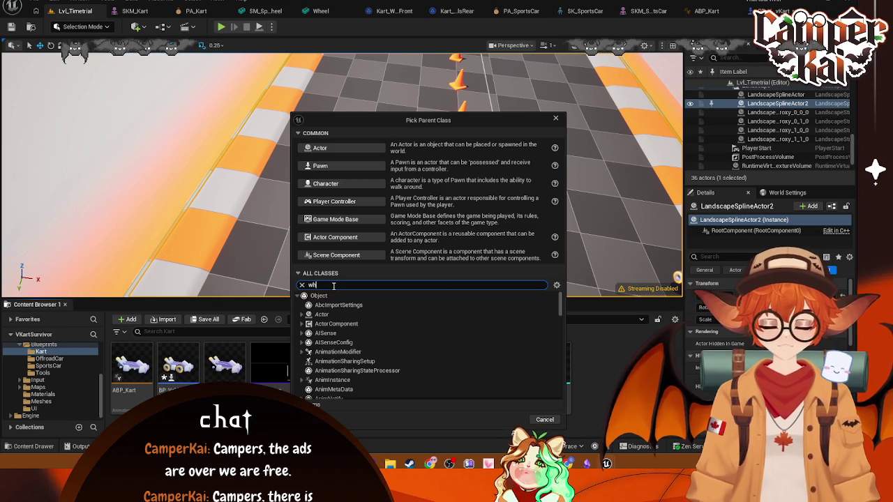
type("wheeled")
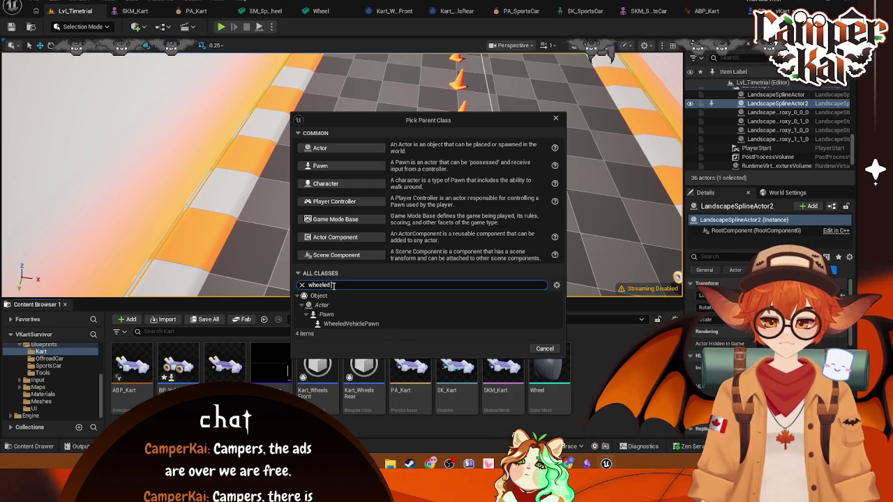
left_click(379, 324)
left_click(508, 348)
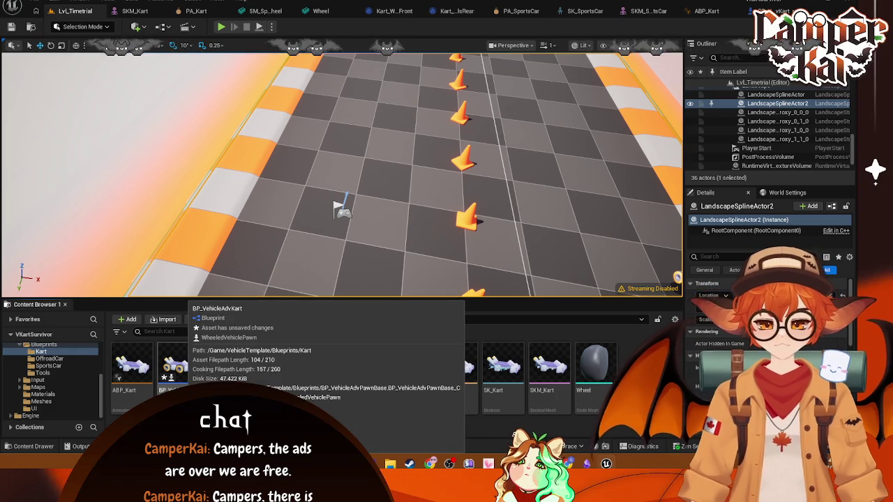
Force-delete the BP_VehicleAdvKart blueprint
right_click(180, 370)
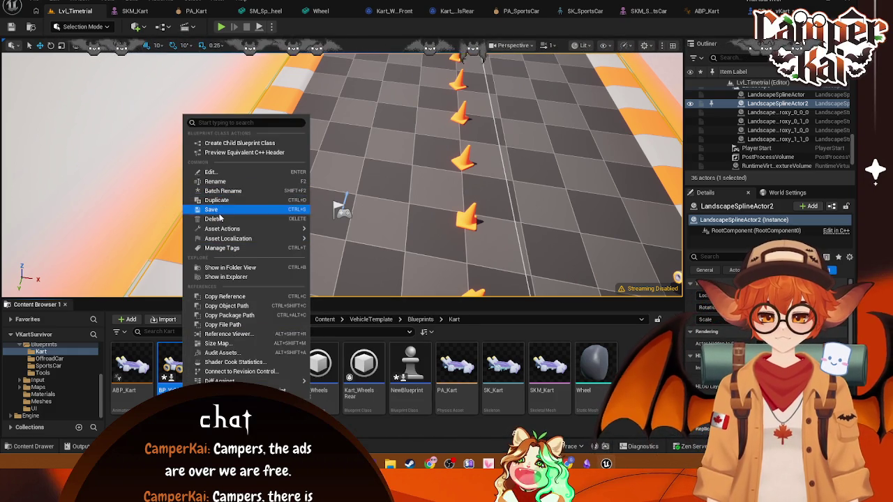
left_click(214, 219)
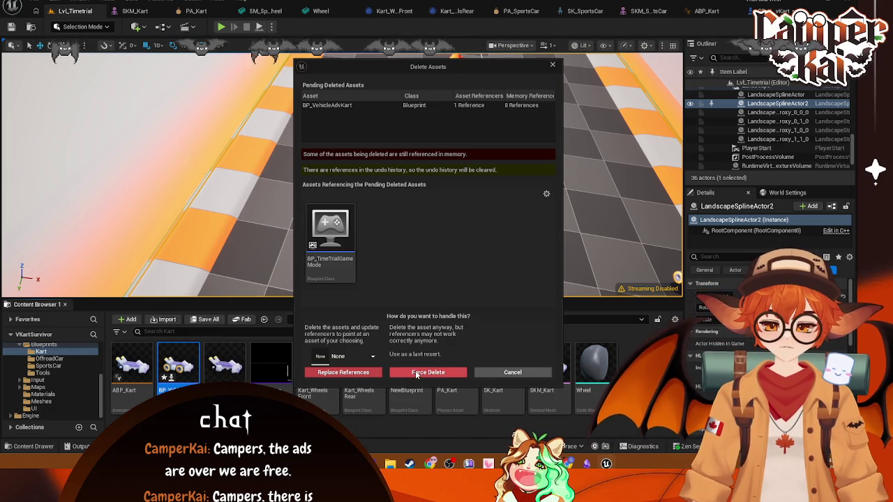
left_click(417, 374)
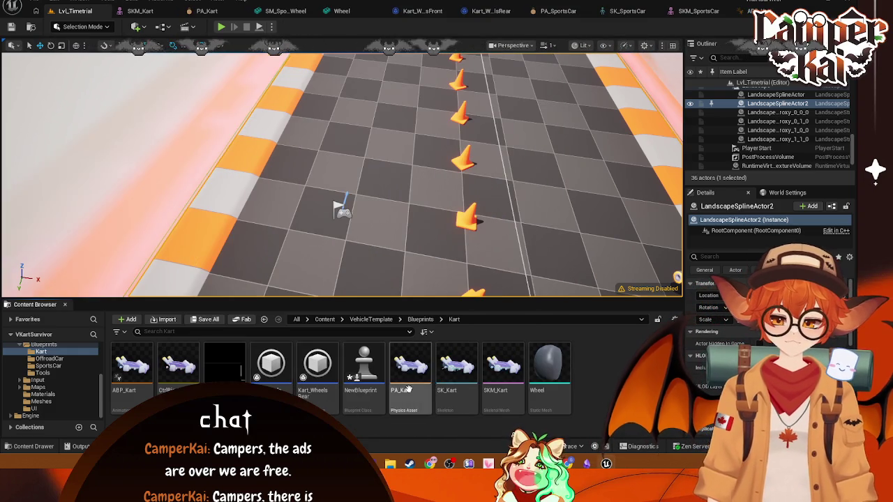
Rename NewBlueprint to BP_Kart
left_click(363, 368)
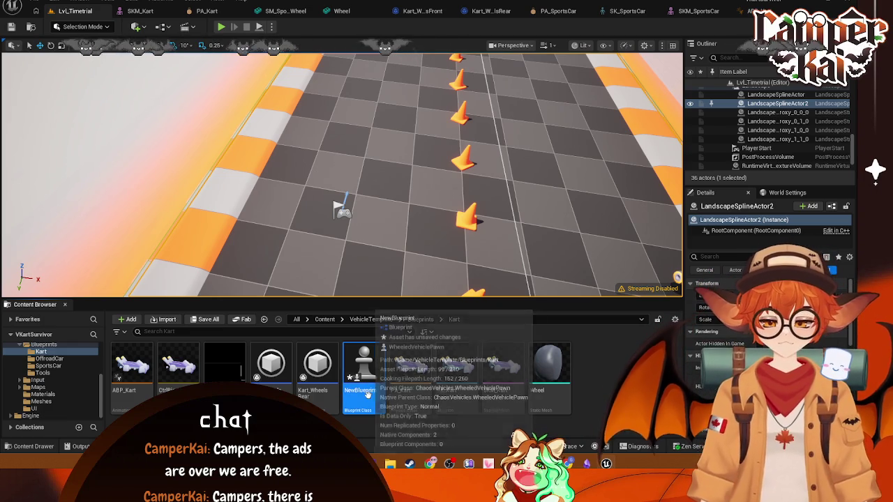
right_click(370, 380)
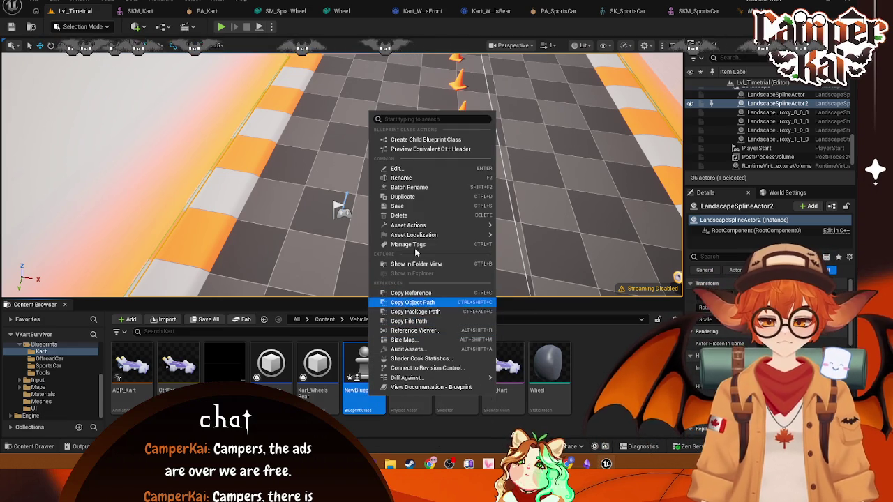
left_click(401, 177)
type("BP_Kar")
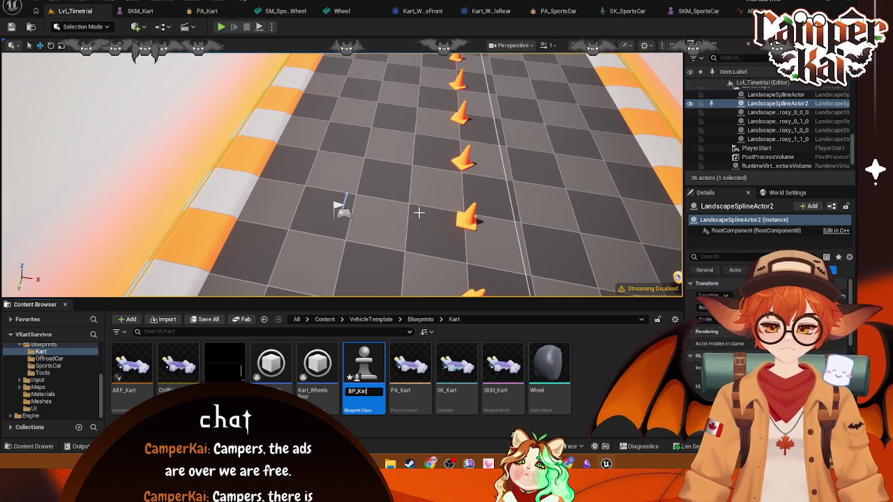
type("t")
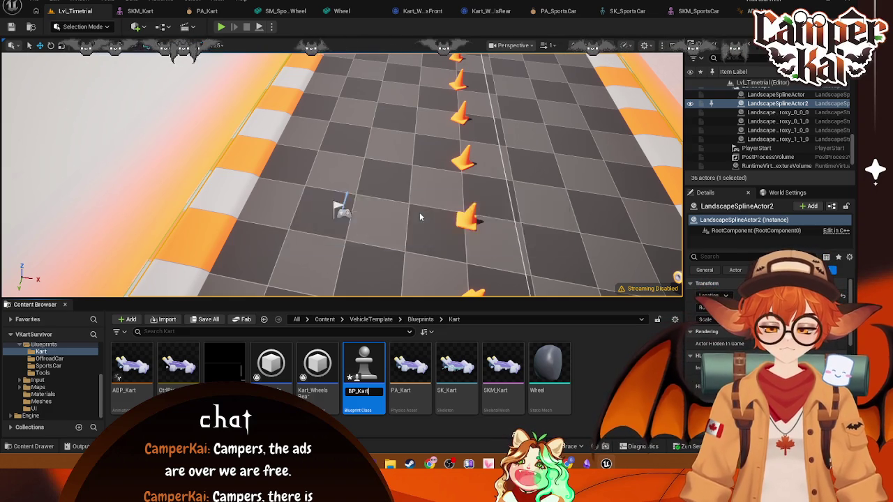
key("Return")
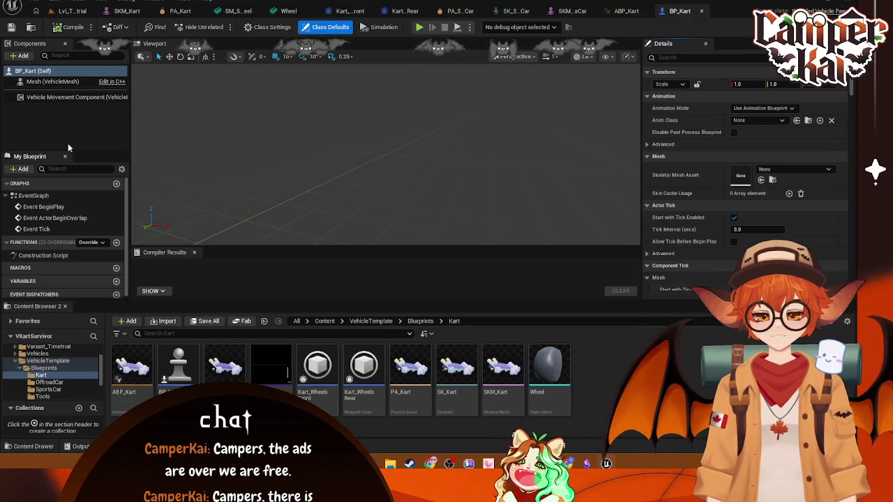
Set the vehicle mesh component's Skeletal Mesh Asset to SKM_Kart
left_click(24, 58)
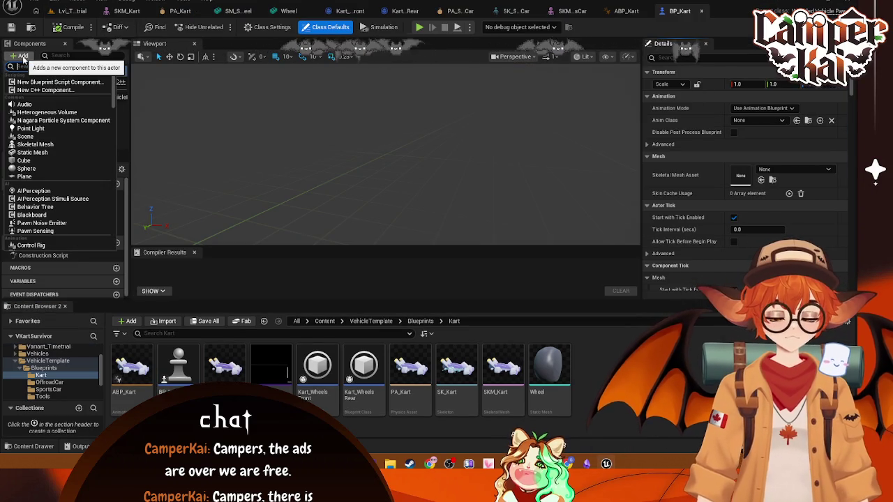
left_click(477, 172)
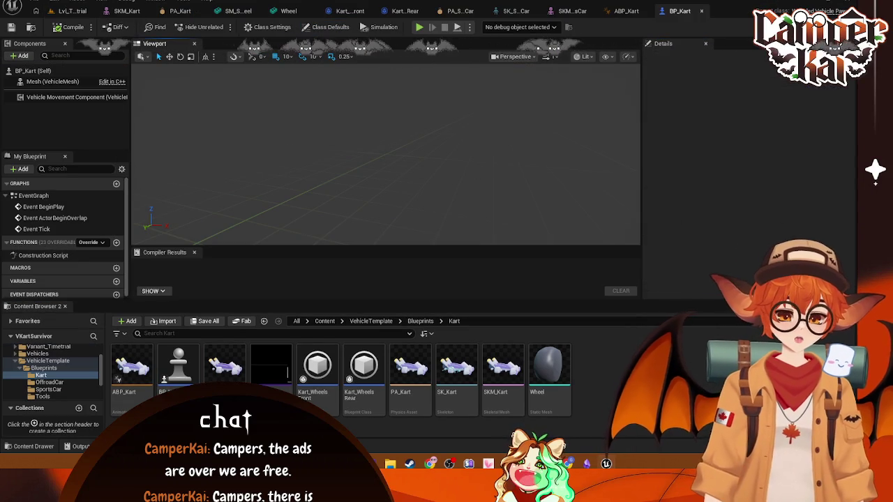
left_click(52, 81)
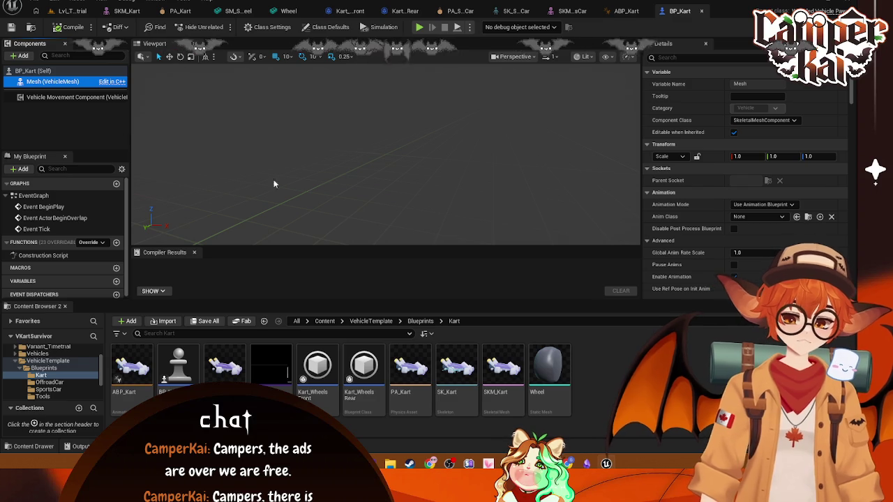
scroll(781, 153, "down", 3)
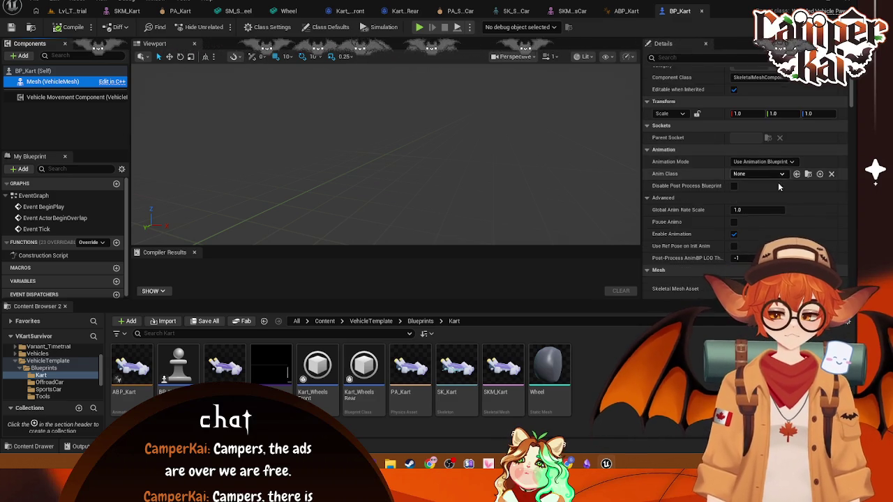
left_click(829, 241)
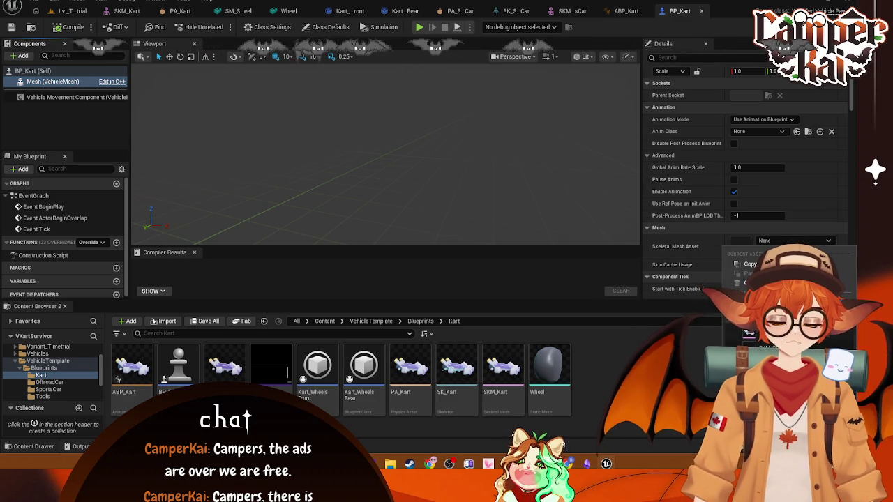
left_click(767, 332)
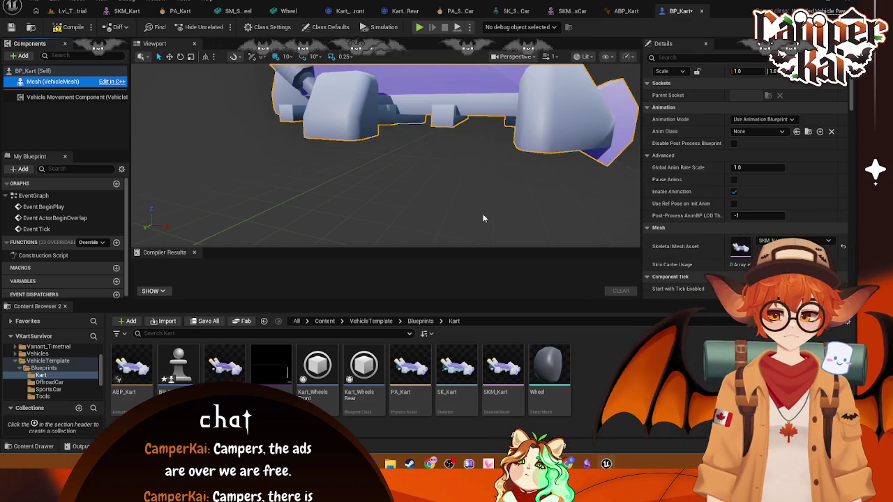
Set the mesh's Anim Class to ABP_Kart and enable Simulate Physics
left_click_drag(435, 106, 437, 117)
scroll(436, 111, "down", 3)
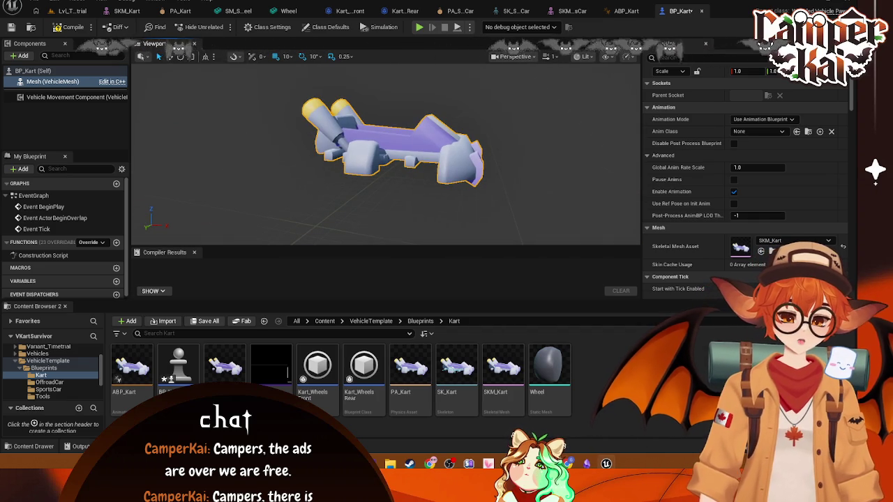
left_click(758, 132)
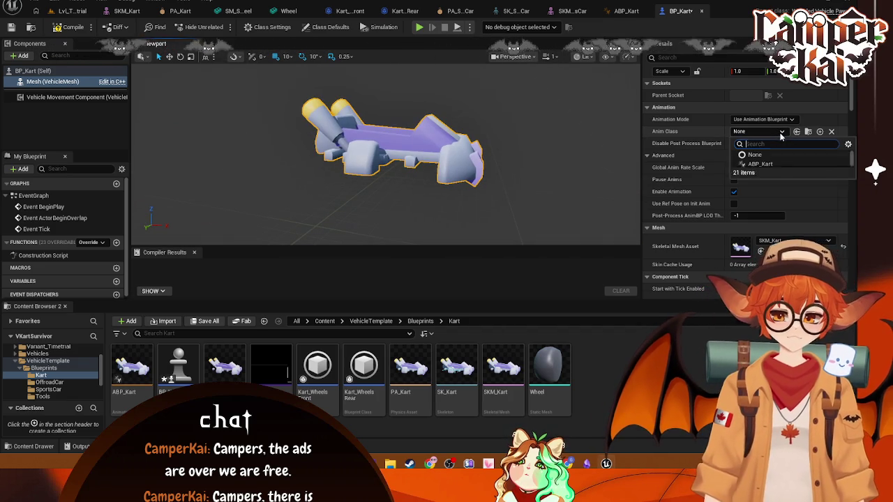
left_click(775, 165)
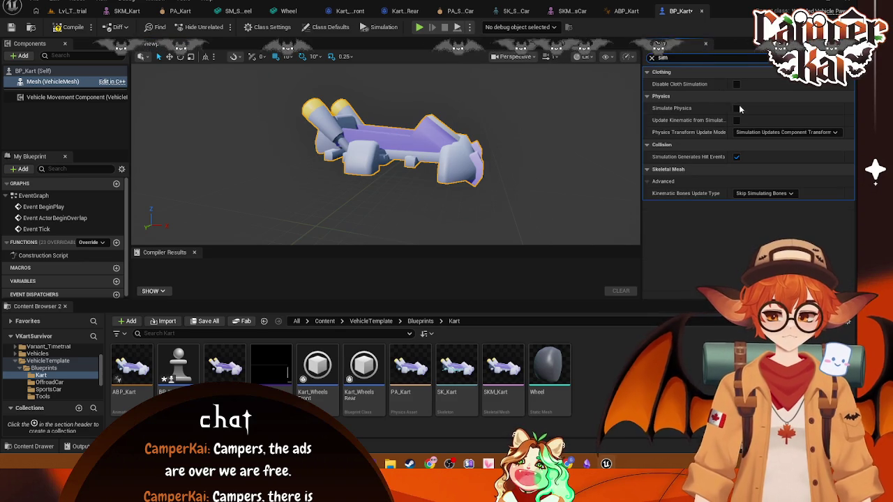
left_click(736, 108)
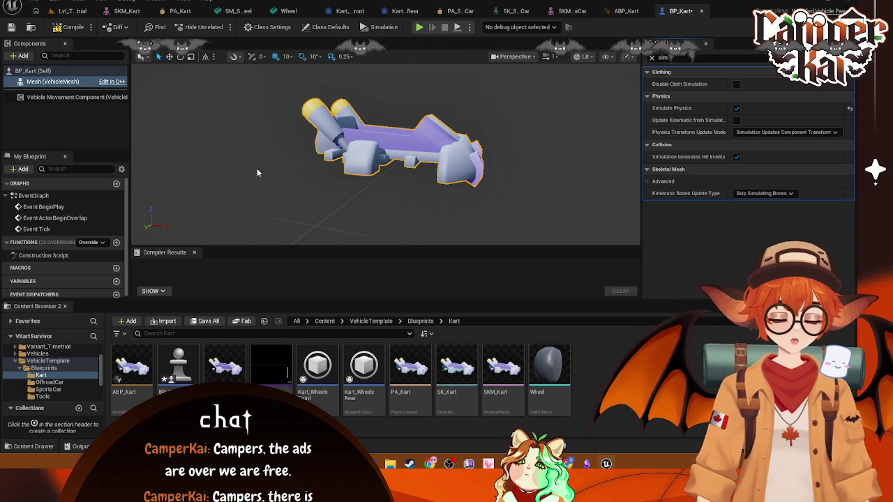
left_click(31, 71)
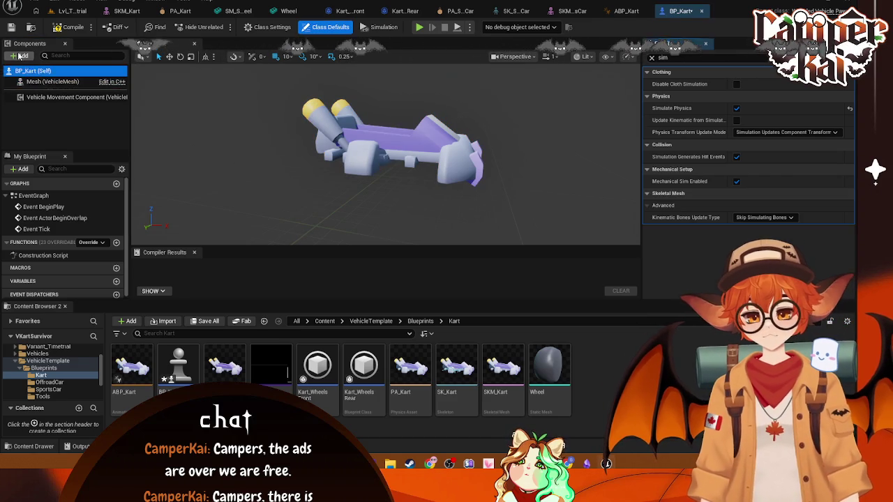
Add a SpringArm component under the kart's Mesh, and a Camera under the SpringArm
left_click(19, 55)
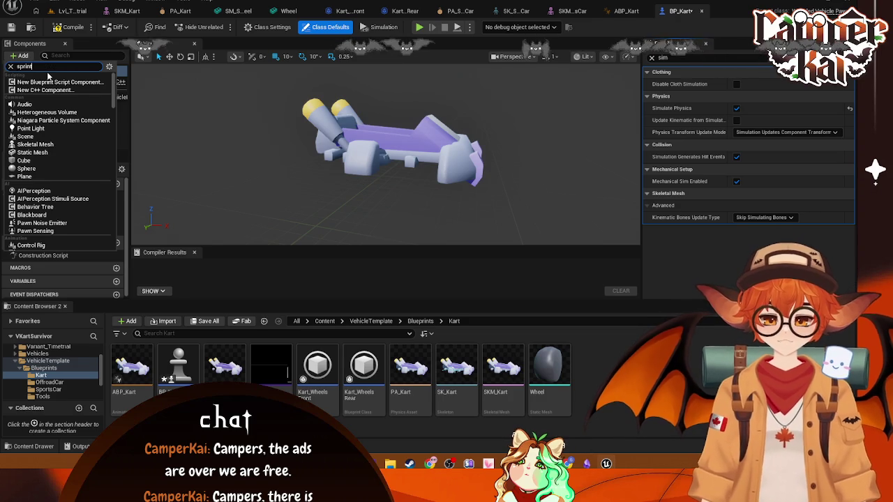
key("Escape")
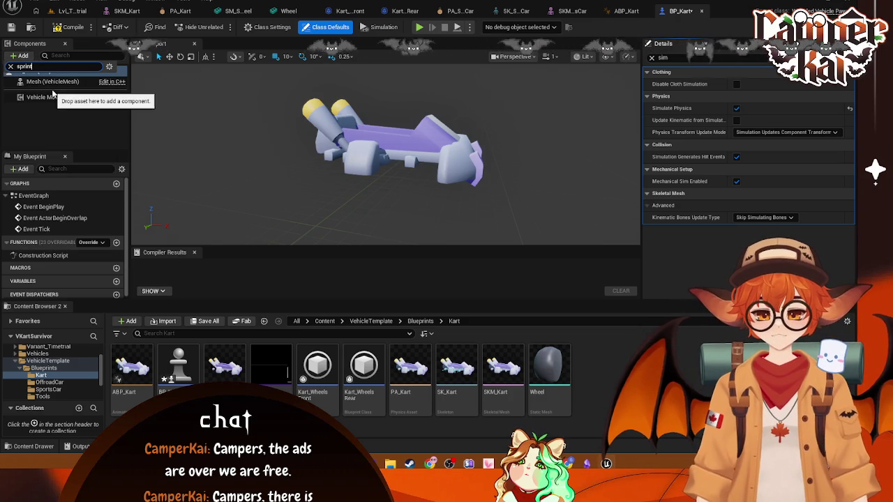
key("BackSpace")
type("g")
left_click(40, 83)
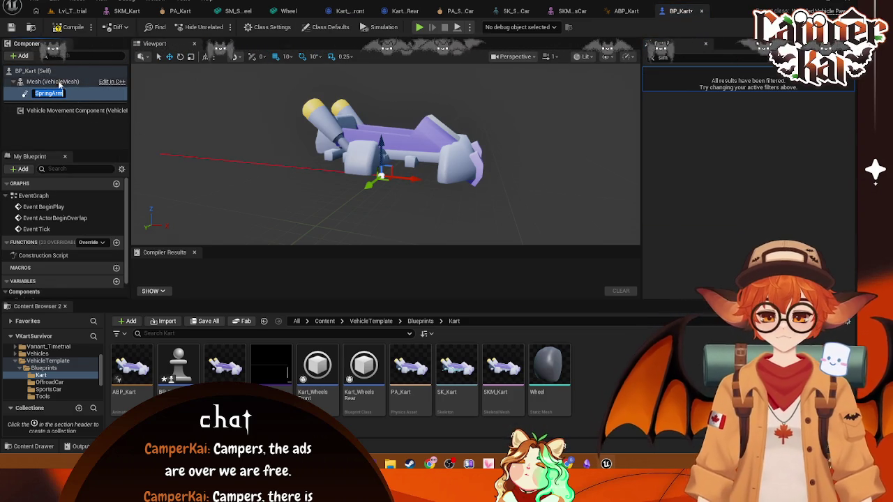
key("Return")
left_click(21, 56)
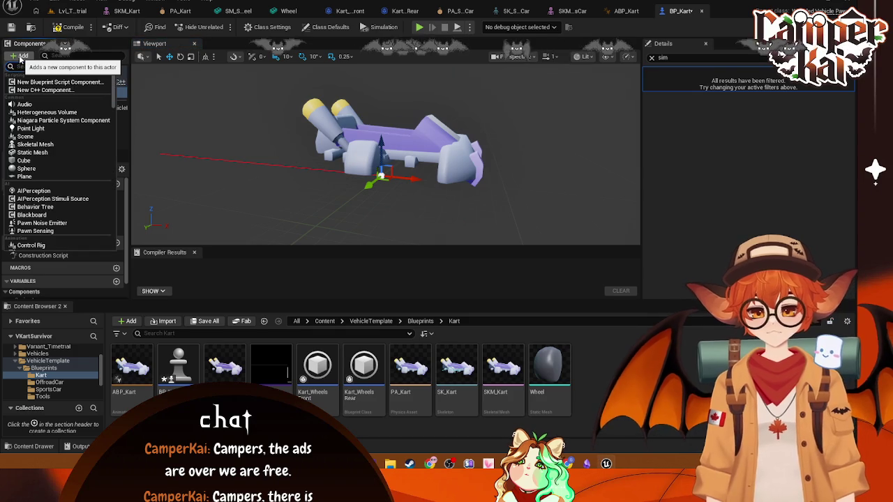
type("camera")
left_click(49, 91)
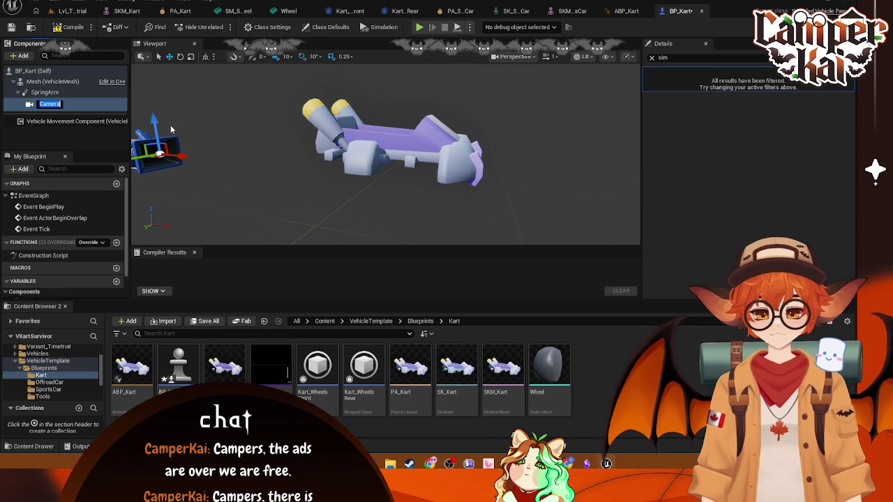
Rotate the Camera to pitch down to -20 degrees toward the kart
scroll(259, 130, "down", 3)
mouse_move(320, 120)
left_mouse_down()
mouse_move(279, 154)
mouse_move(391, 85)
mouse_move(335, 175)
mouse_move(376, 160)
mouse_move(373, 92)
left_mouse_up()
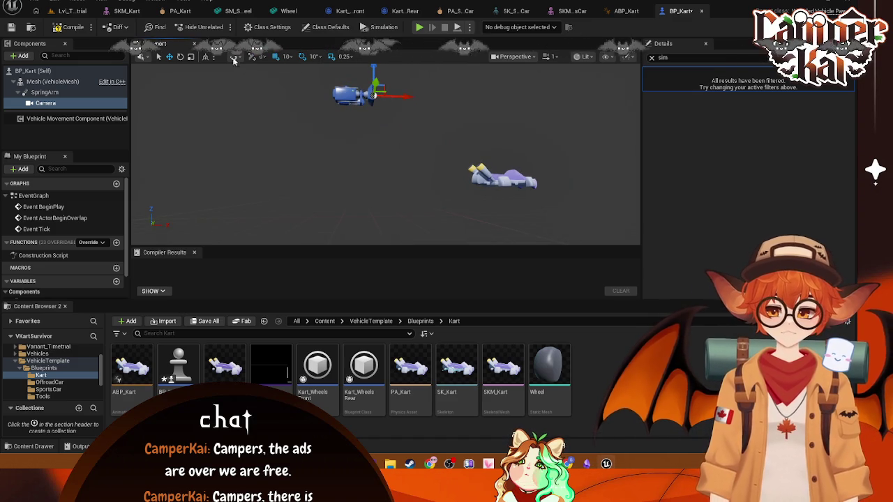
key("e")
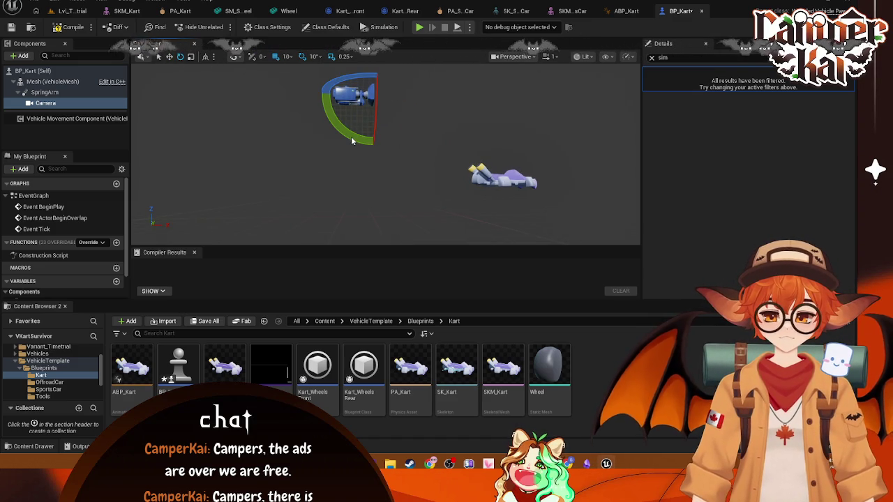
scroll(379, 80, "up", 1)
mouse_move(401, 112)
left_mouse_down()
mouse_move(409, 84)
mouse_move(404, 126)
left_mouse_up()
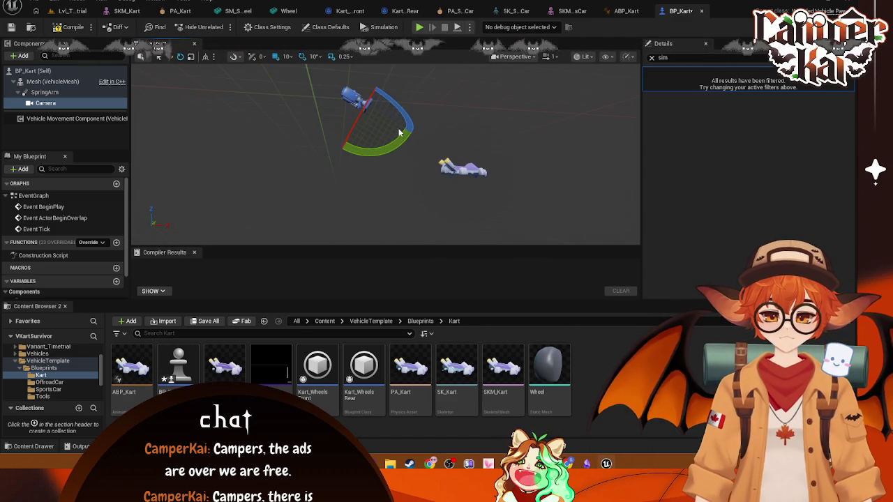
mouse_move(457, 102)
left_mouse_down()
mouse_move(432, 118)
mouse_move(453, 104)
left_mouse_up()
left_click(45, 102)
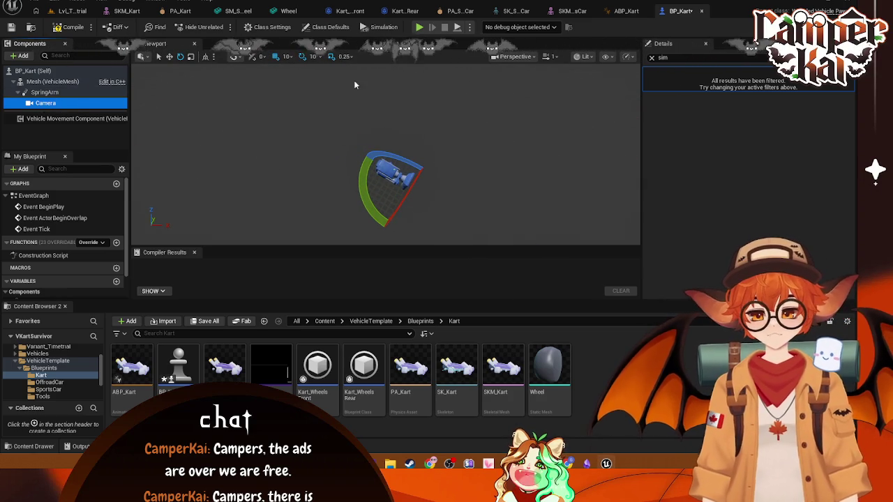
key("F2")
left_click(653, 57)
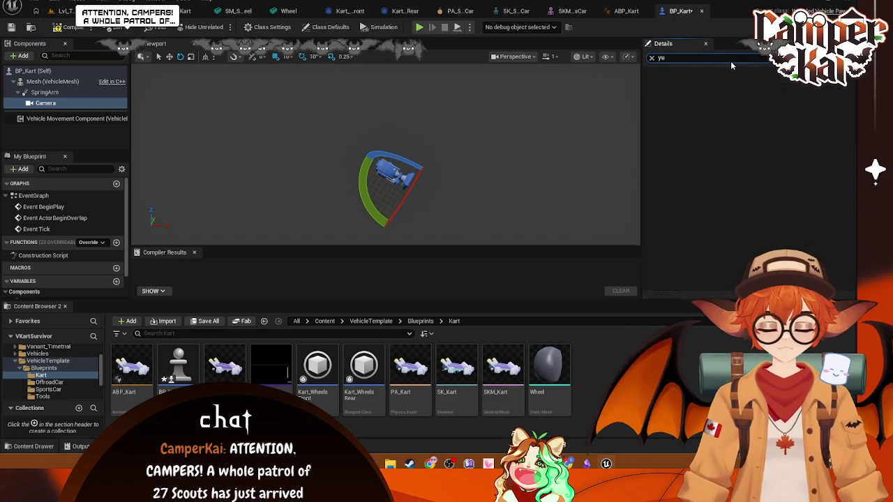
Enable Use Pawn Control Rotation on the Camera through a 'use pawn' Details search
type("use")
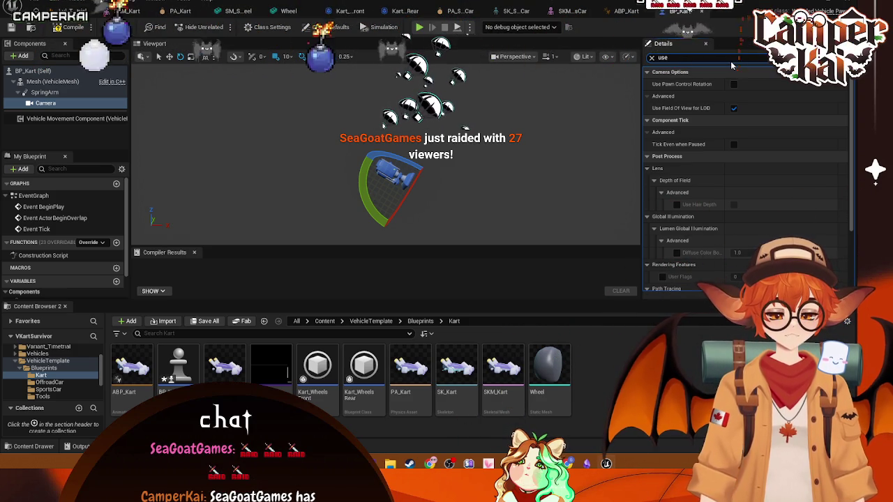
type(" pawn")
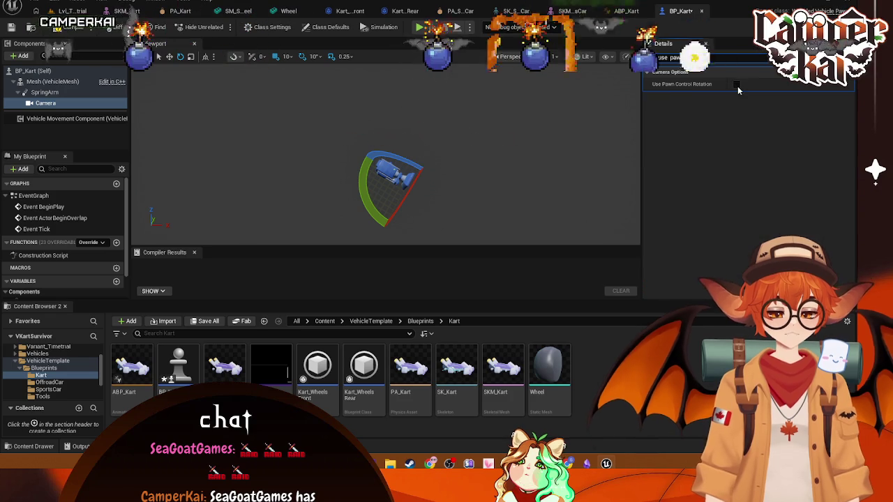
left_click(736, 84)
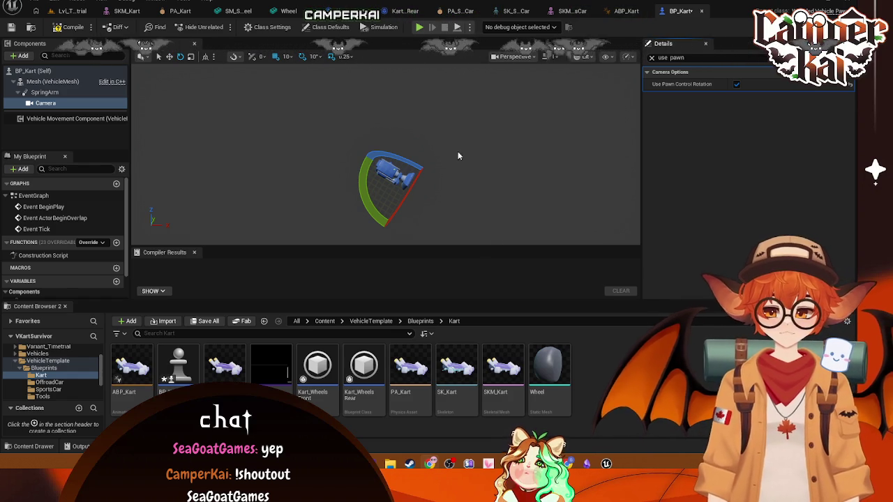
Select the Vehicle Movement Component in the Components list
left_click(325, 26)
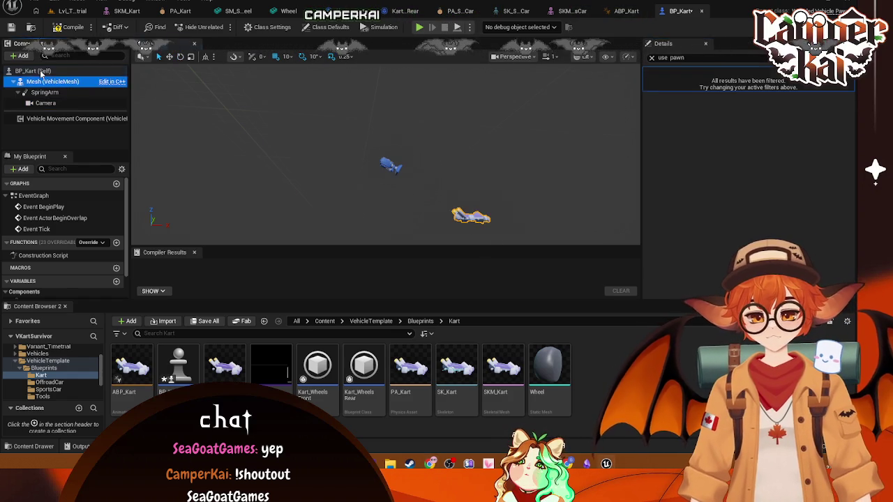
left_click_drag(422, 153, 567, 202)
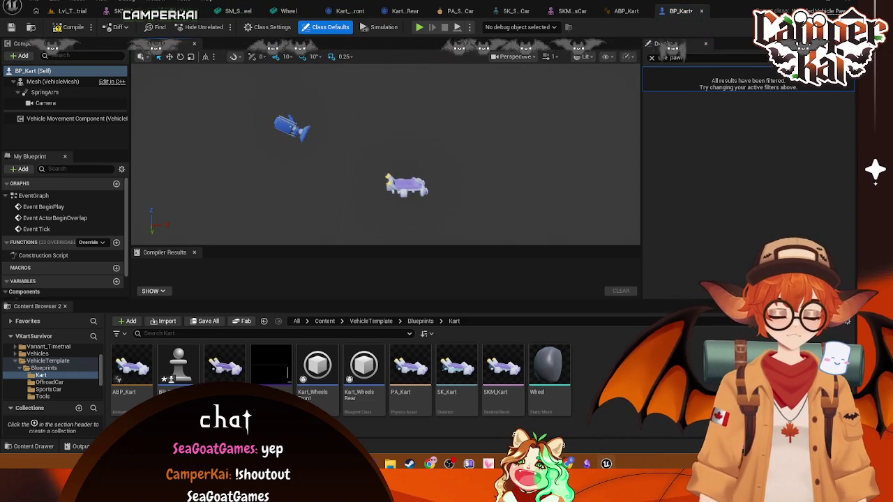
left_click(70, 118)
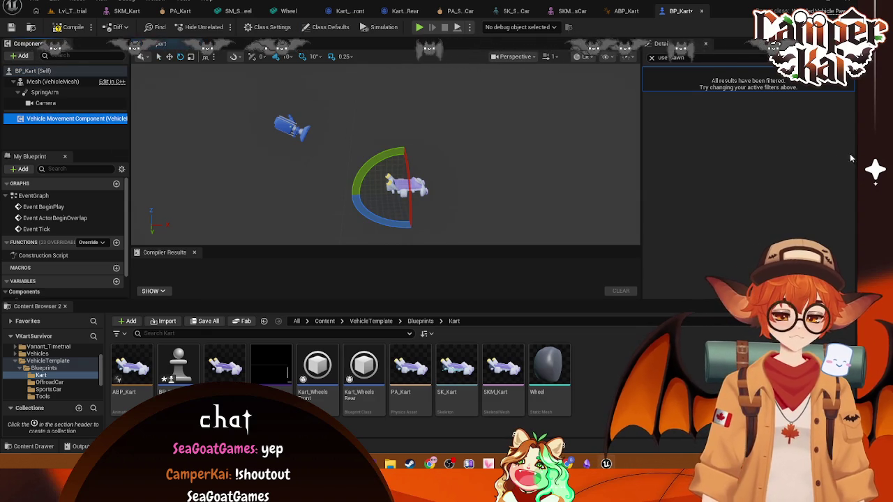
Filter Details to Wheel Setups and add four wheel setup entries
key("BackSpace")
key("BackSpace")
key("BackSpace")
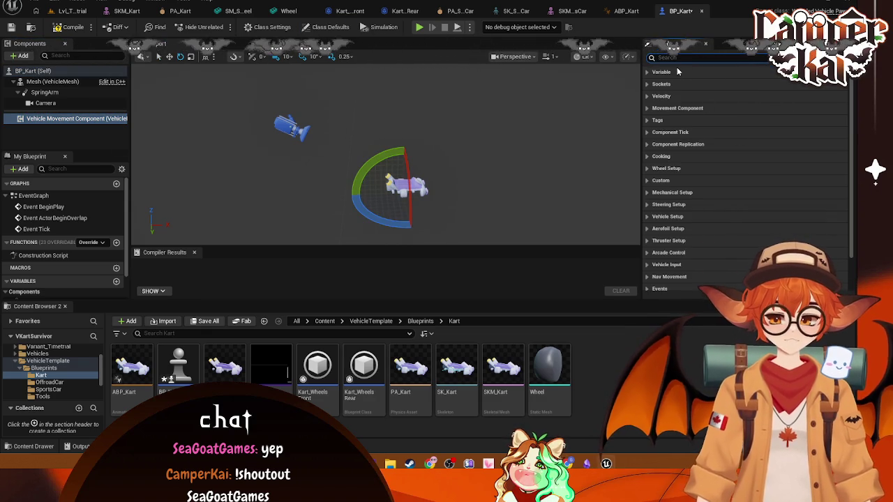
type("wheel")
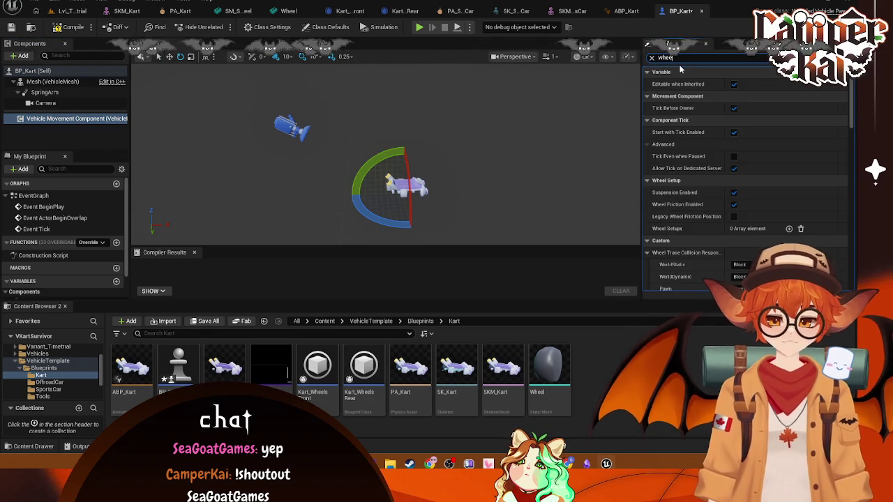
type("k")
key("BackSpace")
scroll(752, 127, "down", 3)
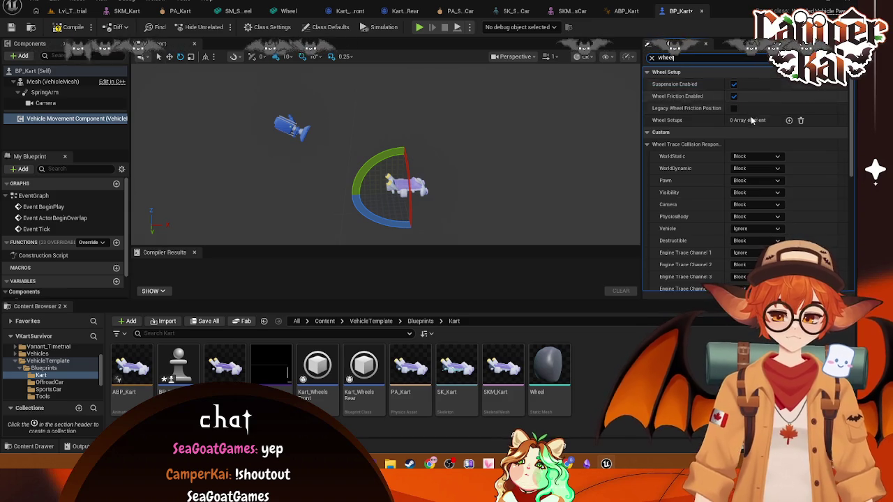
scroll(774, 106, "up", 2)
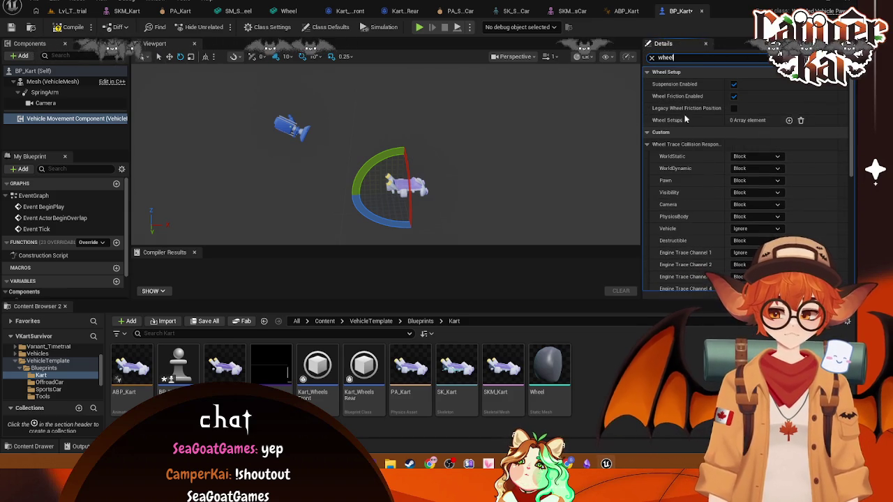
left_click(789, 120)
left_click(789, 120)
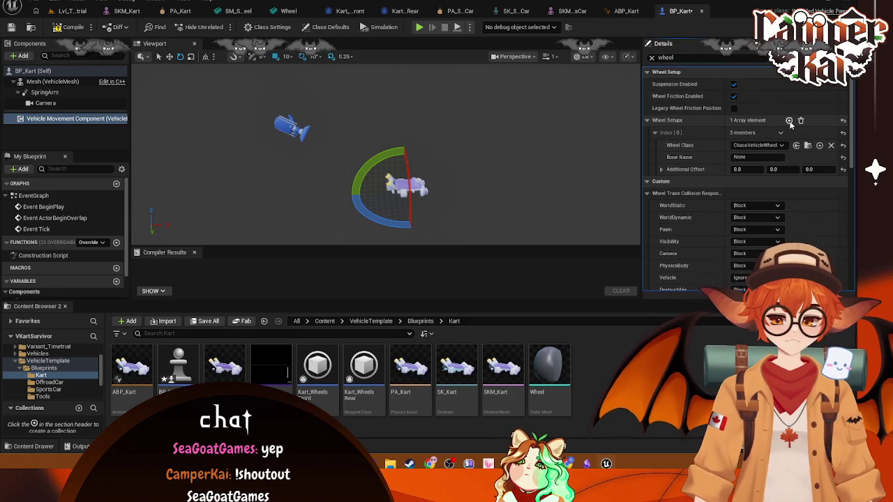
left_click(788, 120)
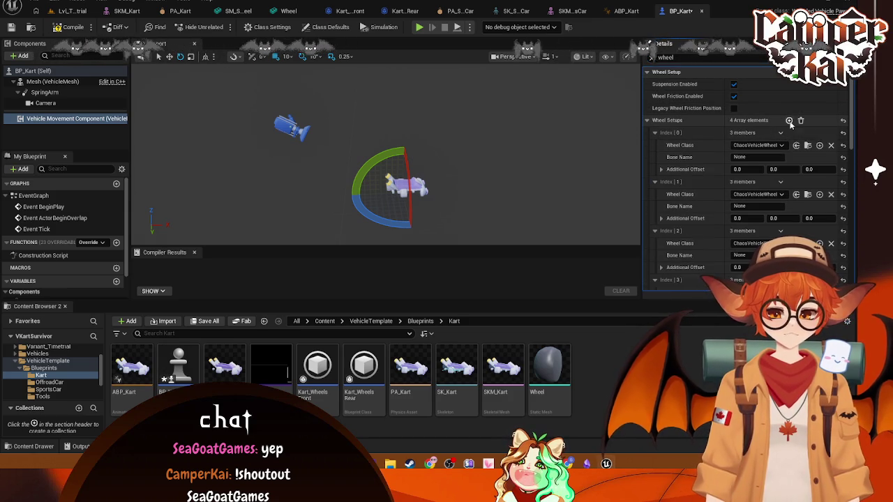
left_click(789, 120)
Set Wheel Class to Kart_WheelsFront for wheel setups [0] and [1]
scroll(767, 147, "down", 1)
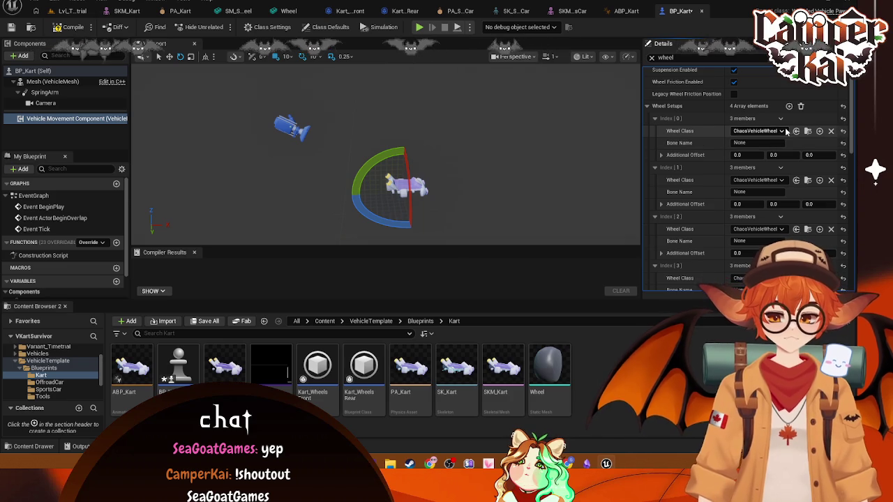
left_click(781, 131)
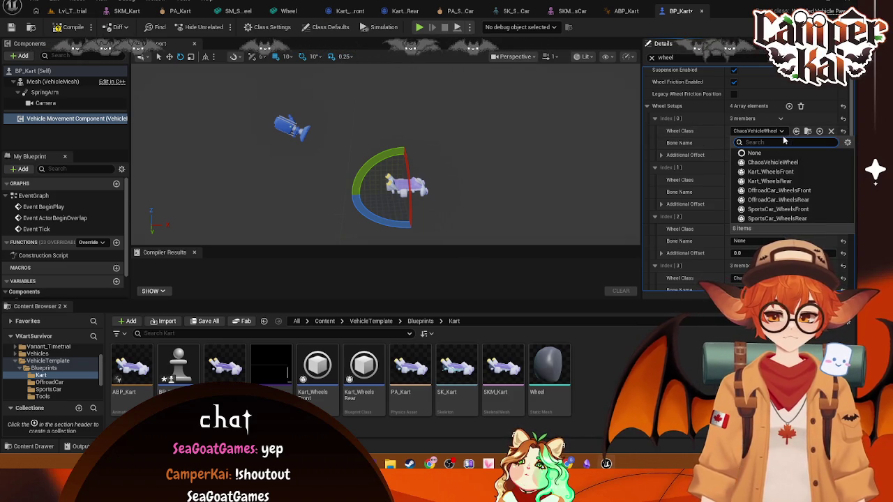
left_click(774, 171)
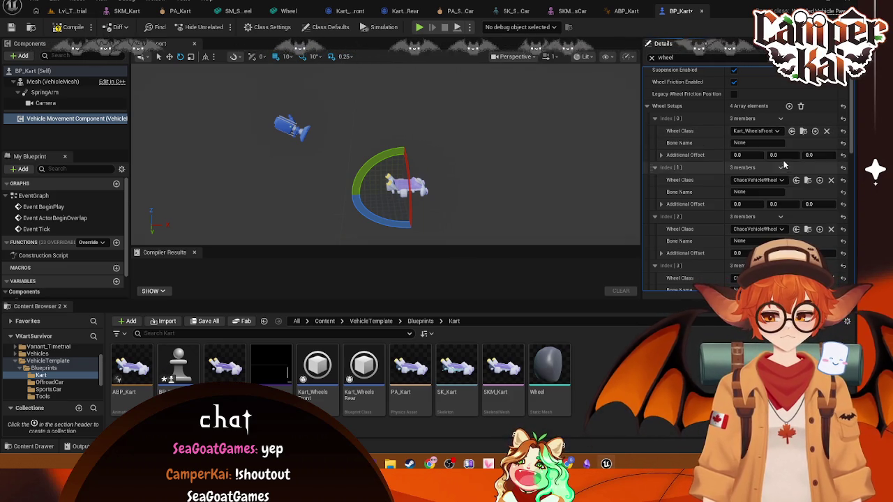
left_click(779, 183)
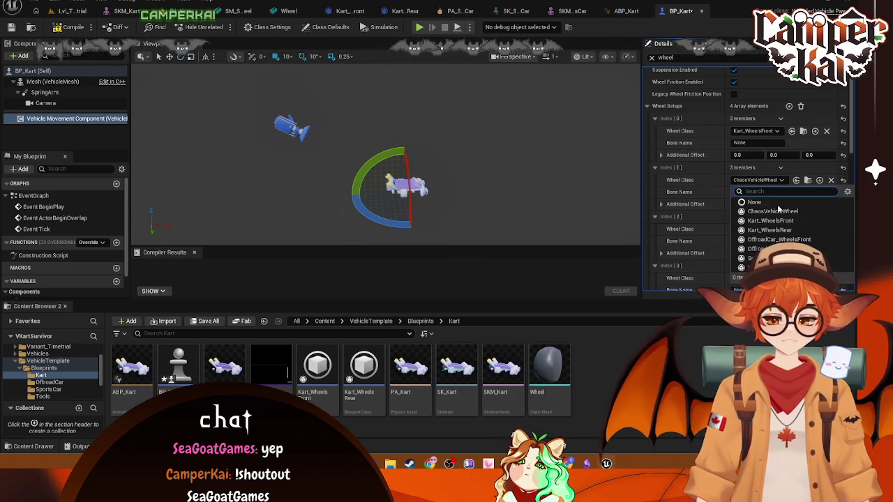
left_click(779, 221)
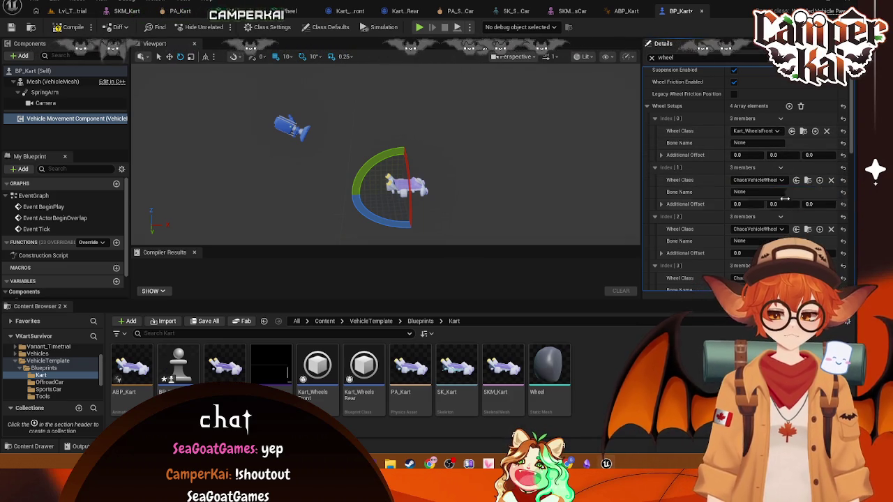
left_click(773, 144)
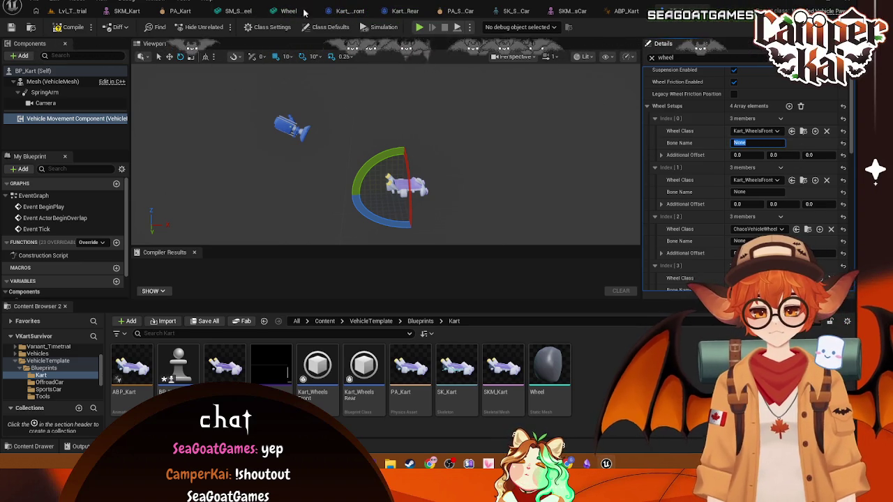
Copy the Phys_Wheel_BL bone name from the skeletal mesh's Skeleton Tree
left_click(570, 12)
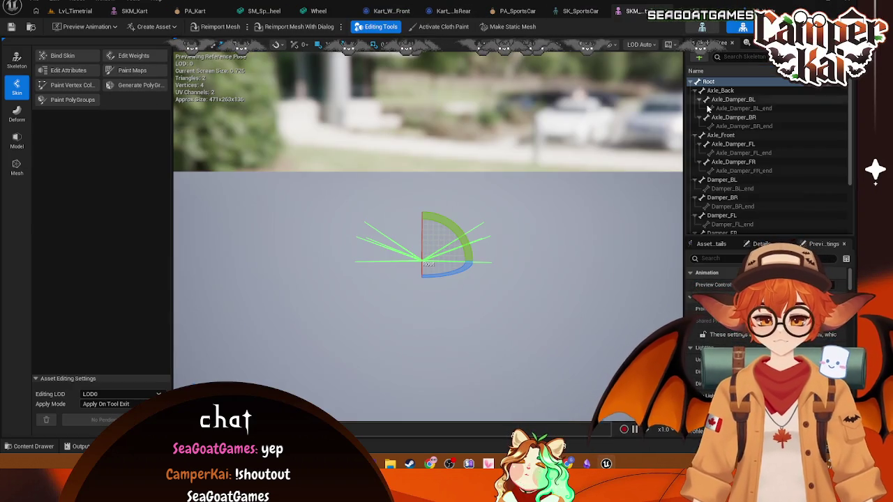
scroll(764, 153, "down", 3)
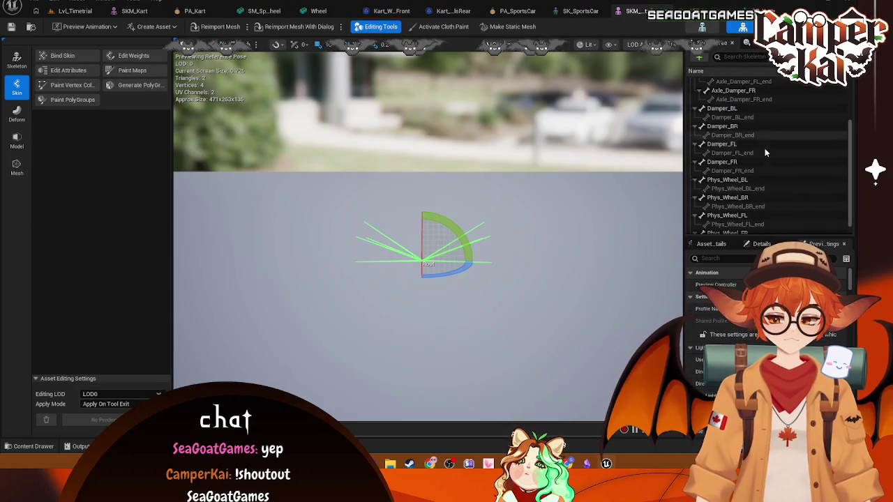
left_click(735, 179)
right_click(746, 182)
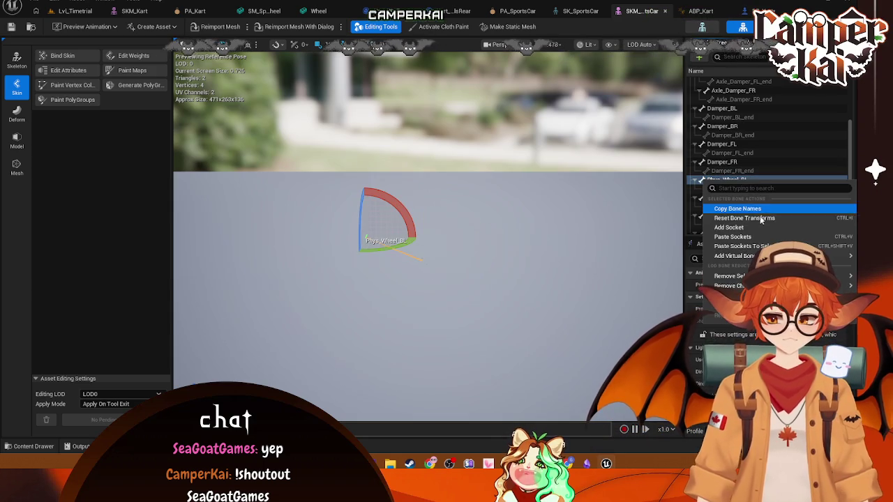
left_click(737, 209)
left_click(757, 10)
type("Phys_Wheel_FR")
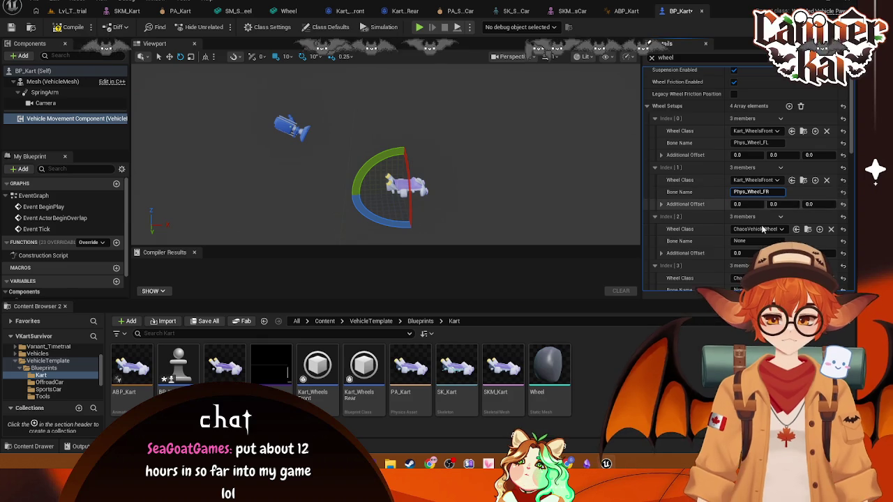
Give the third wheel bone Phys_Wheel_BL and Wheel Class Kart_WheelsRear
scroll(764, 216, "down", 1)
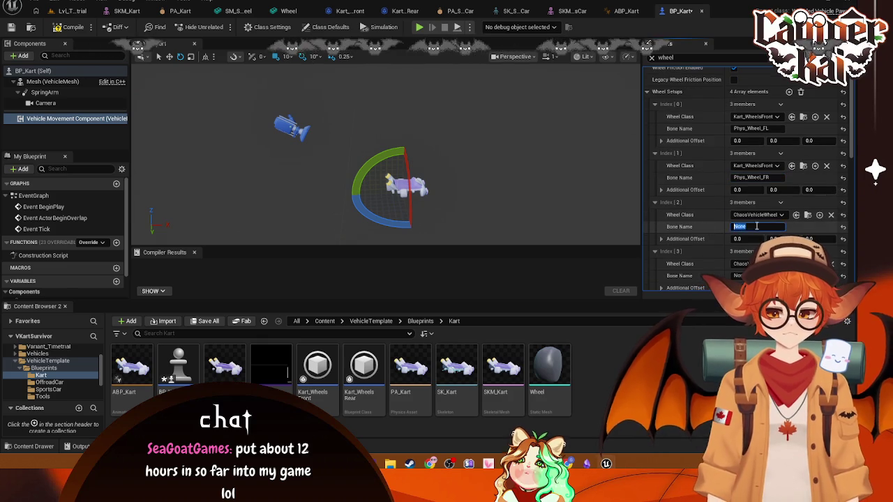
type("Phys_Wheel_BL")
key("Return")
scroll(737, 232, "down", 1)
left_click(743, 262)
type("Phys_W")
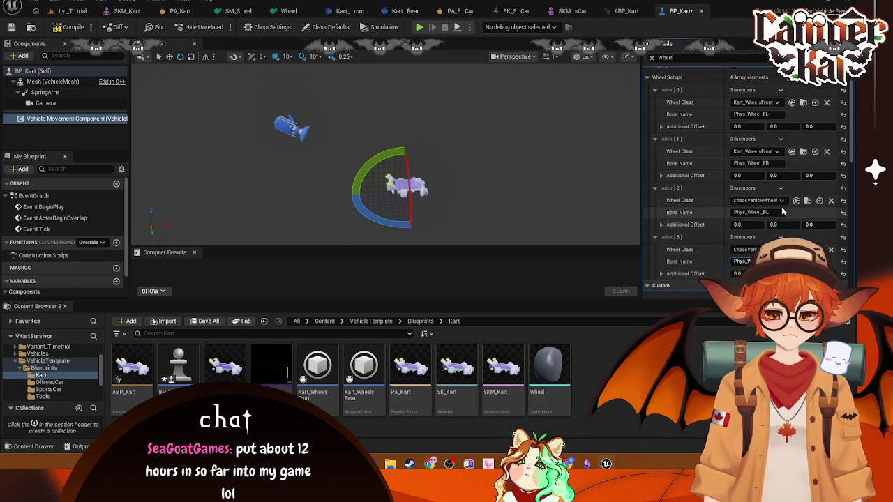
left_click(779, 201)
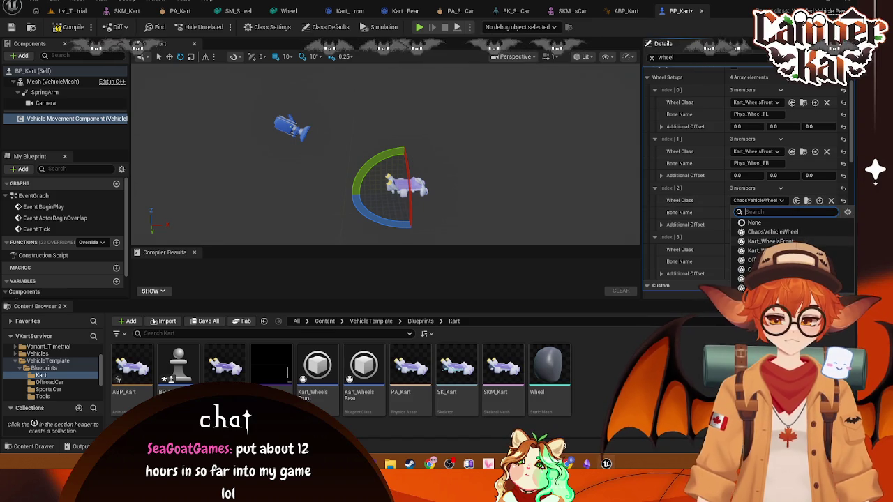
left_click(767, 251)
left_click(760, 261)
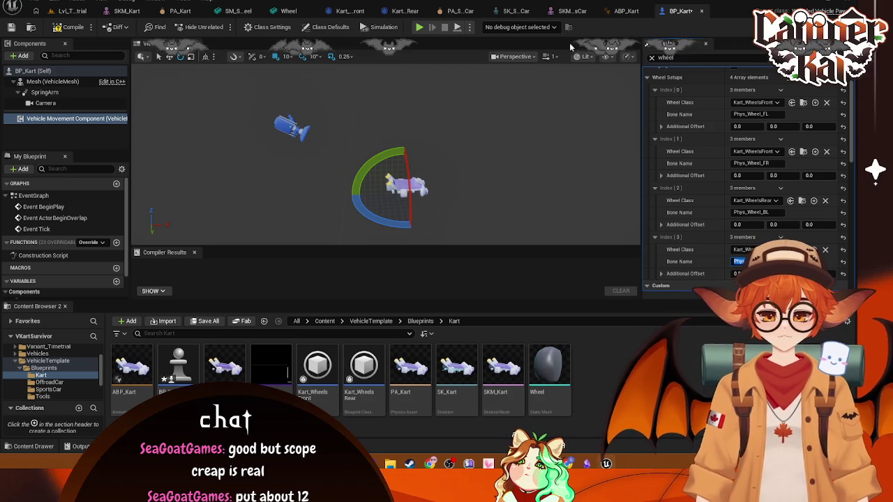
Reopen BP_Kart from the Content Browser and select its Vehicle Movement Component
left_click(573, 12)
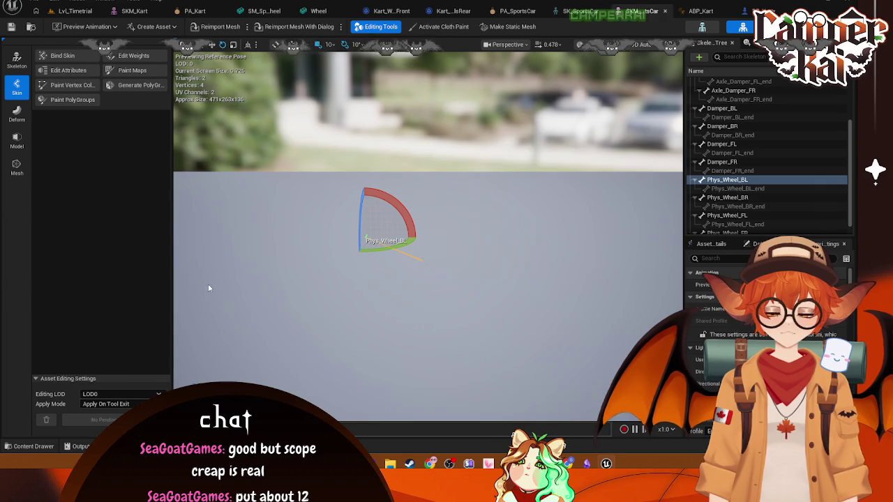
left_click(34, 447)
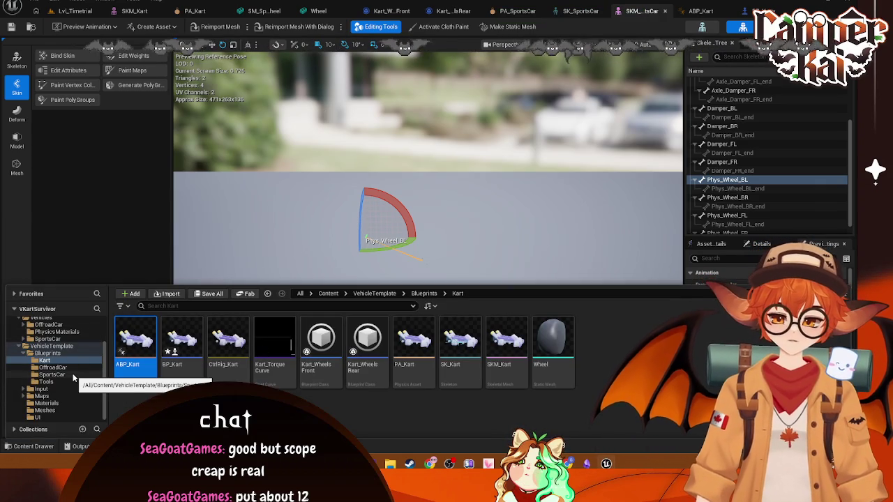
double_click(182, 341)
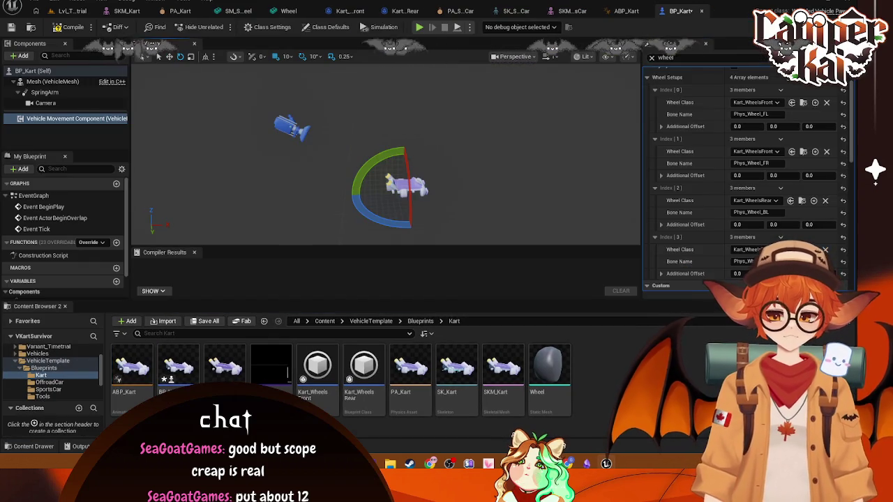
left_click(505, 174)
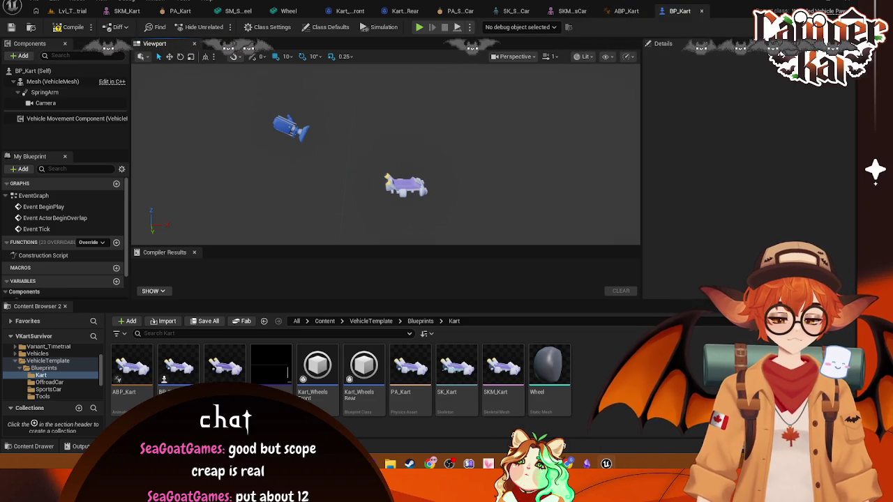
left_click(71, 120)
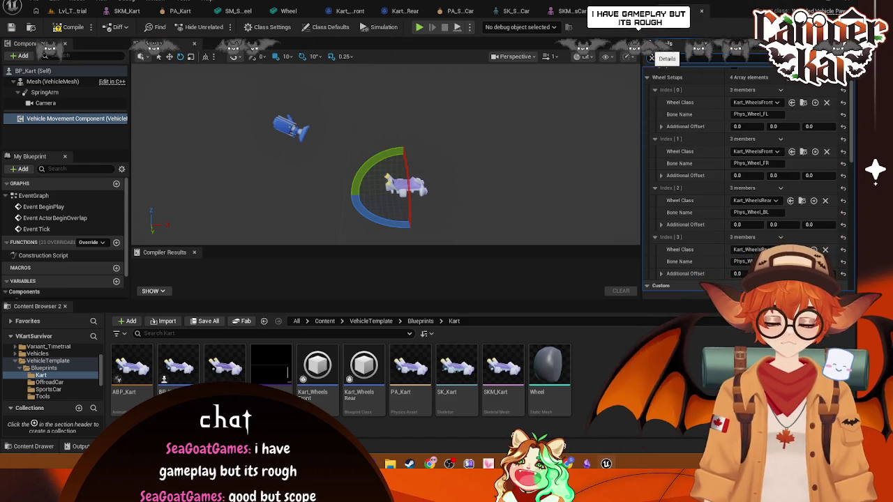
Set the engine's Torque Curve External Curve to Kart_TorqueCurve using a 'mech' Details search
left_click(690, 58)
type("mech")
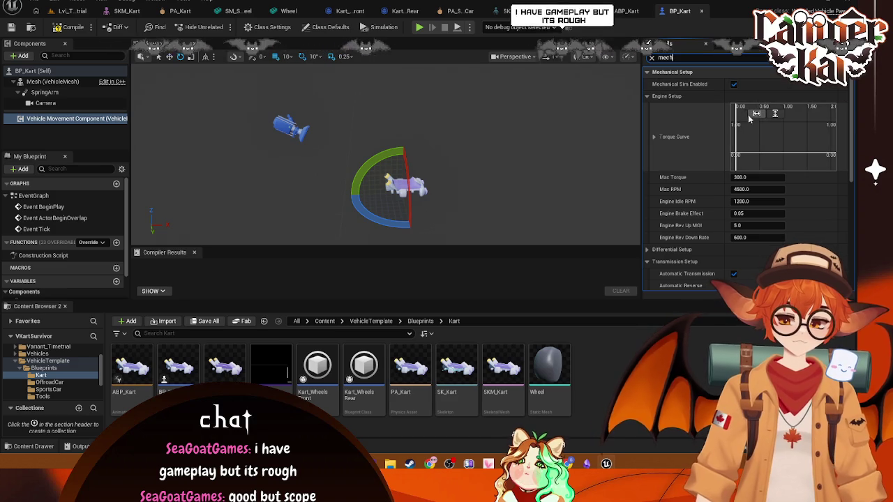
left_click(657, 138)
left_click(770, 179)
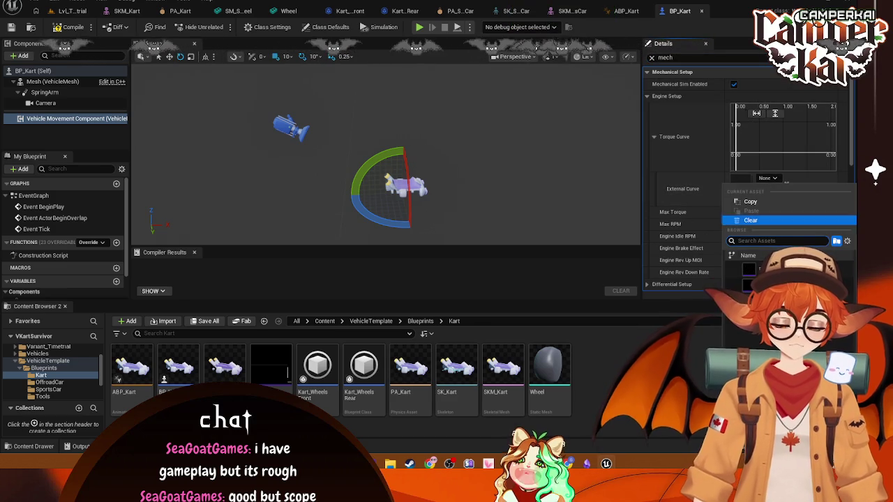
key("Escape")
left_click(771, 179)
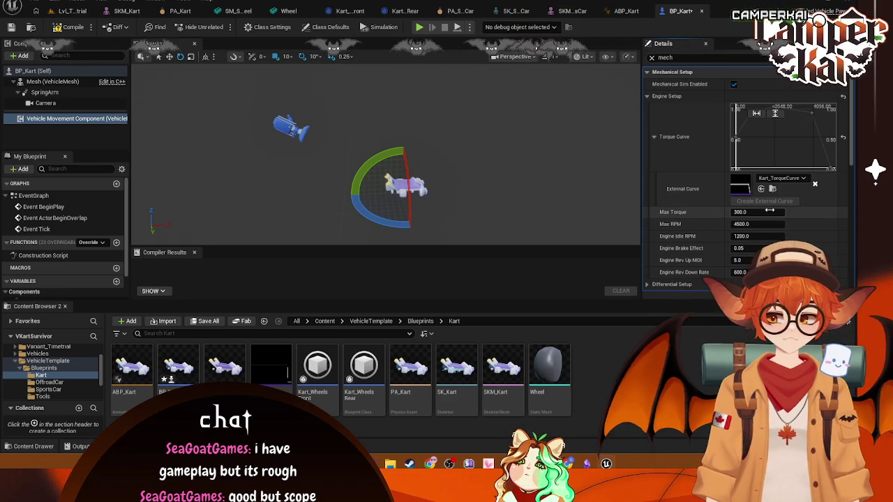
left_click(796, 148)
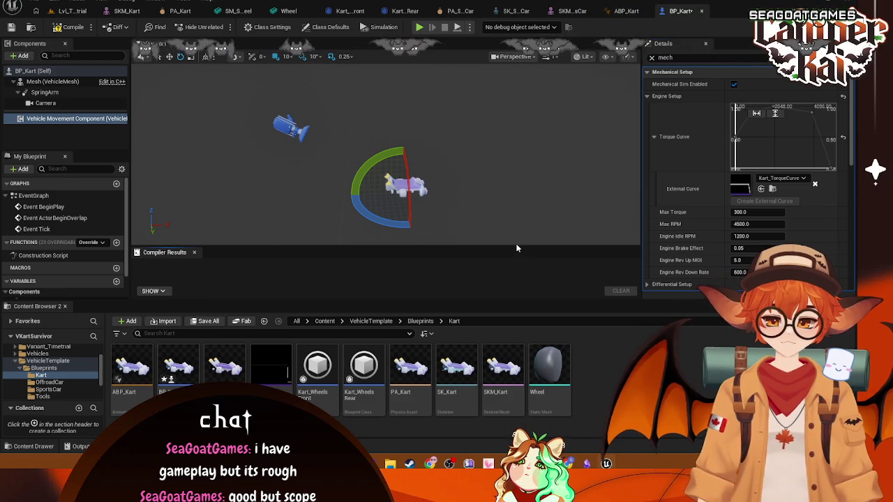
left_click(651, 58)
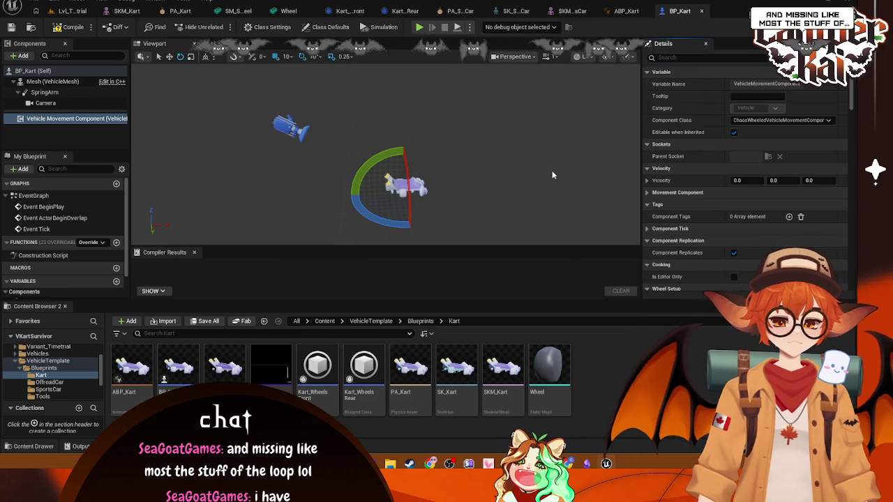
Compile BP_Kart, add the Wheel static mesh under Mesh, and switch to LvL_Timetrial
left_click(74, 26)
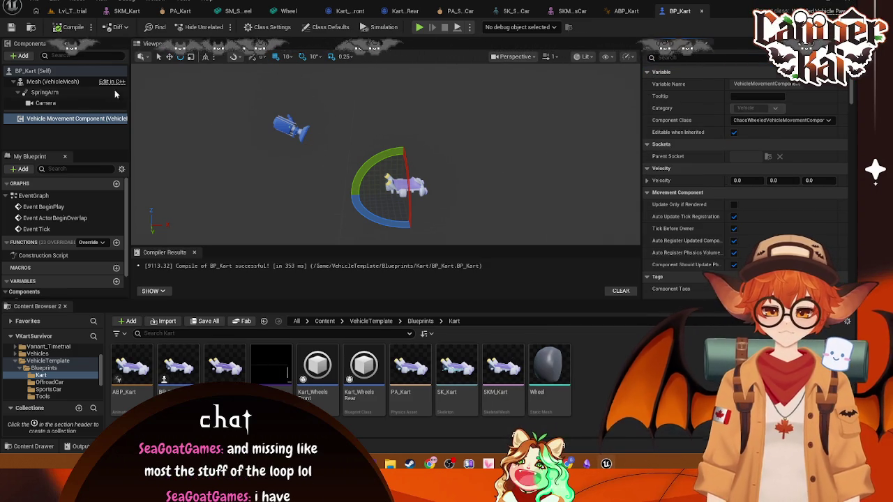
left_click(53, 82)
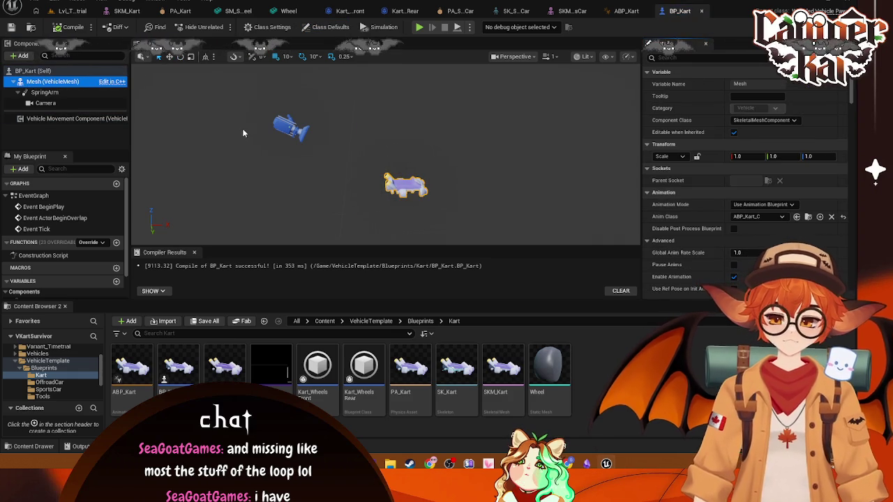
left_click(36, 73)
mouse_move(549, 376)
left_mouse_down()
mouse_move(162, 193)
mouse_move(50, 82)
left_mouse_up()
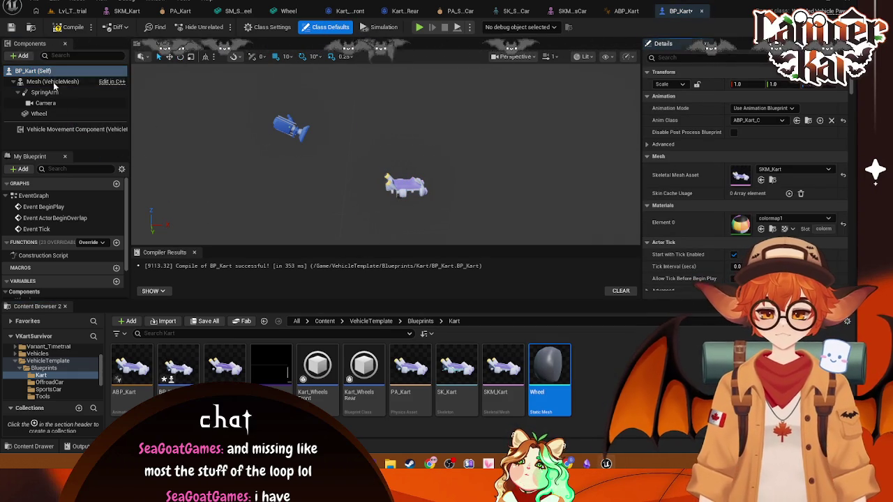
left_click(33, 113)
left_click(759, 204)
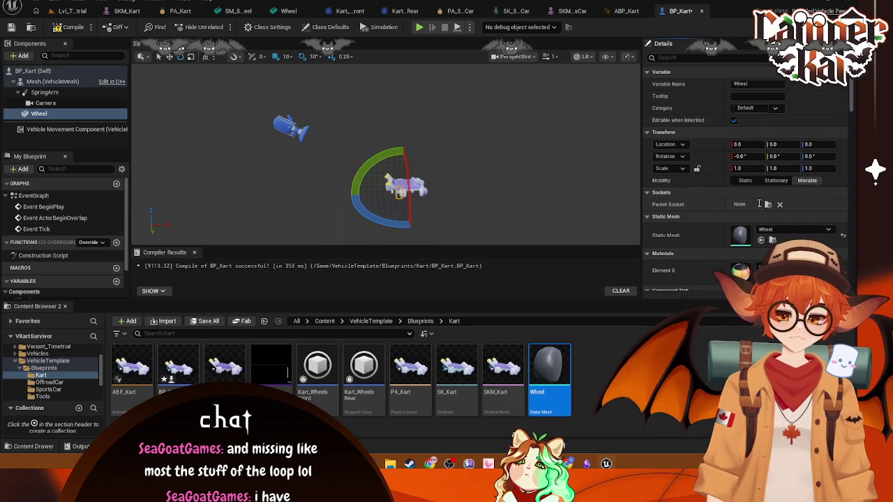
left_click(70, 104)
left_click(74, 113)
left_click(73, 10)
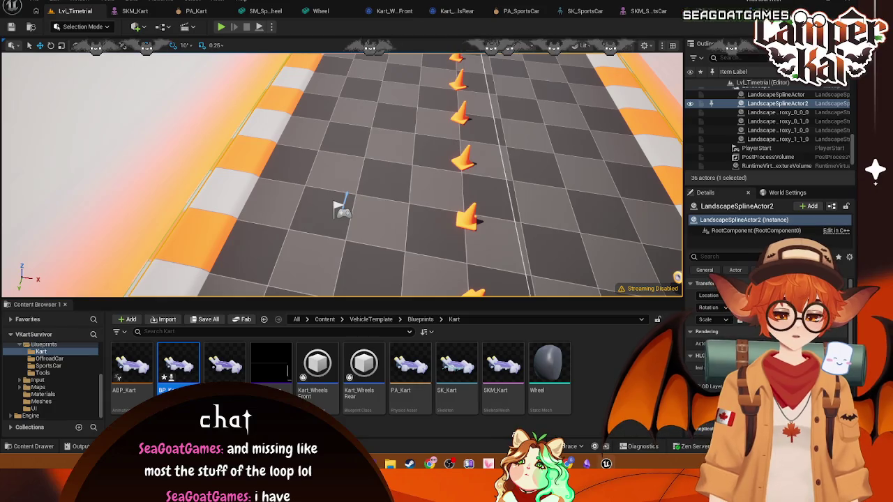
Open Project Settings and search for 'input'
left_click(53, 3)
left_click(36, 4)
left_click(36, 4)
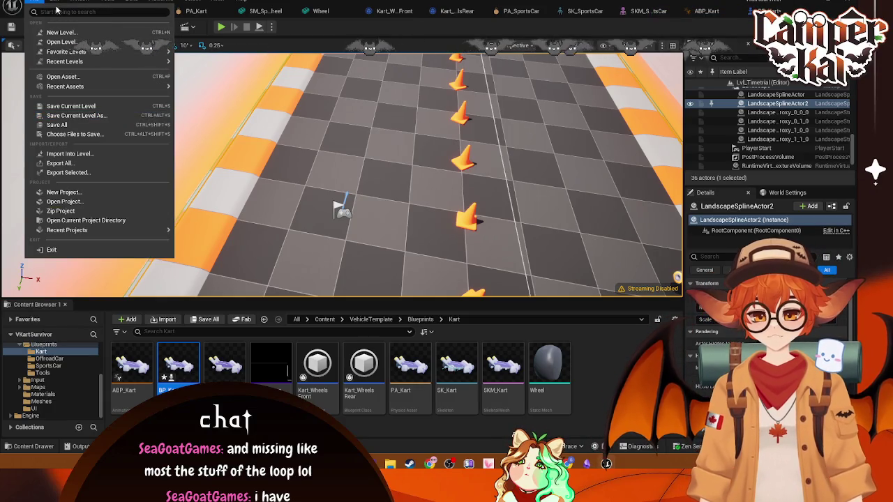
mouse_move(54, 3)
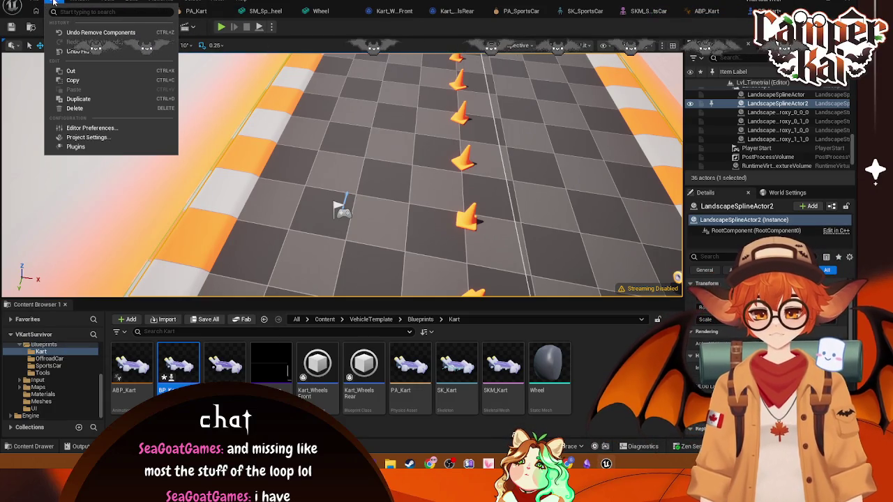
key("Escape")
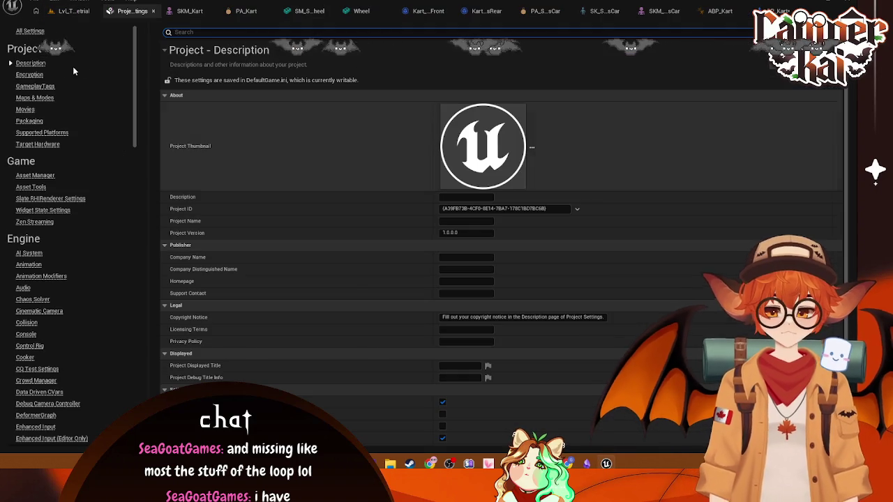
type("input")
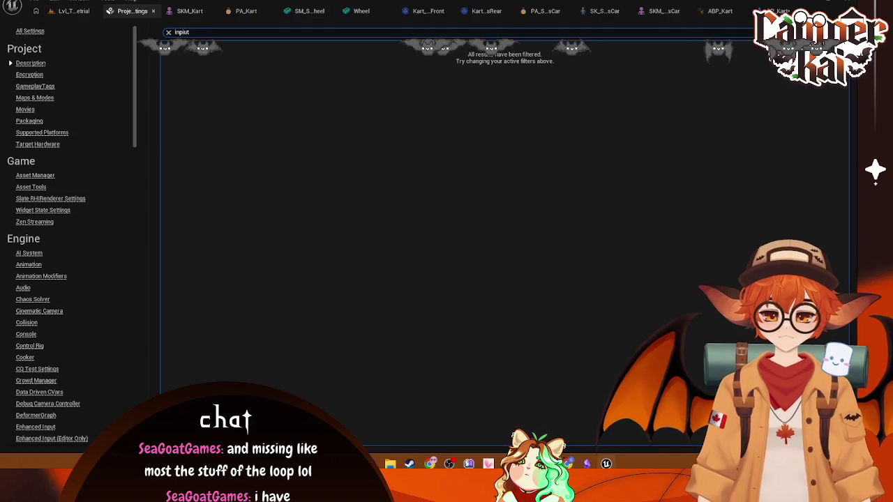
type("ut")
Review the Engine - Enhanced Input settings, then return to the BP_Kart Blueprint
scroll(396, 189, "down", 6)
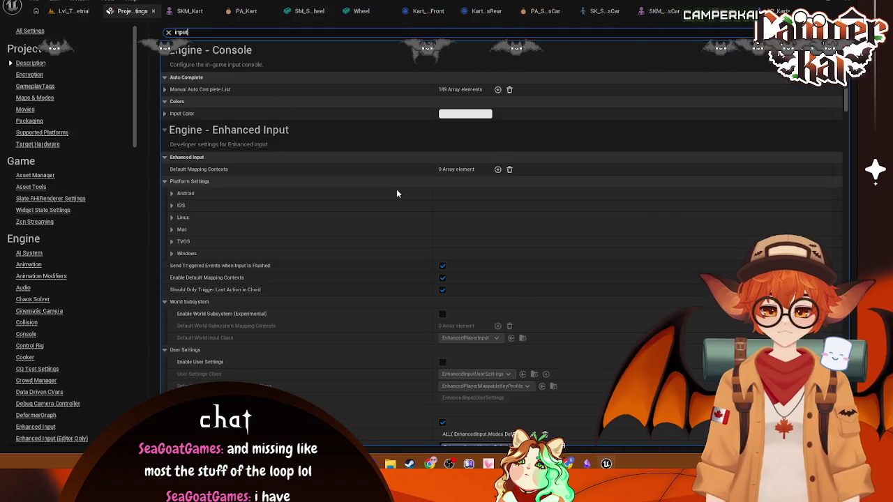
scroll(223, 167, "up", 2)
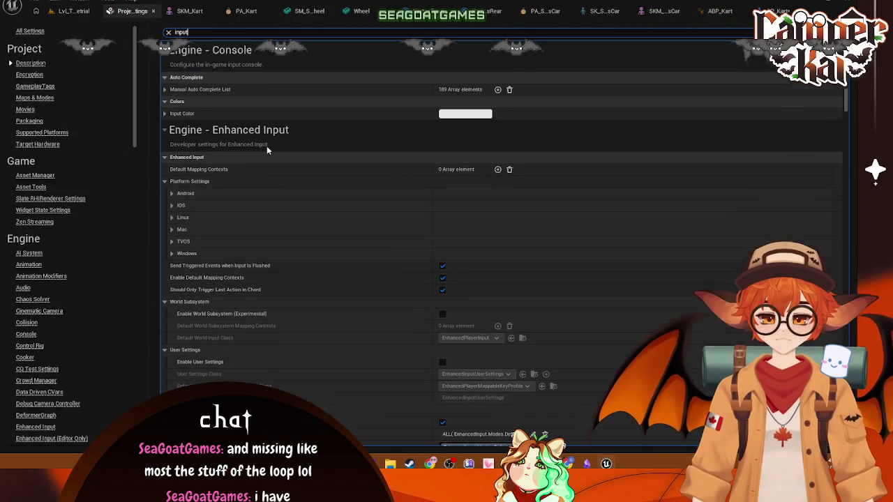
scroll(375, 179, "down", 2)
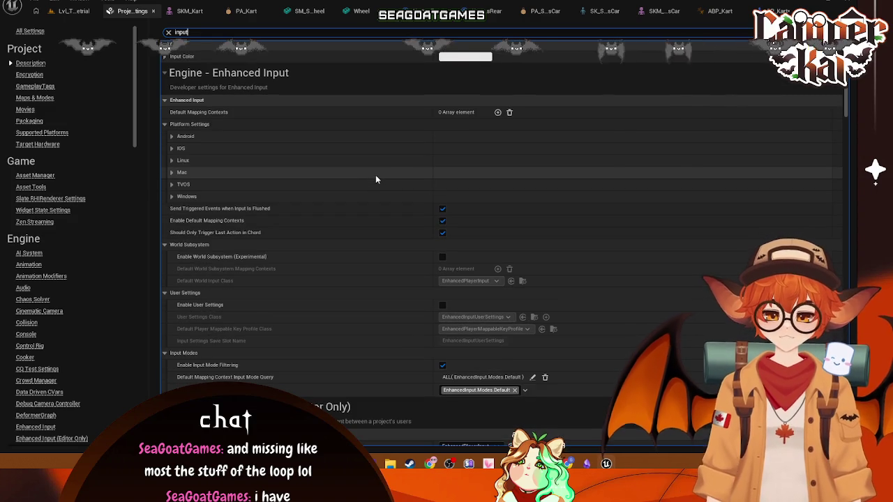
scroll(309, 112, "up", 2)
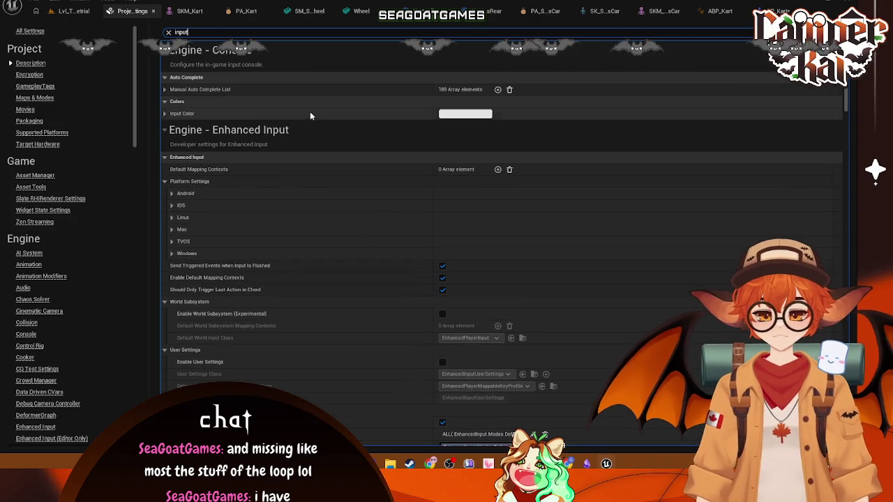
scroll(277, 169, "down", 9)
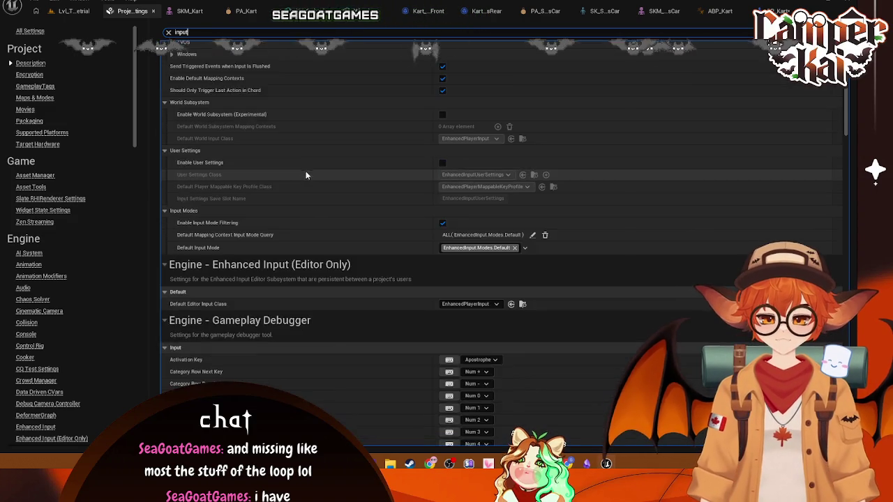
scroll(305, 167, "up", 6)
scroll(307, 162, "down", 13)
scroll(311, 139, "up", 4)
type("action mappin")
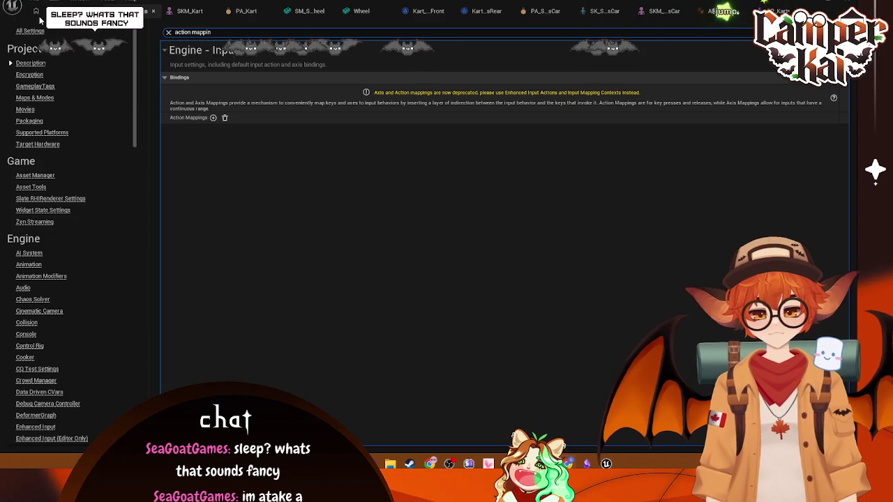
left_click(62, 10)
left_click(771, 10)
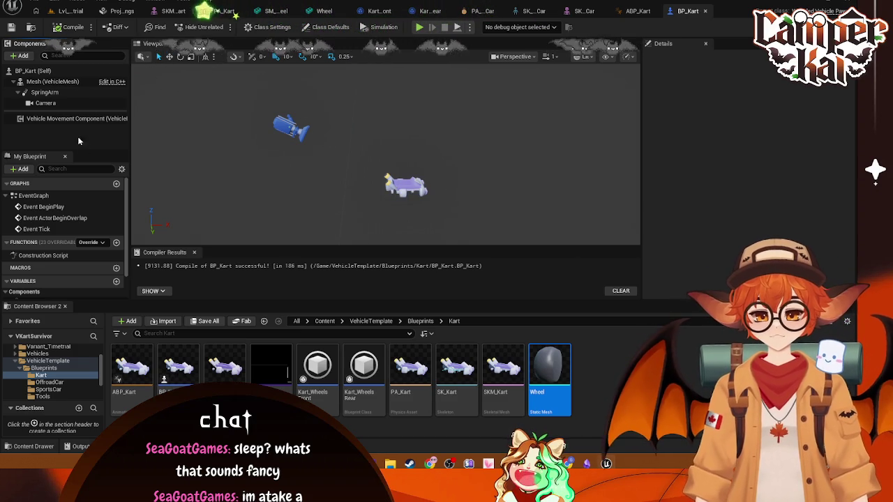
Select BP_Kart (Self), open its EventGraph with the disabled default events, and browse the SportsCar folder
left_click(38, 70)
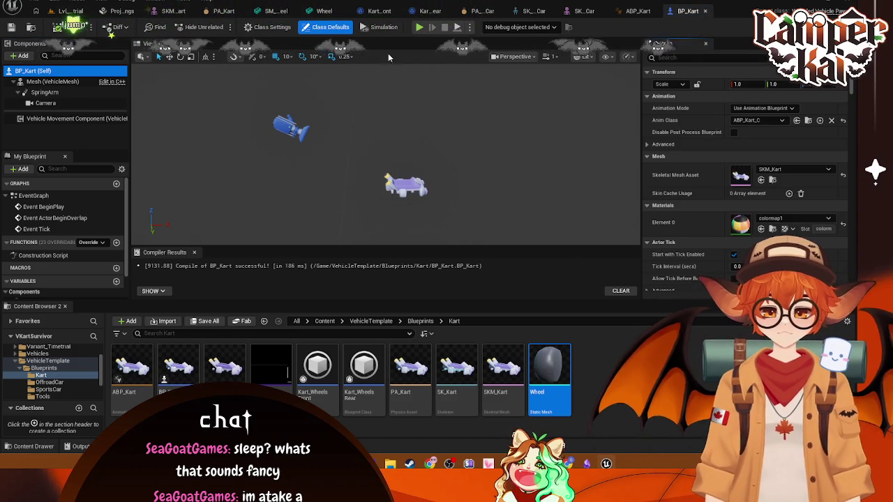
left_click(157, 3)
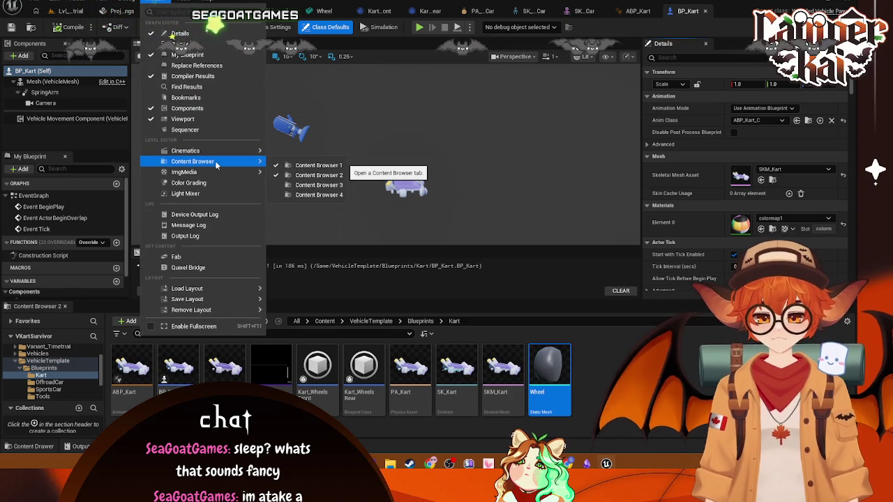
type("event")
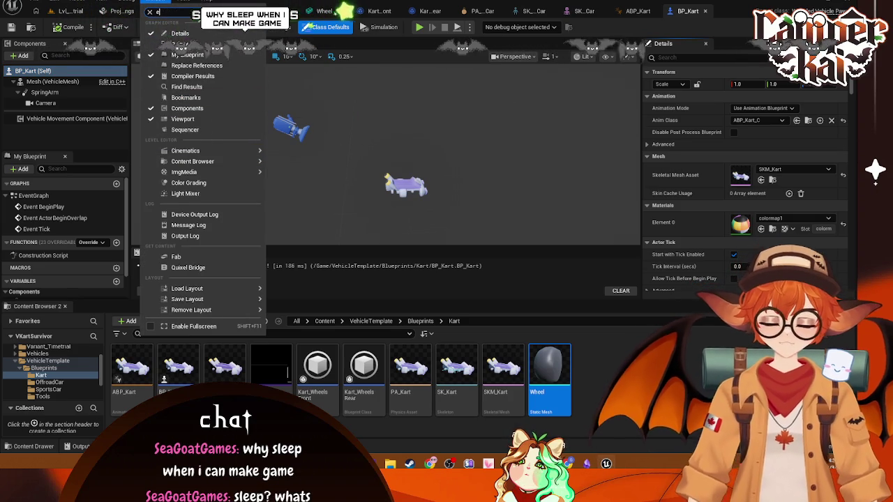
key("Escape")
left_click(208, 109)
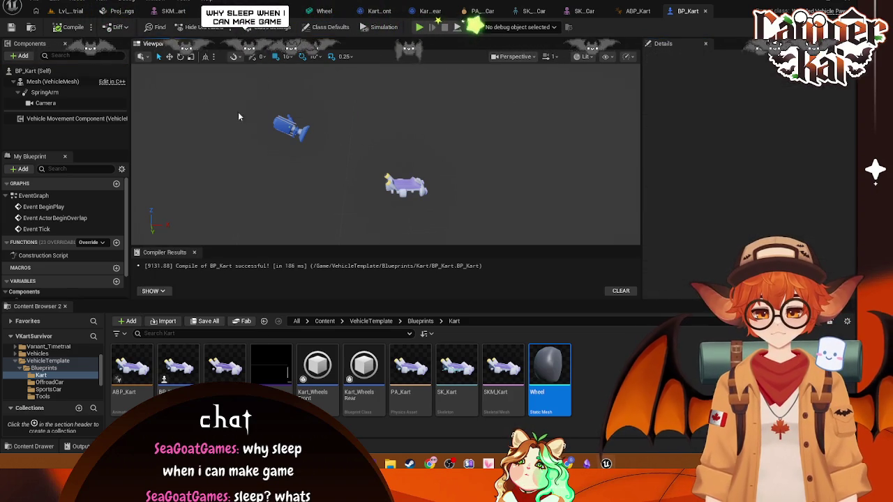
left_click(70, 71)
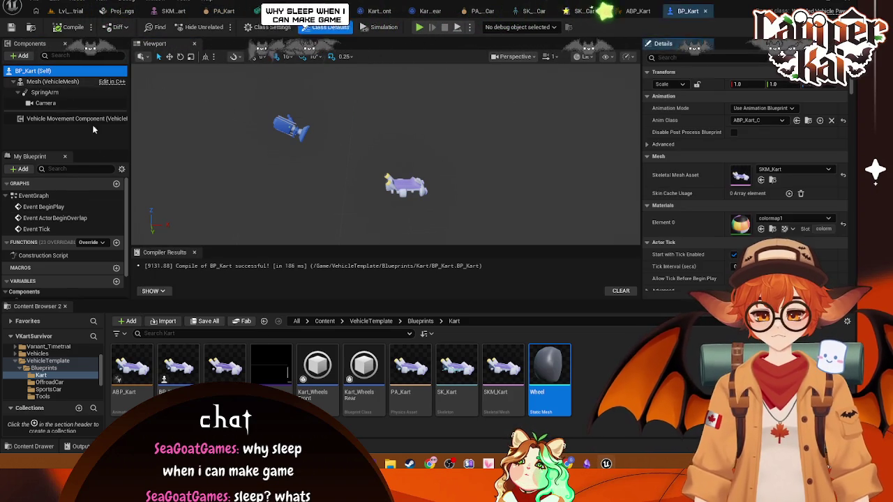
double_click(41, 196)
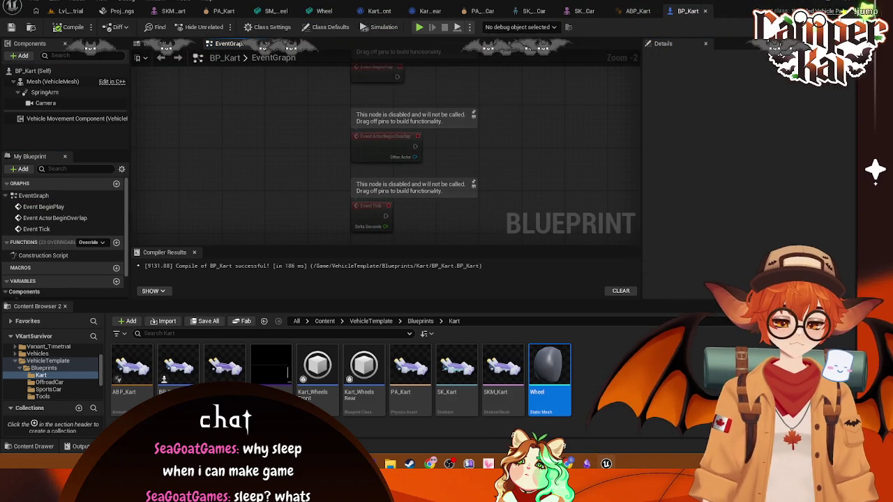
scroll(516, 169, "down", 1)
mouse_move(519, 141)
left_mouse_down()
mouse_move(486, 161)
mouse_move(419, 157)
left_mouse_up()
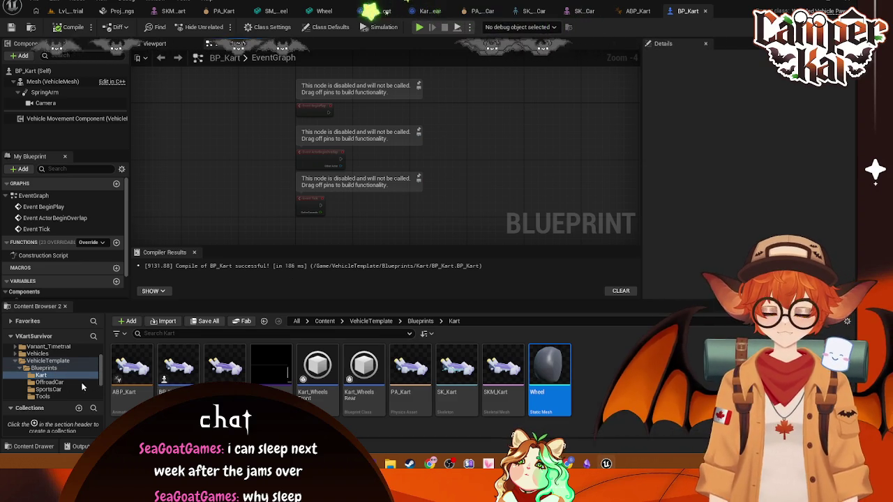
left_click(51, 389)
left_click(136, 377)
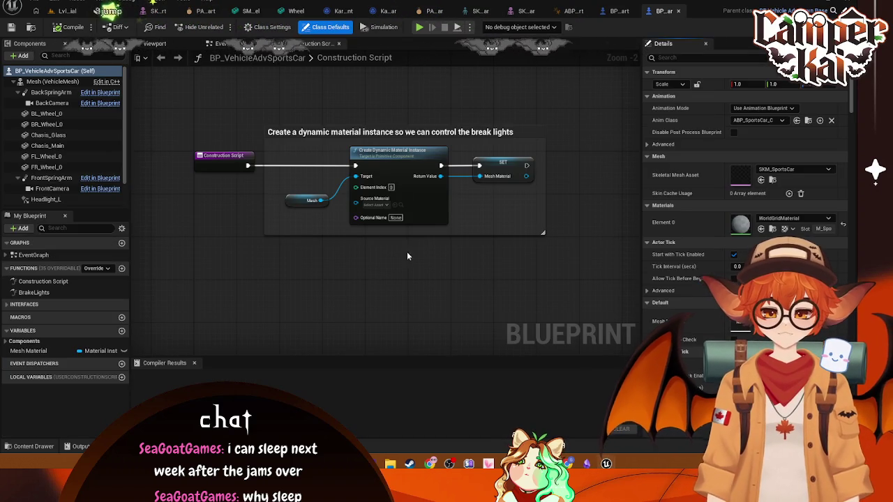
left_click(52, 81)
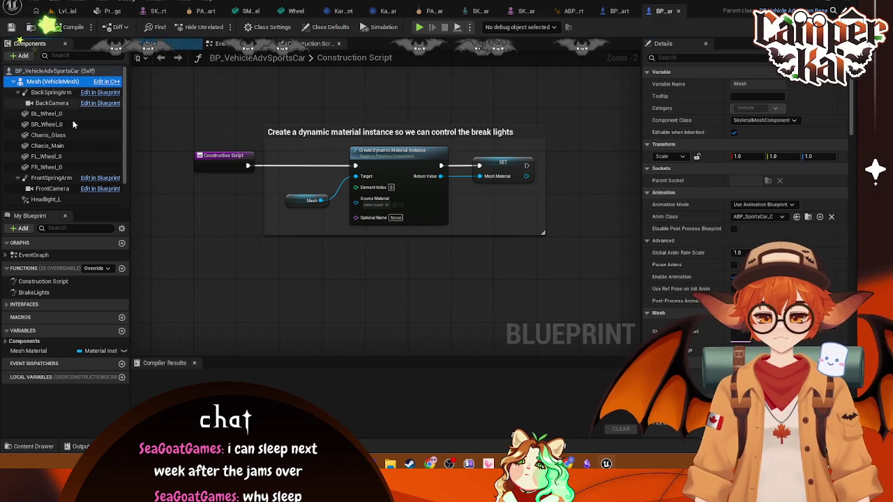
scroll(54, 198, "down", 1)
left_click(53, 200)
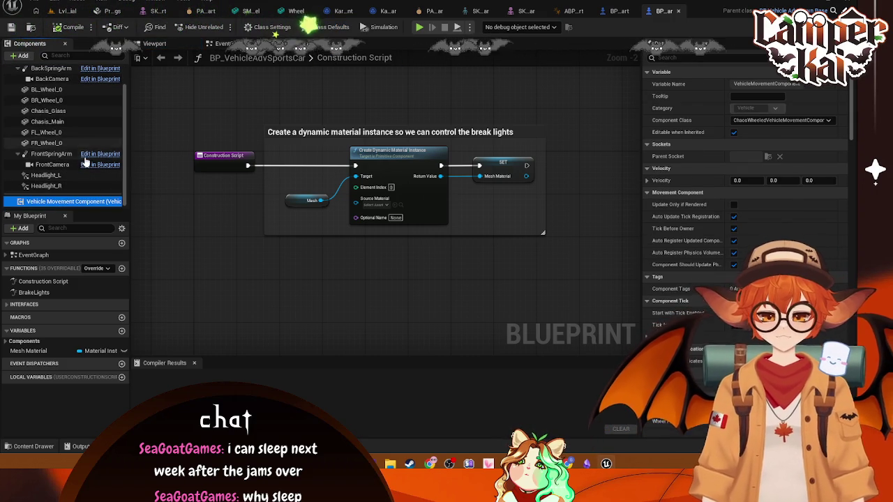
scroll(88, 159, "up", 1)
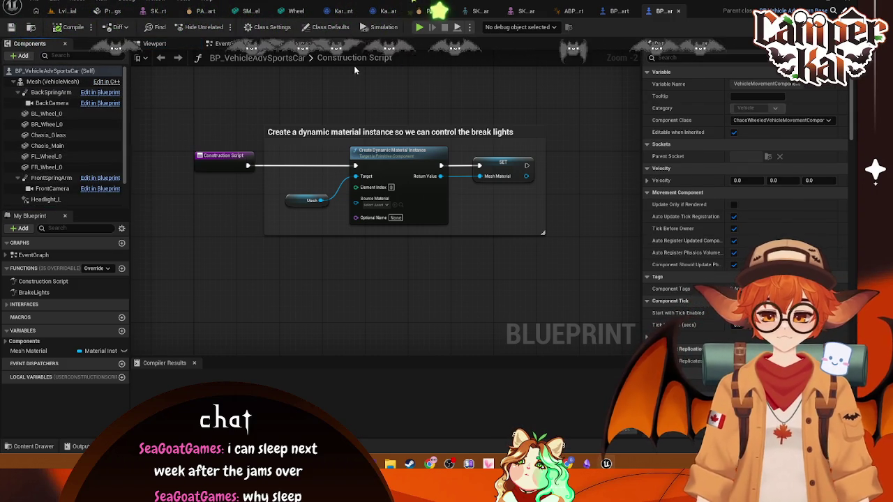
left_click(224, 43)
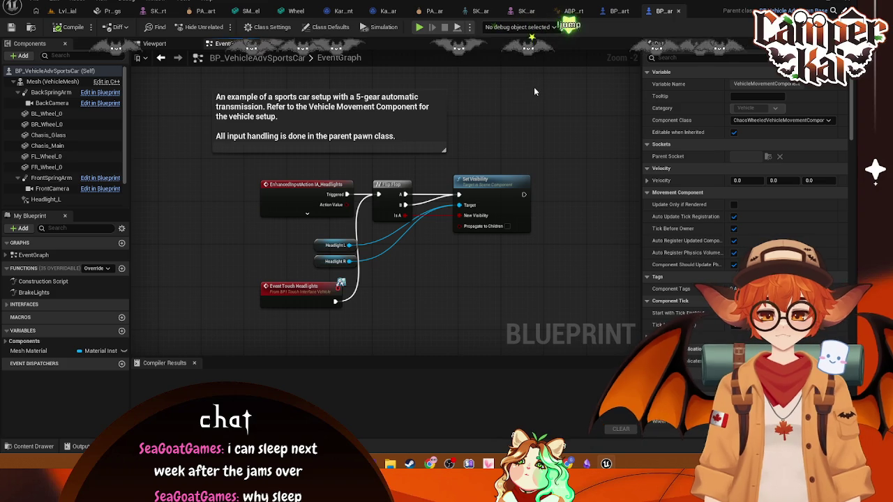
left_click(678, 12)
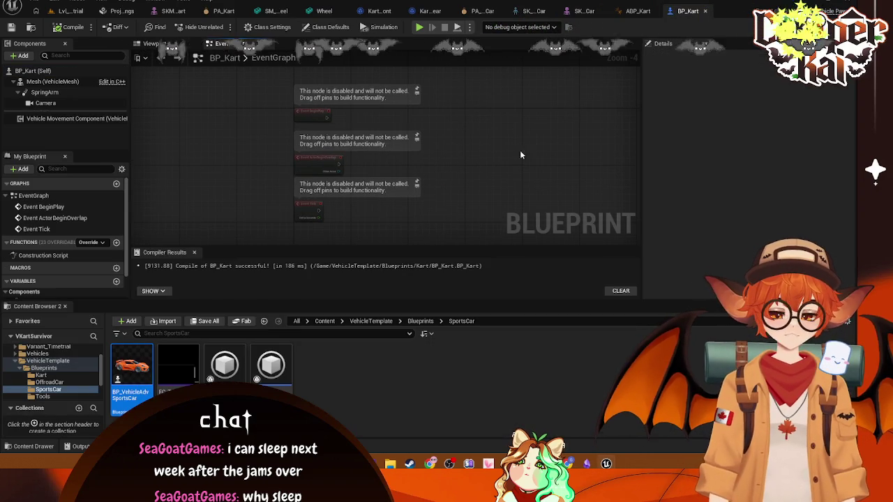
Add a Vehicle Movement Component reference node to the BP_Kart Event Graph
left_click(576, 202)
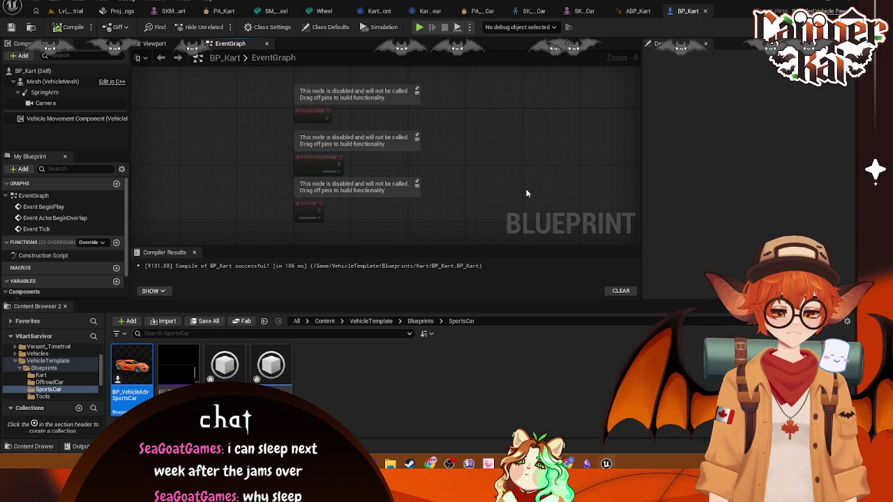
right_click(490, 145)
type("vehicle move")
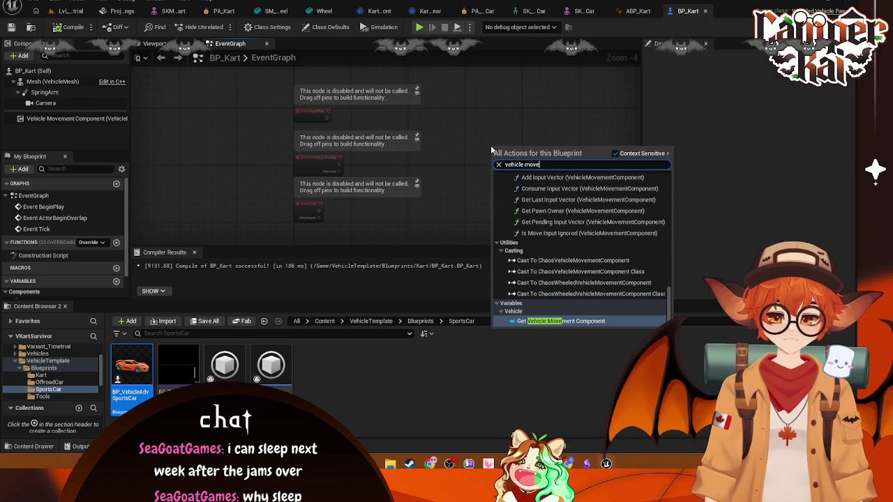
left_click(567, 321)
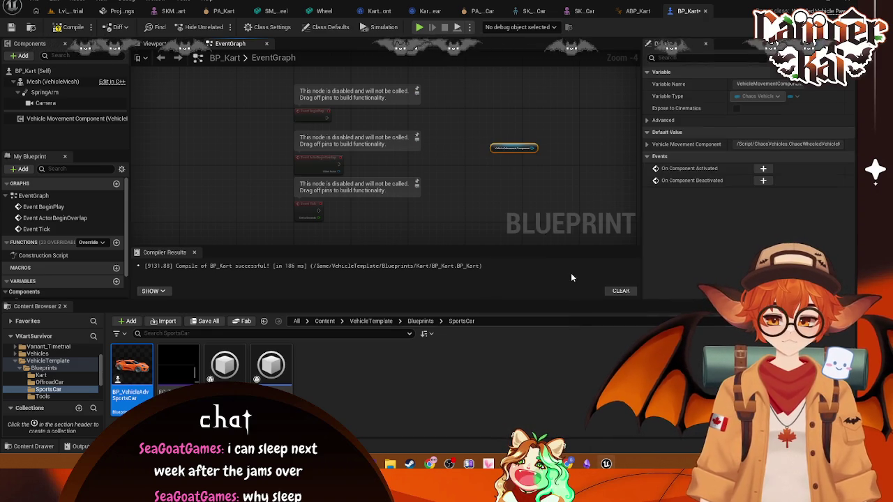
scroll(523, 143, "up", 1)
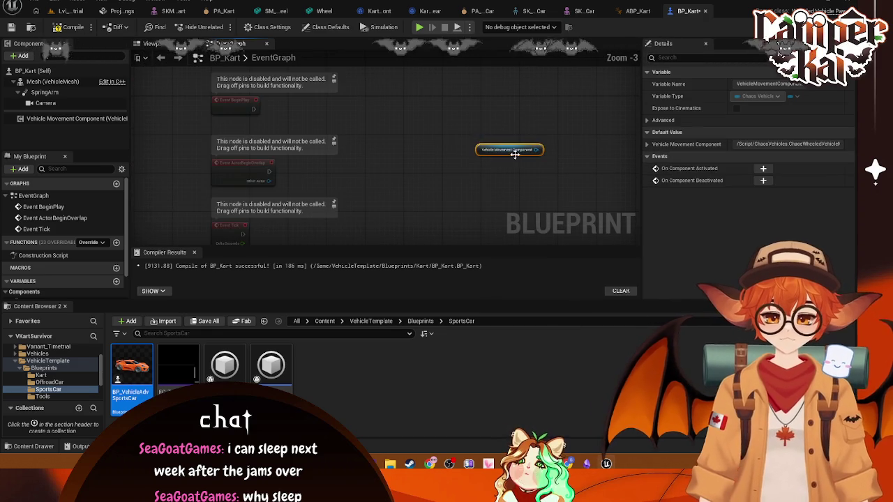
left_click_drag(474, 145, 387, 135)
scroll(55, 248, "down", 1)
left_click(8, 264)
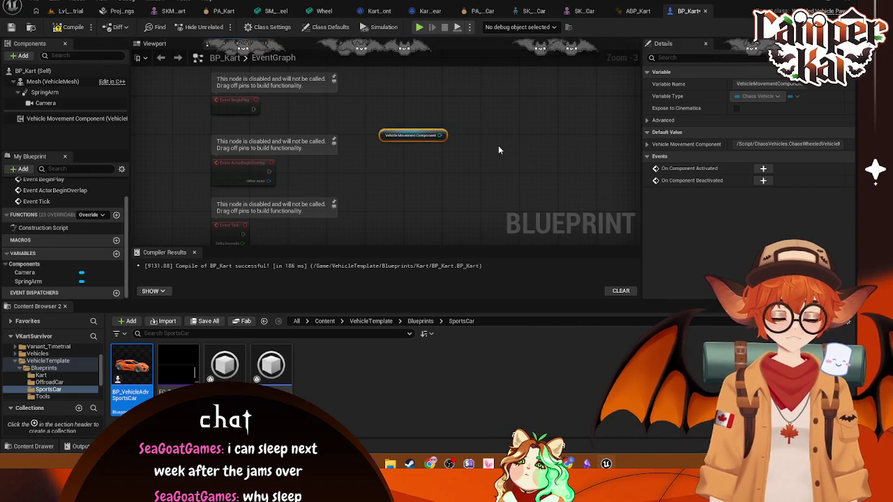
Add Set Throttle Input wired to the movement component, then move the component node lower
left_click_drag(475, 122, 476, 123)
type("set thro")
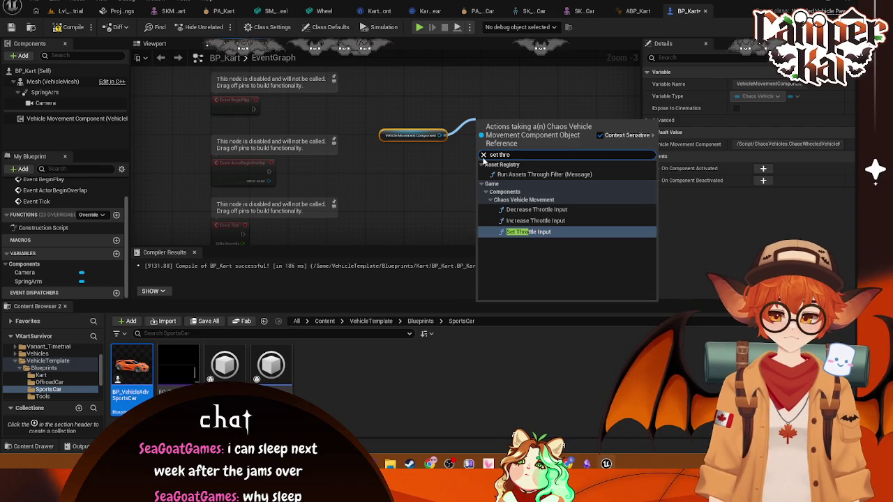
left_click(542, 232)
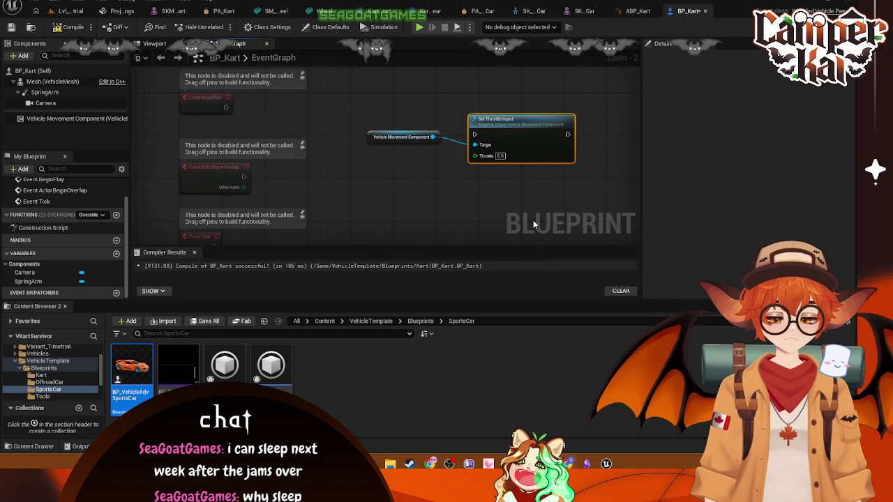
left_click(513, 189)
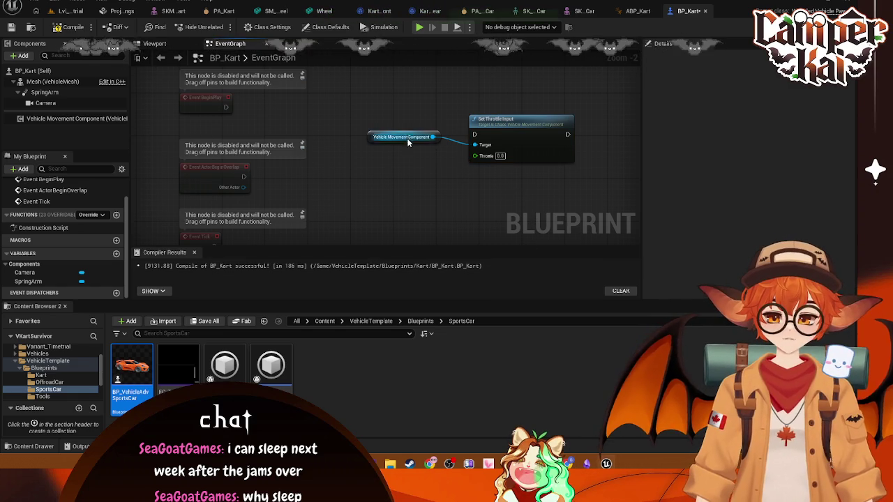
left_click_drag(408, 138, 417, 186)
Search for an input axis event after Set Throttle Input, then cancel without adding anything
left_click_drag(470, 137, 417, 127)
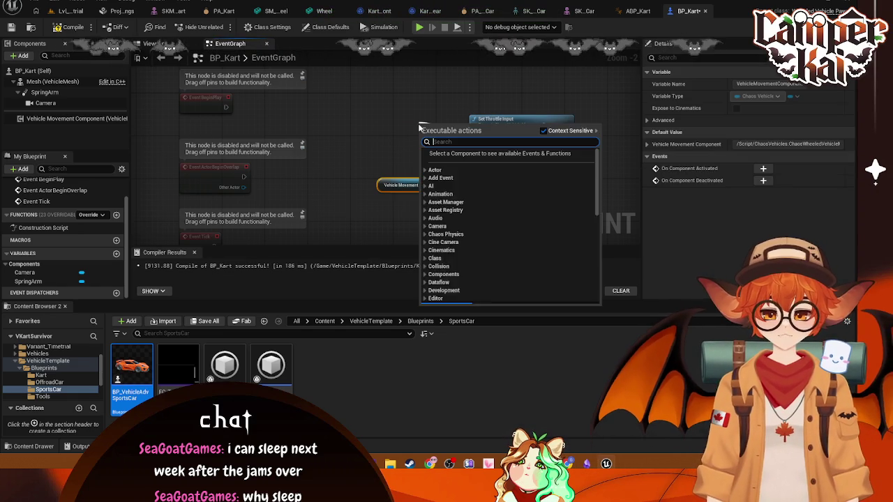
type("input acc")
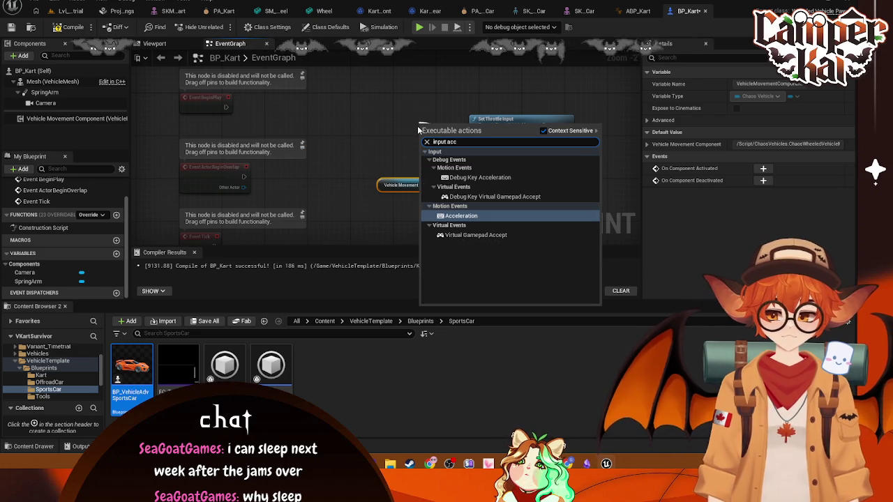
key("BackSpace")
key("BackSpace")
type("xis")
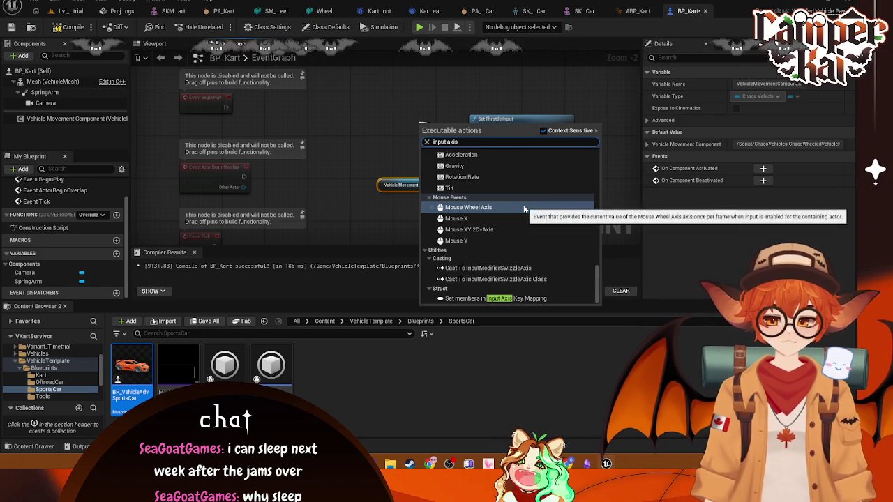
scroll(523, 187, "up", 2)
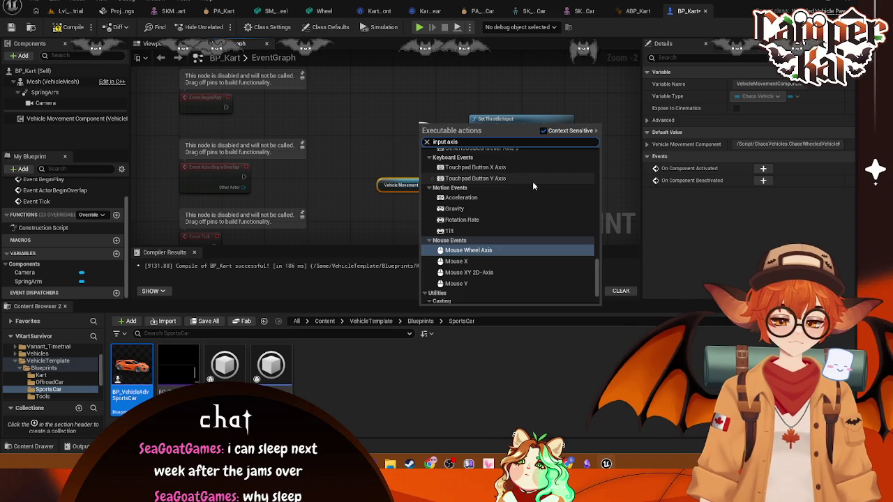
type(" thro")
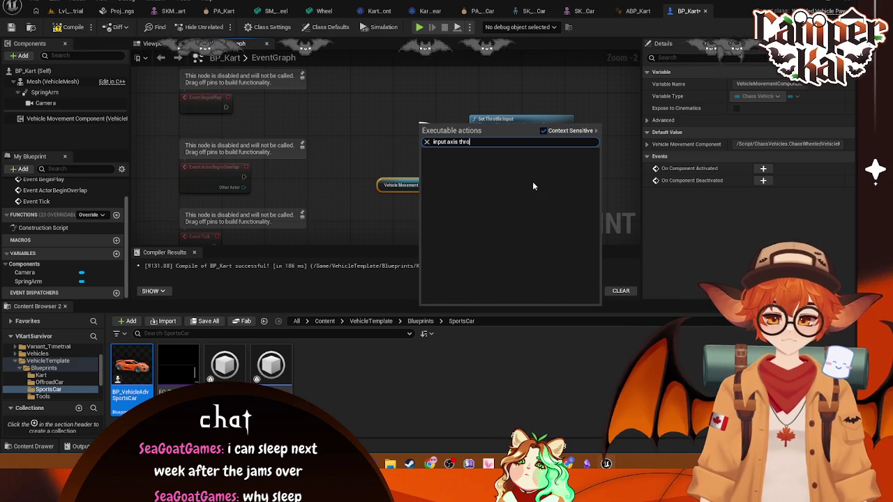
key("BackSpace")
key("BackSpace")
key("BackSpace")
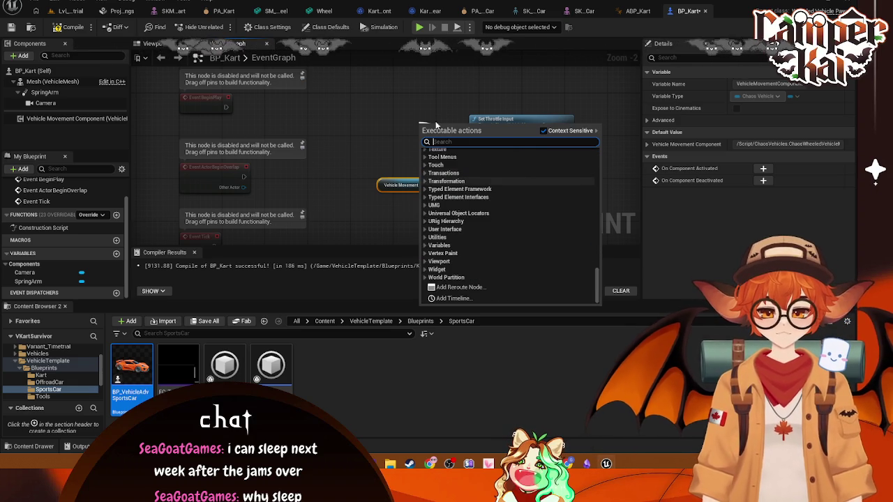
left_click(363, 210)
left_click(43, 367)
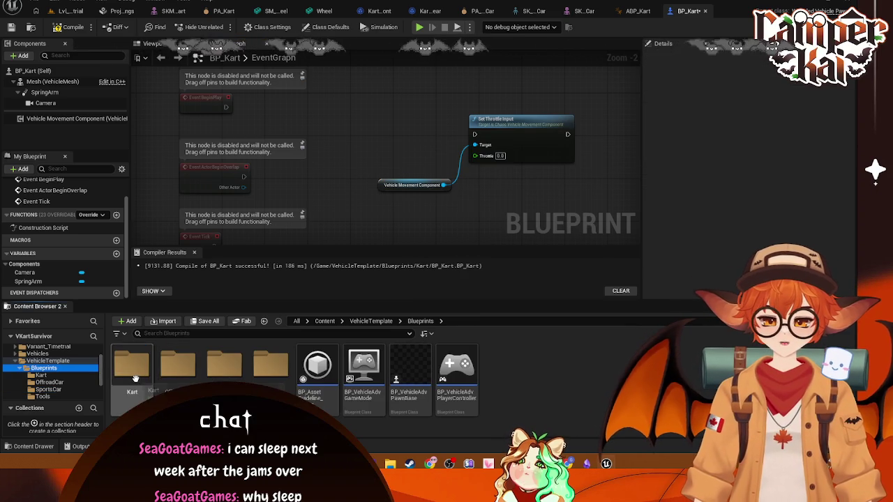
Open BP_VehicleAdvPlayerController from the Blueprints folder
double_click(131, 368)
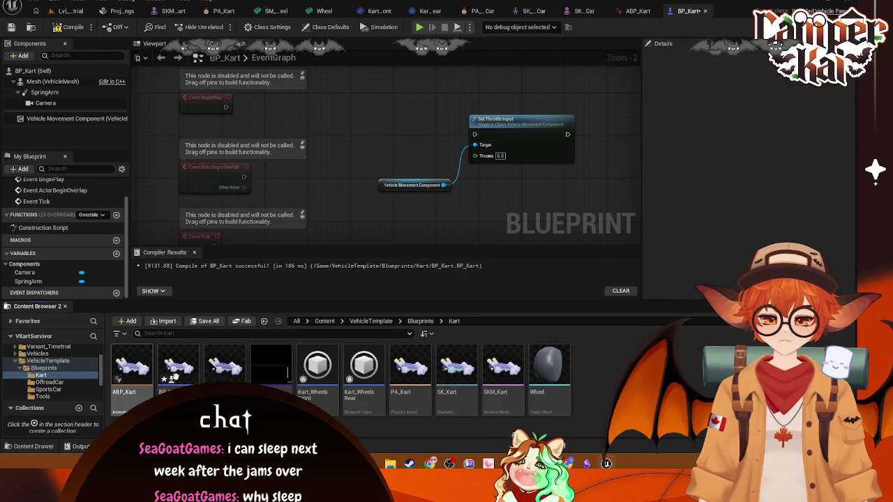
left_click(43, 368)
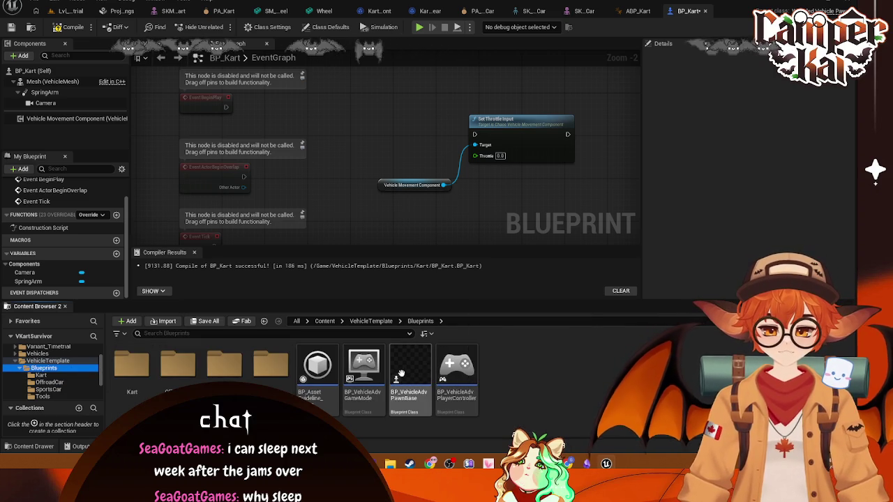
double_click(457, 370)
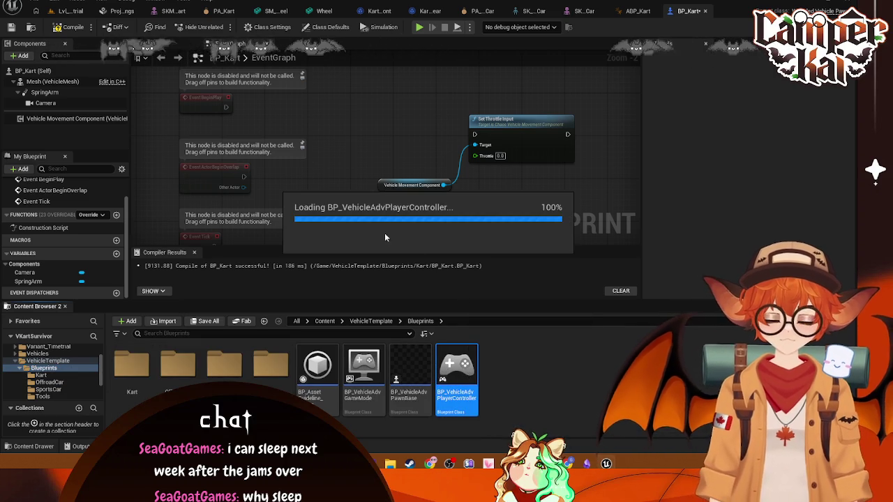
Pan and zoom its Event Graph to see the HUD update, component reference and respawn logic
scroll(318, 152, "down", 6)
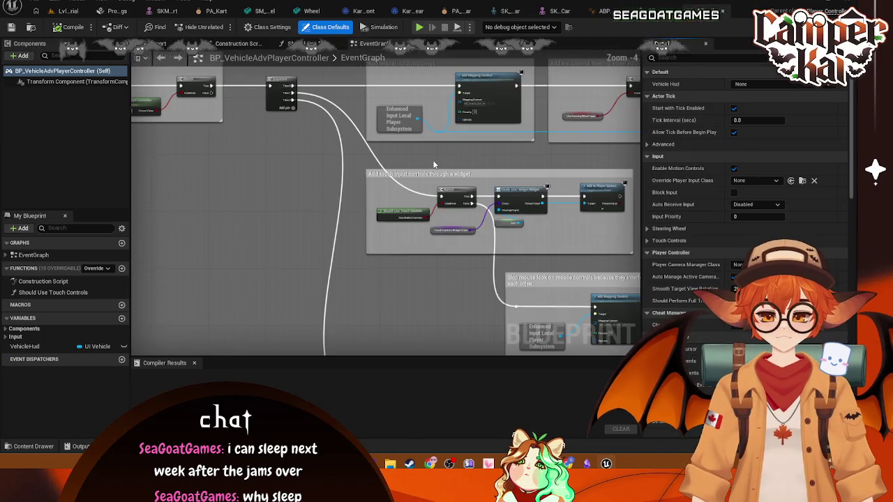
scroll(377, 172, "up", 3)
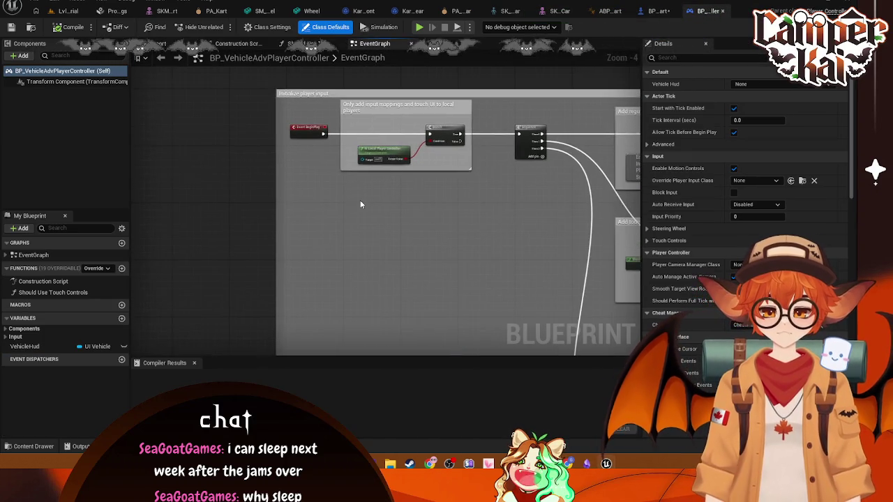
scroll(382, 209, "up", 1)
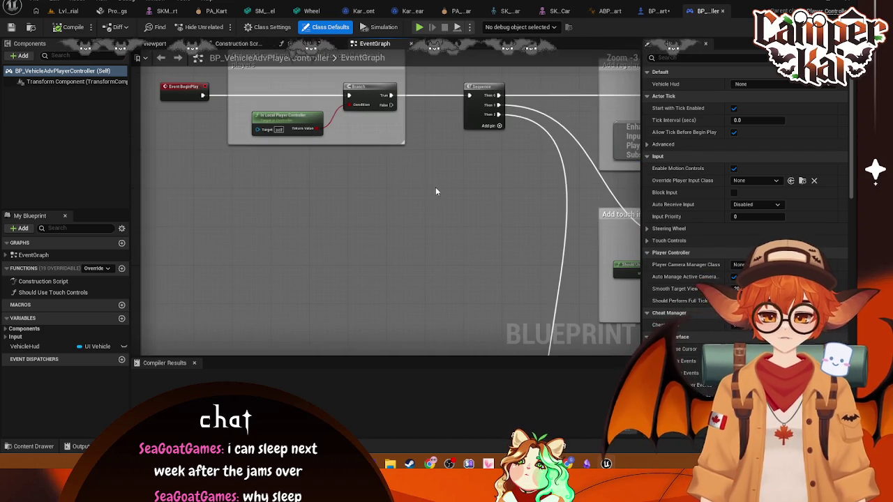
scroll(446, 203, "down", 1)
scroll(369, 200, "down", 1)
scroll(368, 200, "up", 1)
scroll(352, 237, "down", 3)
left_click_drag(351, 236, 415, 104)
scroll(419, 125, "up", 5)
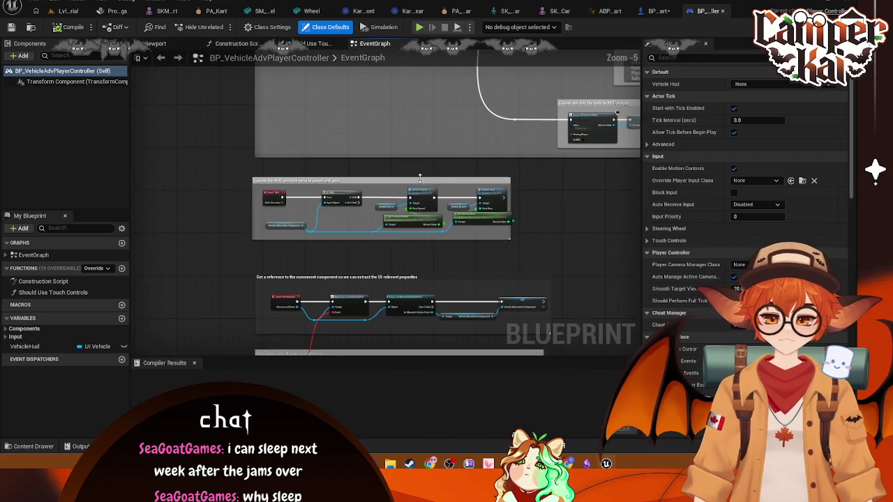
scroll(484, 132, "down", 1)
mouse_move(484, 131)
left_mouse_down()
mouse_move(488, 49)
mouse_move(501, 14)
left_mouse_up()
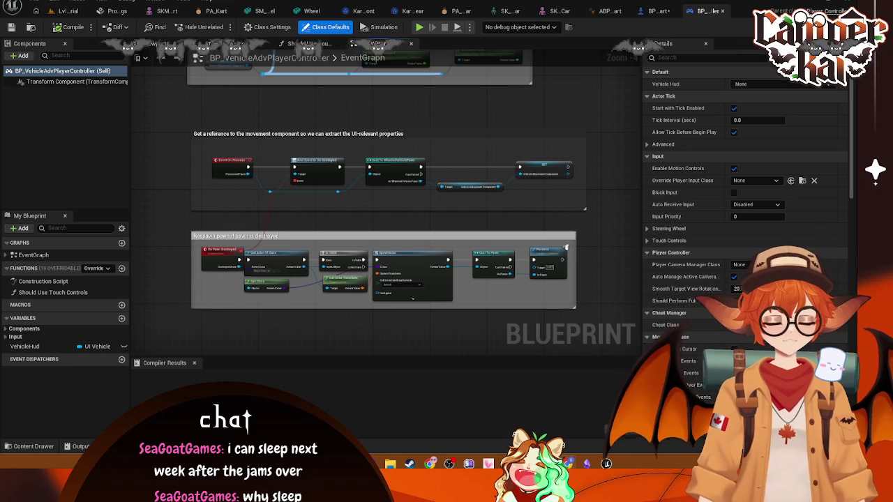
Browse the Content Drawer through VehicleTemplate, Blueprints and Vehicles down to the Input folder
left_click(38, 446)
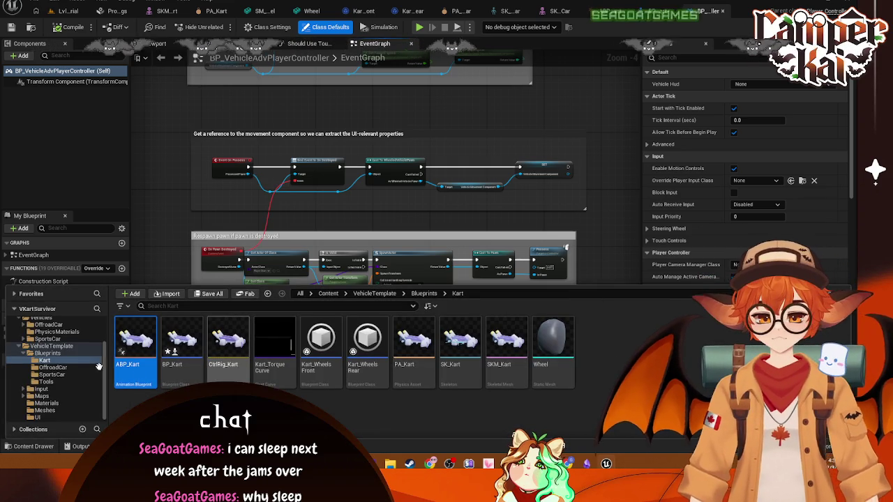
left_click(48, 347)
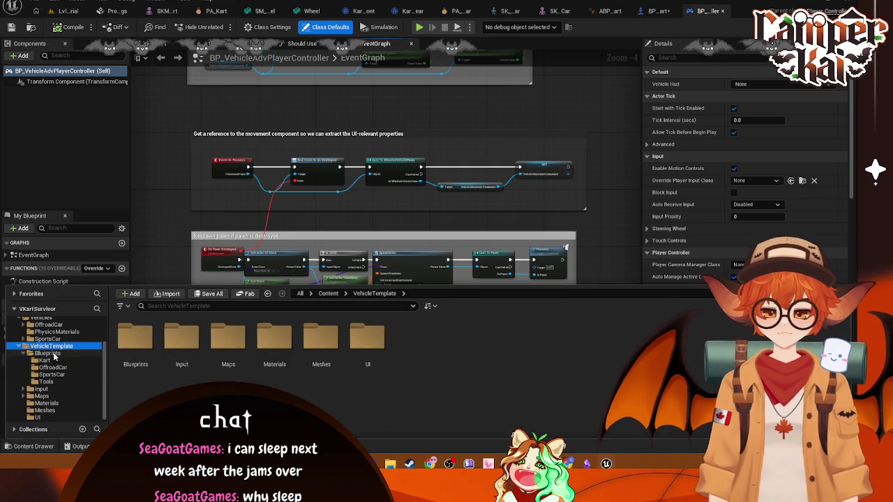
left_click(47, 353)
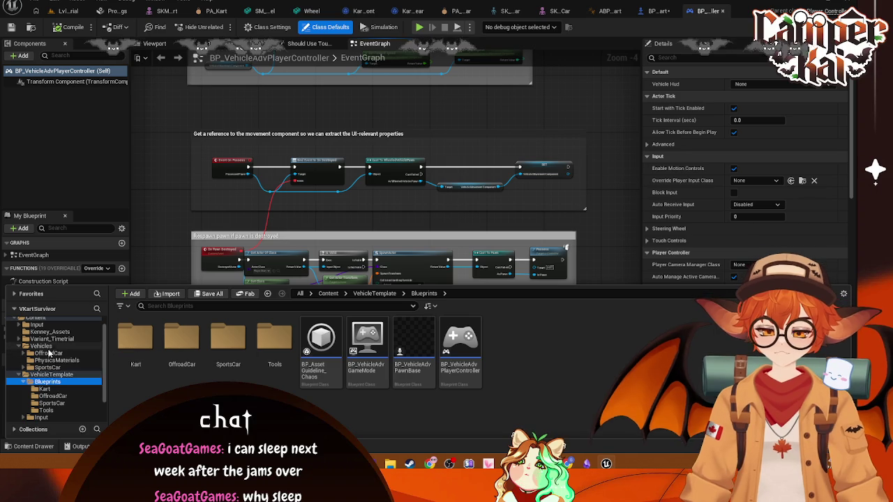
left_click(46, 347)
left_click(37, 325)
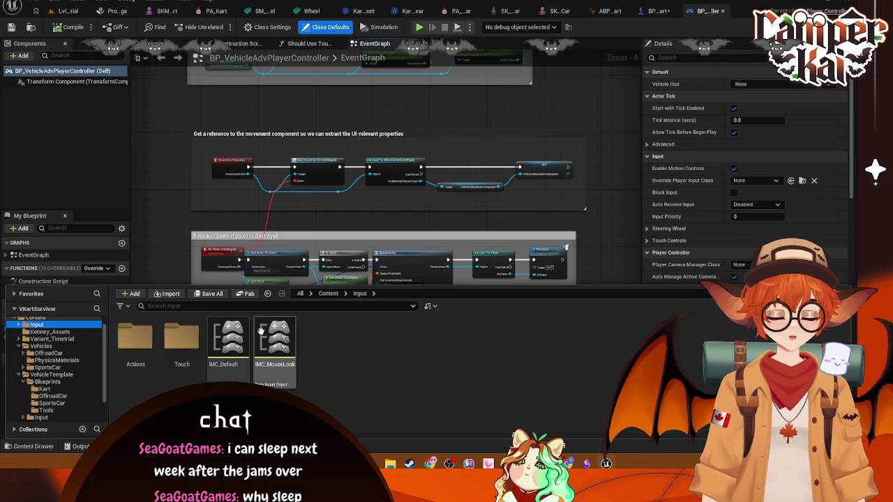
Peek into the Actions and Touch subfolders, then open IMC_Default from the Input folder
double_click(134, 338)
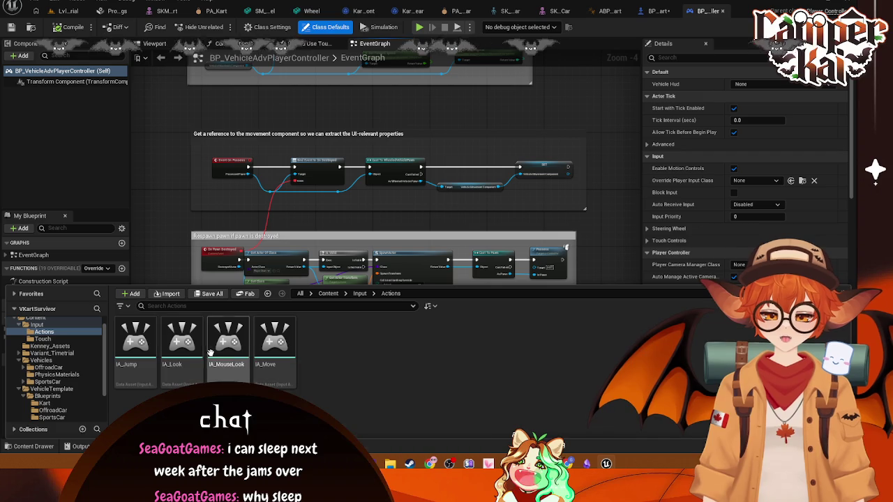
left_click(44, 338)
left_click(44, 331)
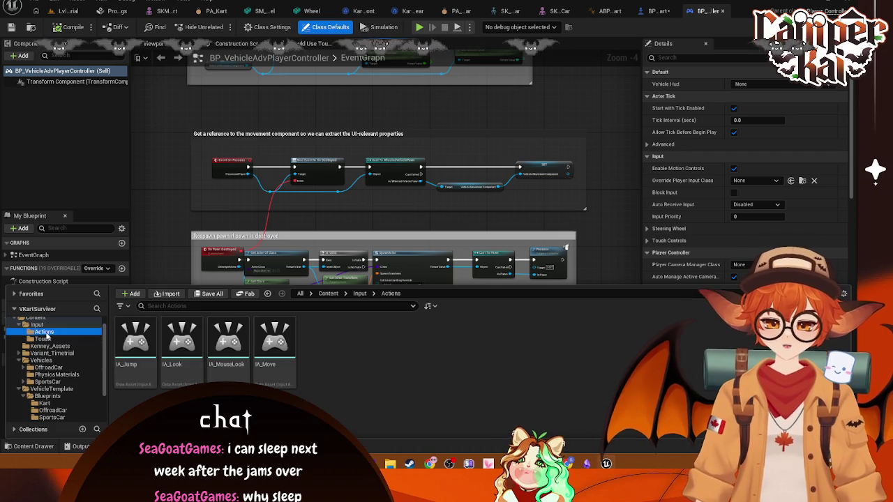
left_click(36, 324)
left_click(227, 351)
double_click(227, 351)
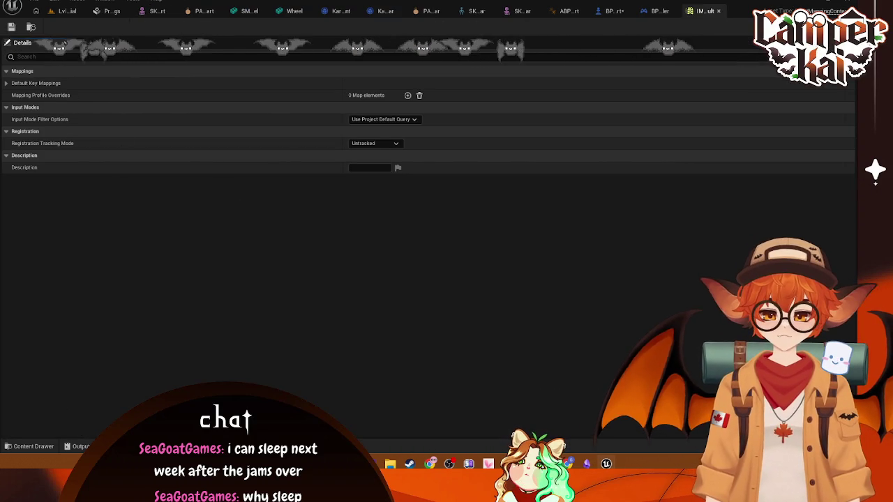
left_click(49, 451)
Open IMC_MouseLook, then navigate from the Content root into VehicleTemplate's Input folder
left_click(286, 340)
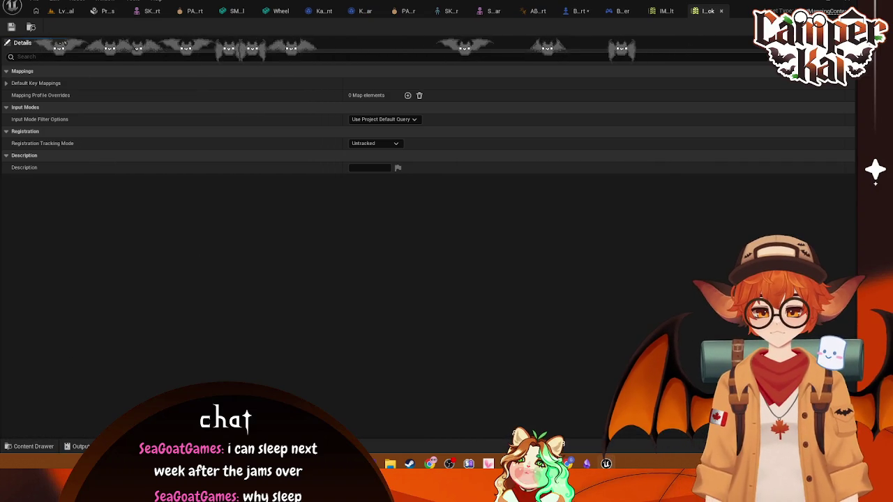
left_click(28, 446)
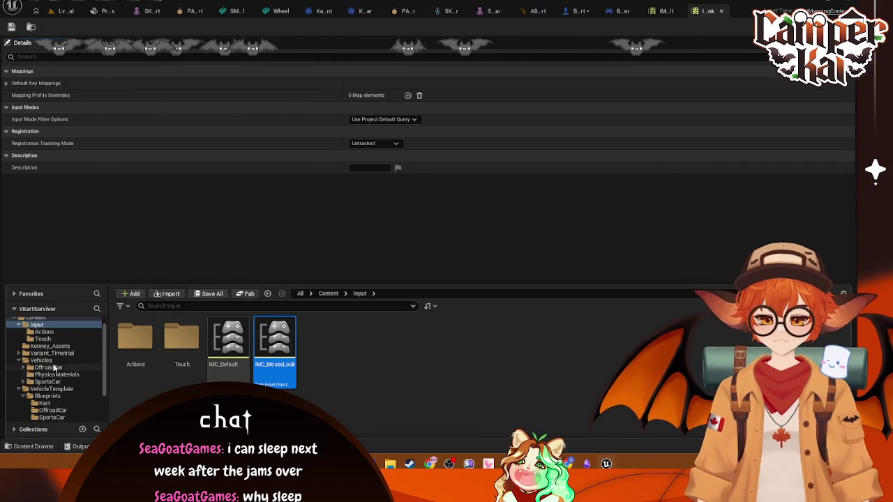
left_click(44, 332)
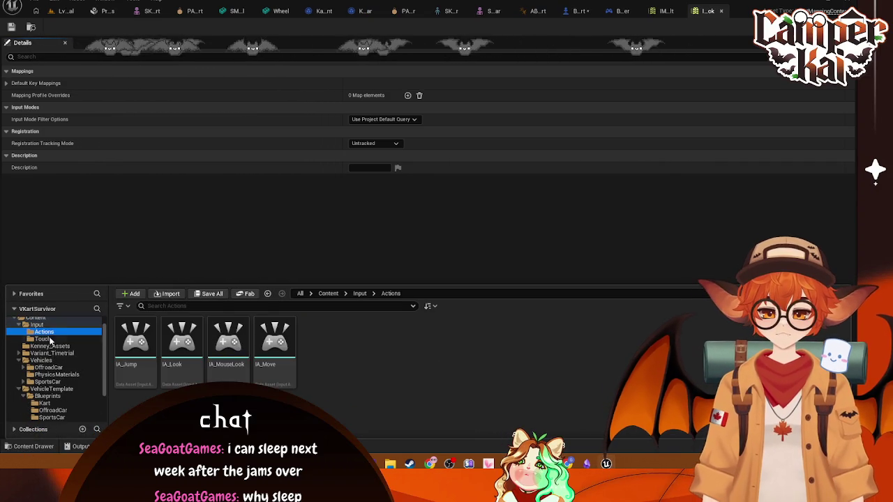
left_click(44, 339)
left_click(39, 325)
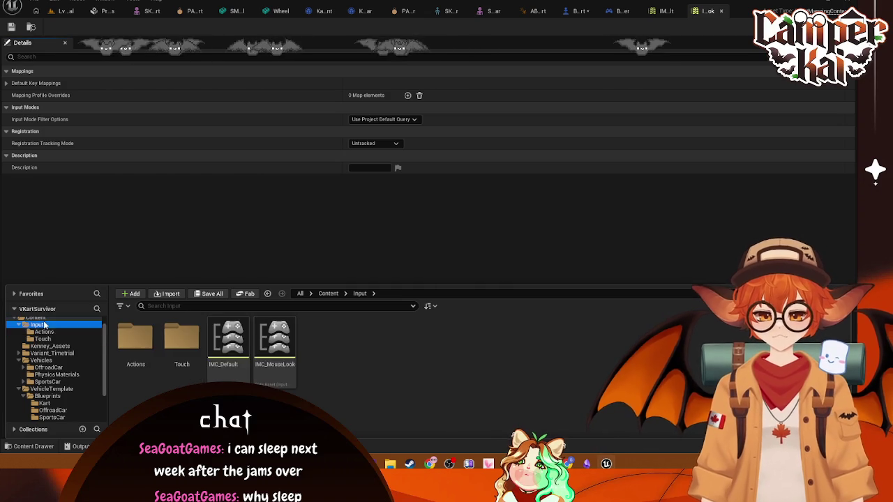
left_click(35, 318)
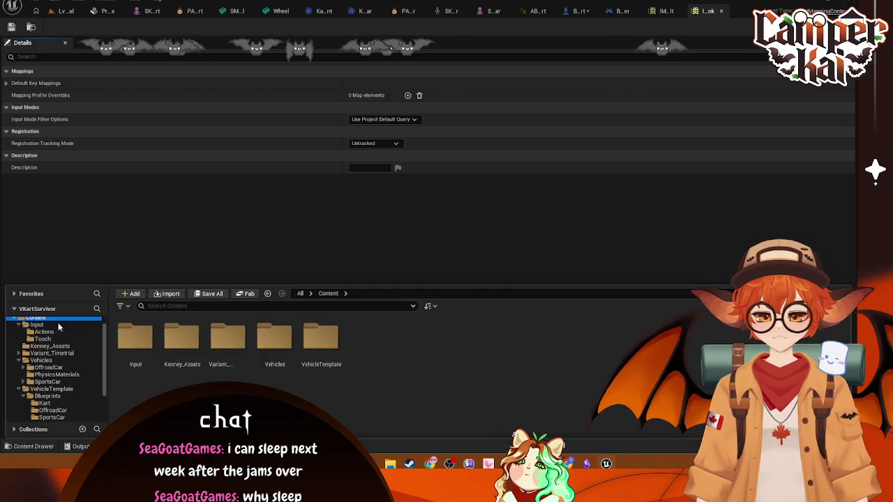
double_click(320, 339)
key("Left")
key("Left")
key("Left")
key("Return")
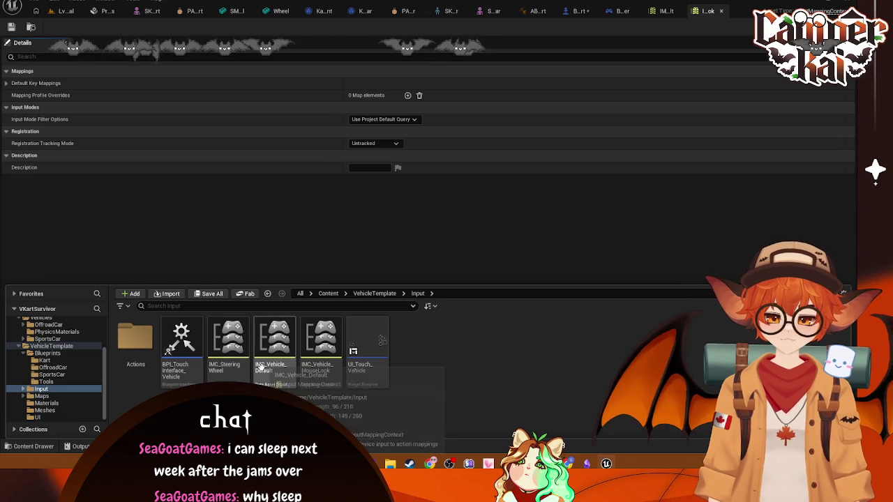
Open IMC_Vehicle_Default and IMC_SteeringWheel, glancing into the Actions folder of input actions
left_click(261, 359)
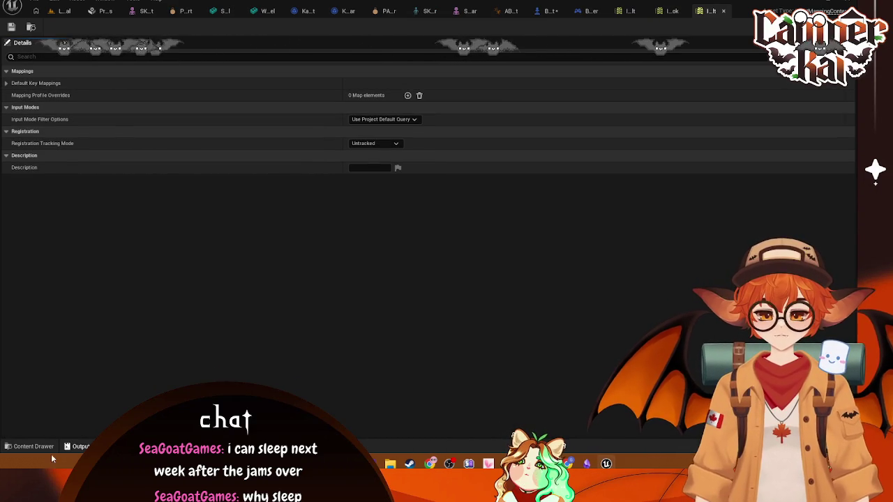
left_click(28, 446)
left_click(240, 354)
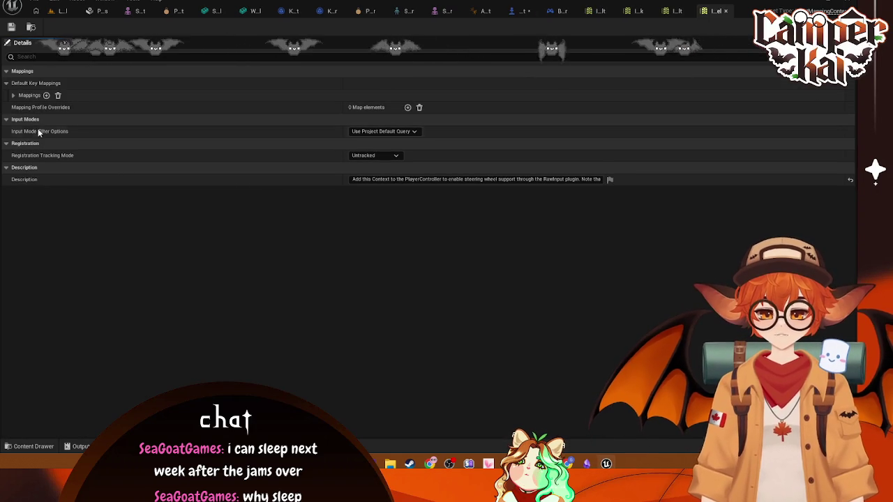
key("ctrl+space")
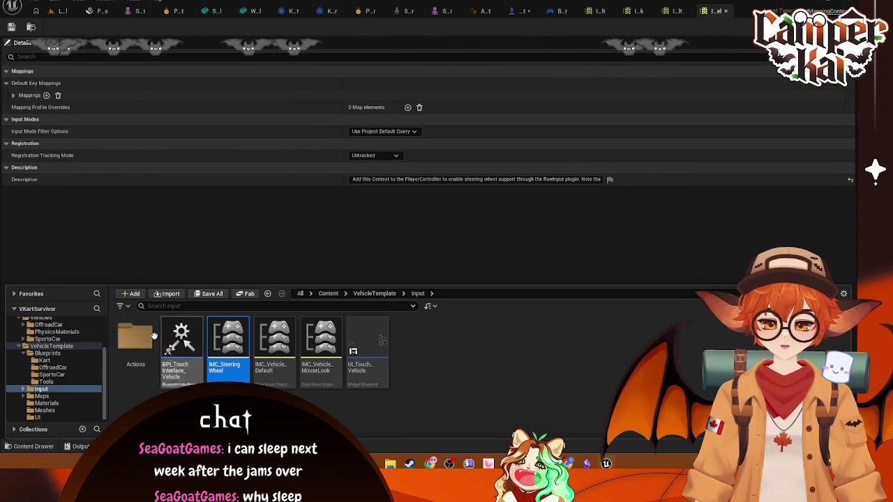
double_click(135, 338)
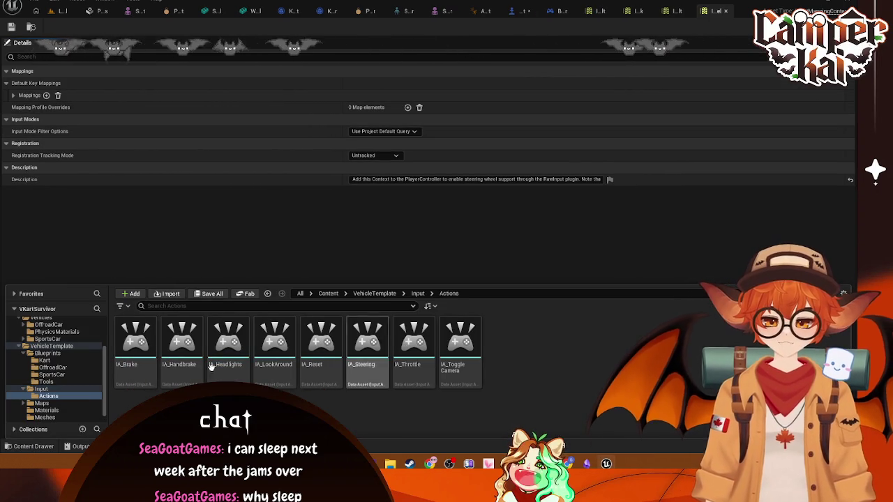
left_click(40, 389)
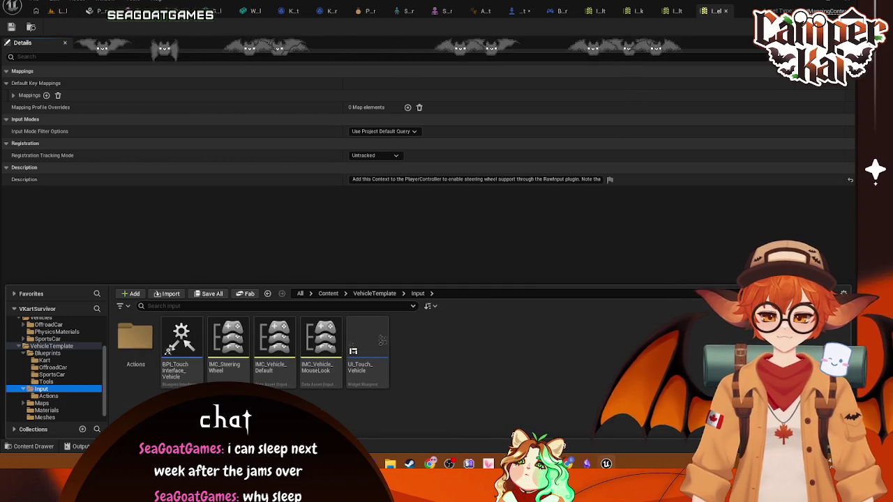
Open BPI_TouchInterface_Vehicle and review its thumbstick, camera, headlight and handbrake functions
left_click(199, 374)
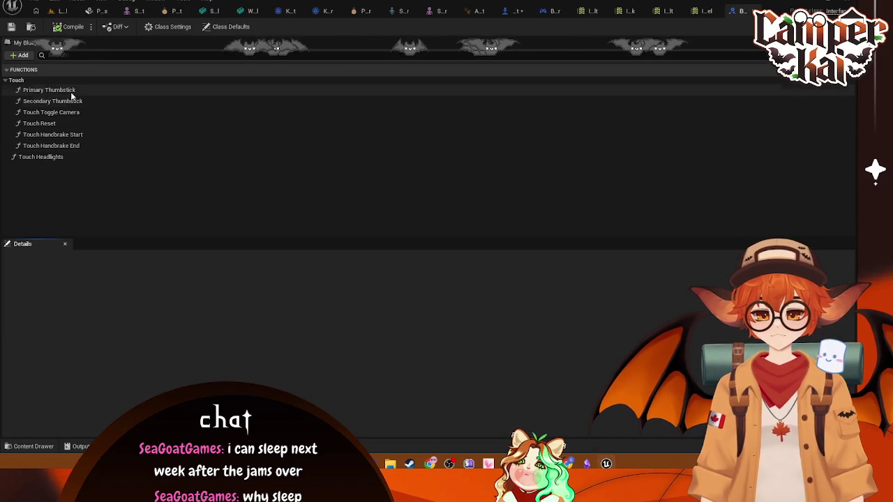
left_click(74, 89)
left_click(73, 101)
left_click(70, 113)
left_click(43, 157)
left_click(54, 135)
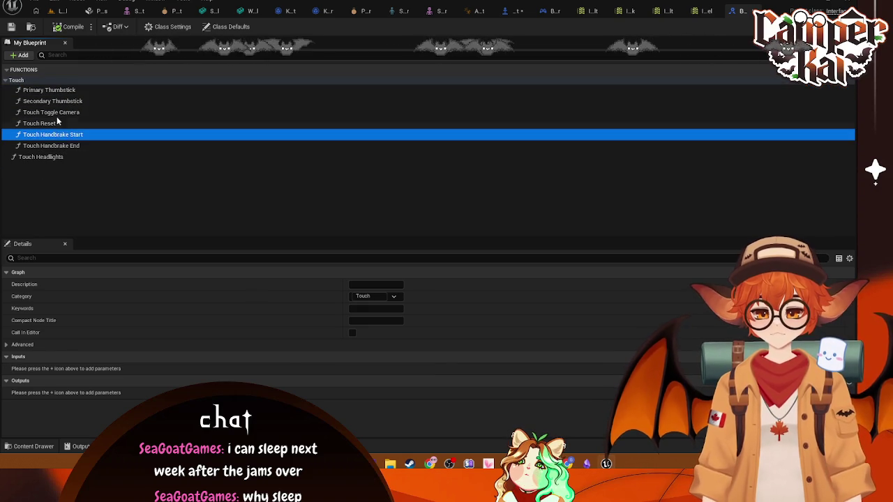
left_click(56, 116)
left_click(65, 44)
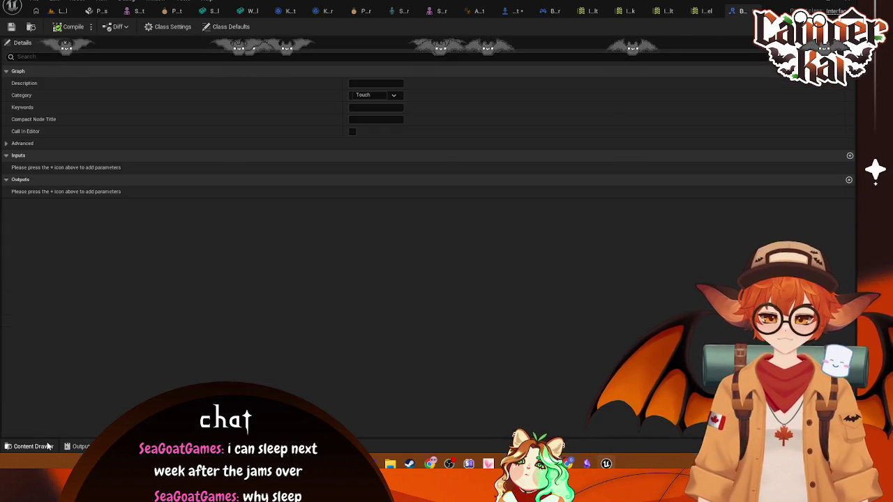
Open IMC_Vehicle_MouseLook, then browse VehicleTemplate's Maps, Materials and UI folders
key("ctrl+space")
left_click(327, 376)
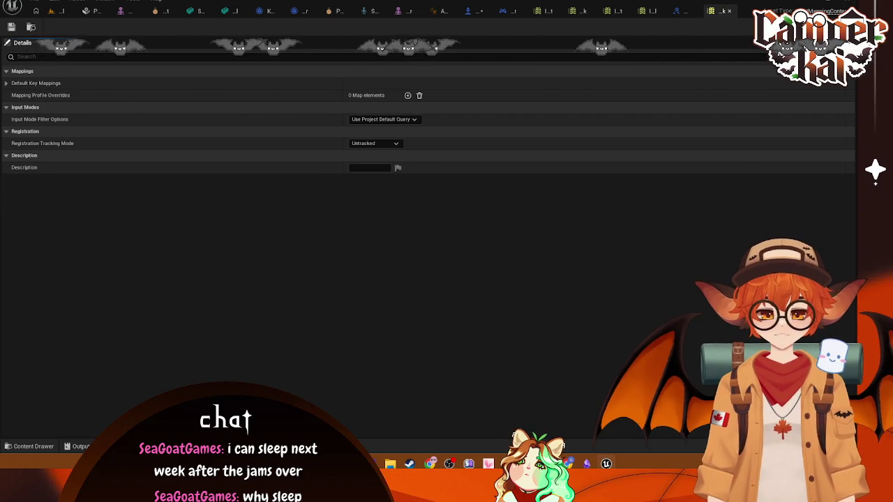
left_click(31, 447)
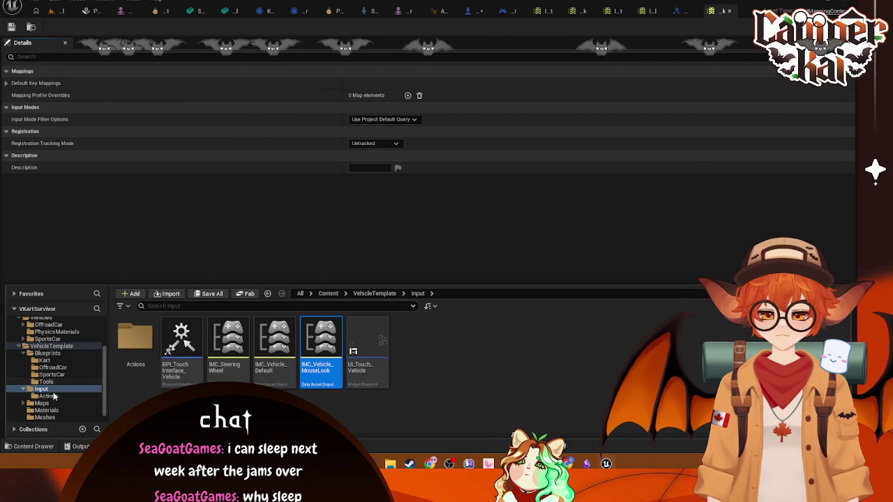
left_click(42, 404)
left_click(47, 346)
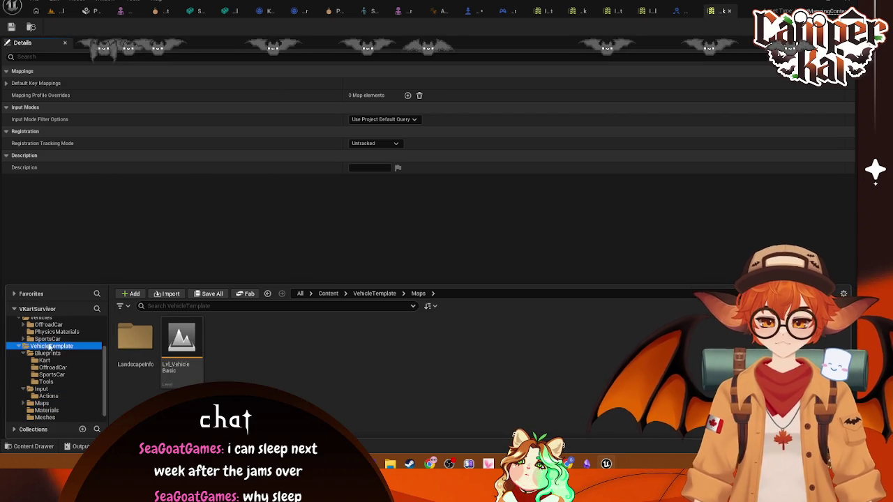
double_click(274, 339)
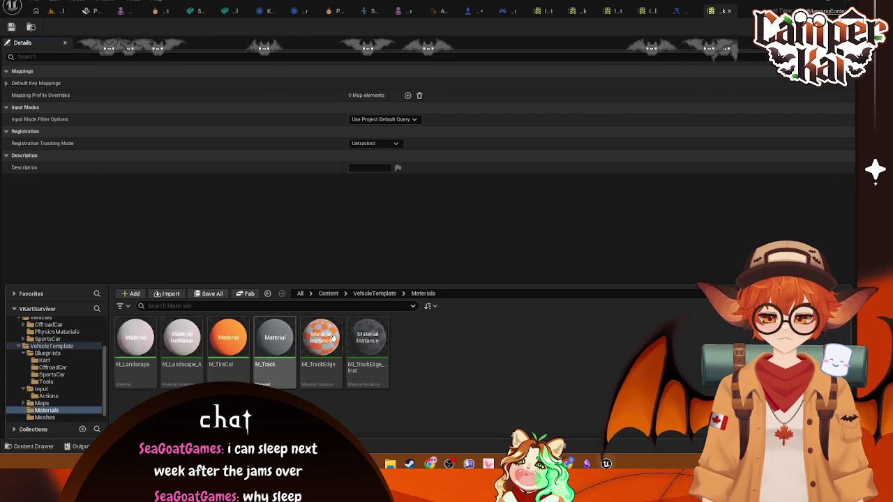
double_click(359, 343)
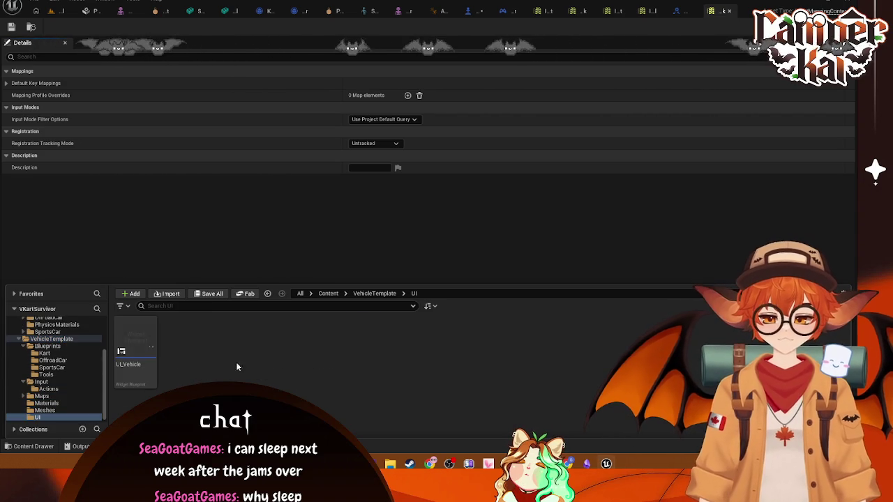
key("alt+Left")
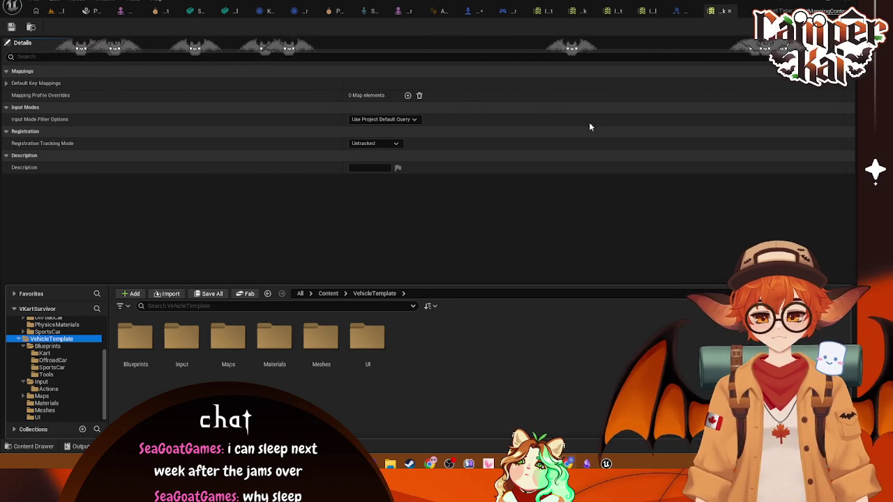
Close the leftover input mapping and touch interface editor tabs and return to BP_Kart
left_click(689, 11)
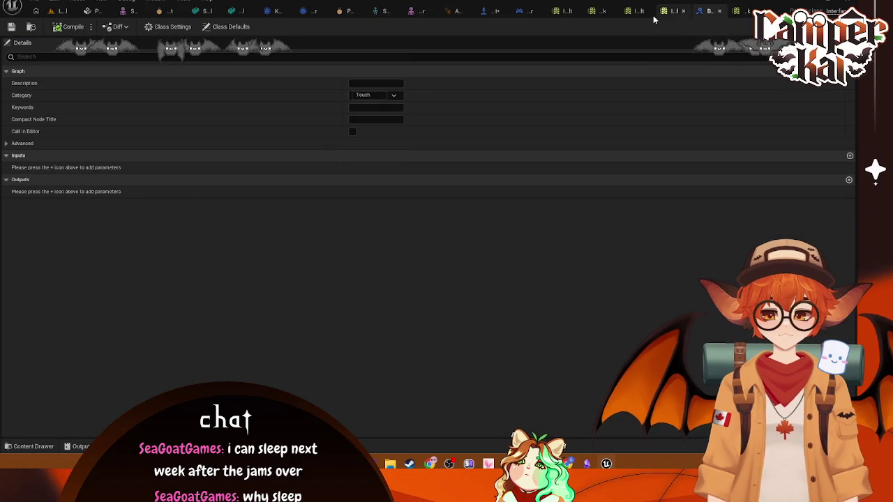
left_click(531, 11)
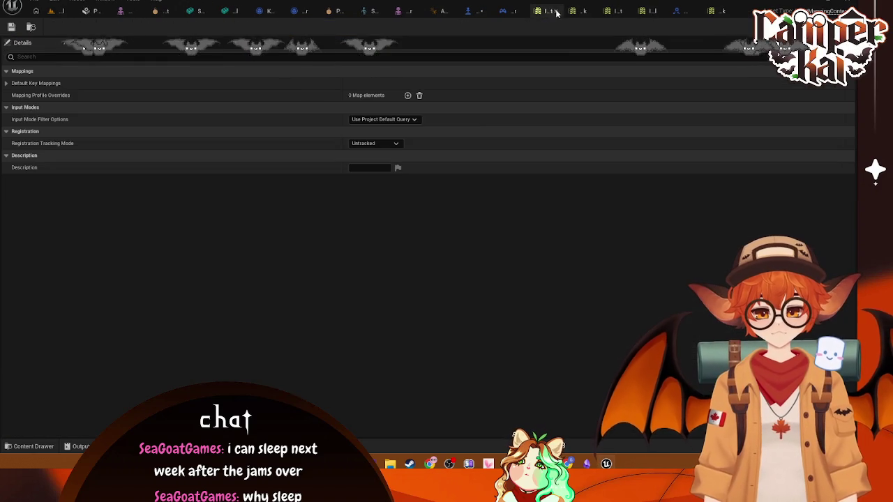
left_click(556, 11)
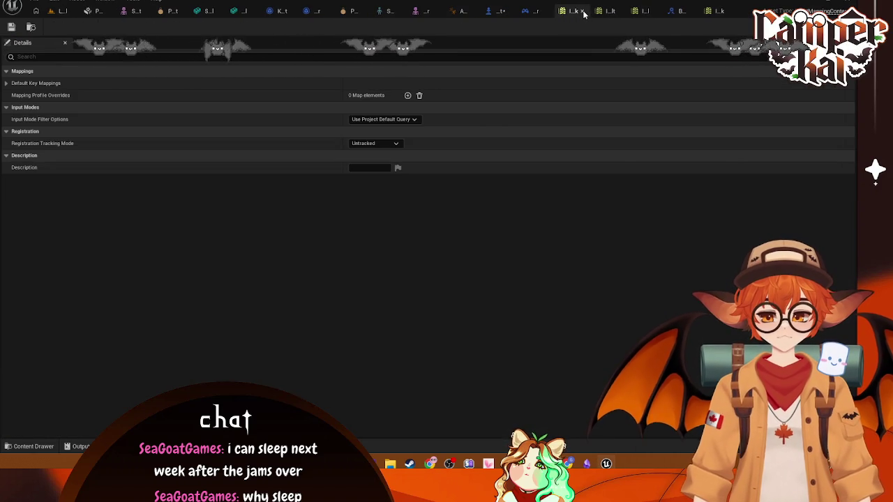
left_click(582, 11)
left_click(614, 12)
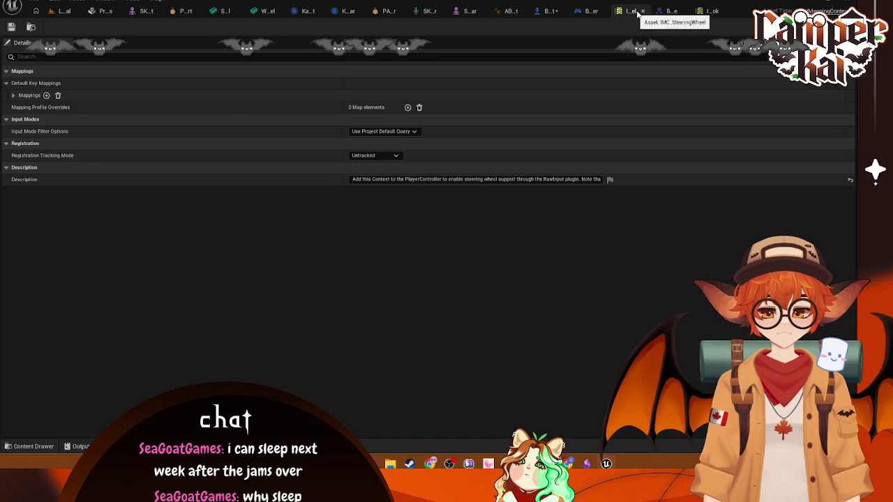
left_click(666, 11)
left_click(703, 12)
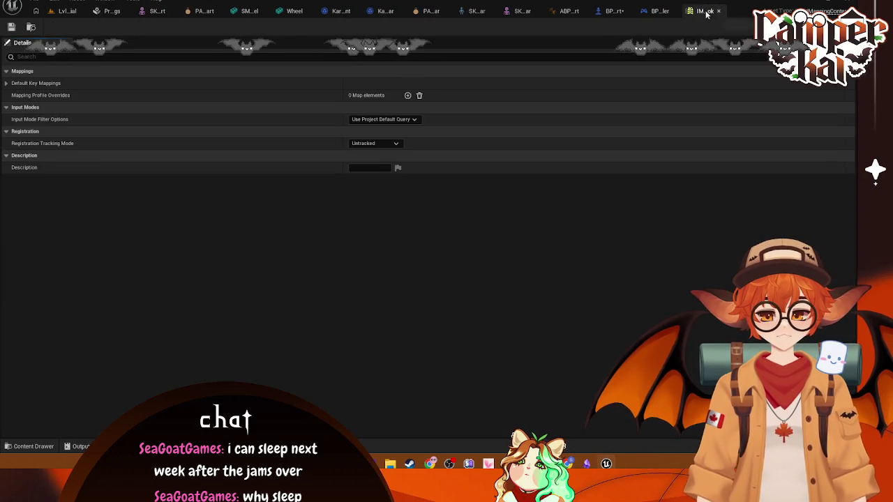
left_click(722, 11)
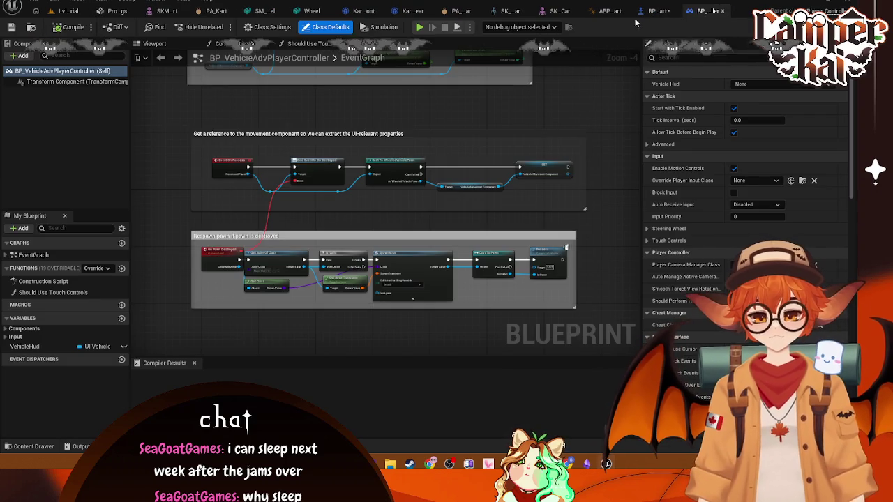
left_click(657, 11)
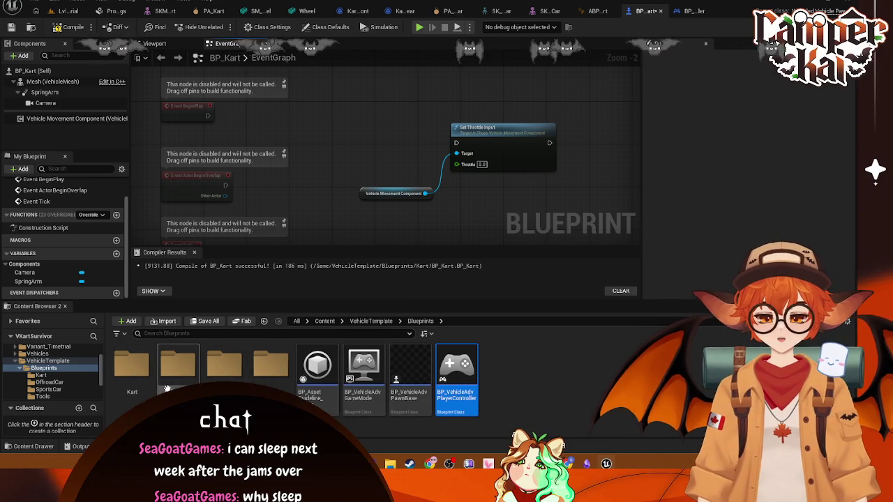
left_click(49, 361)
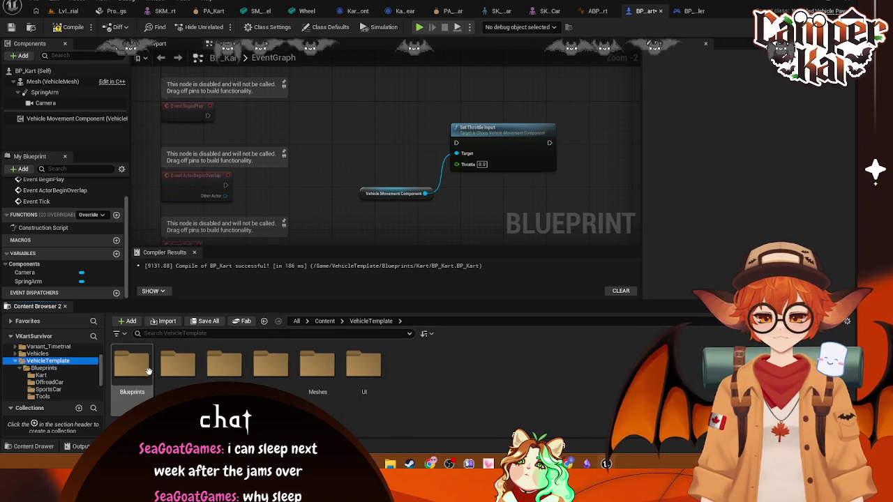
double_click(178, 364)
double_click(133, 369)
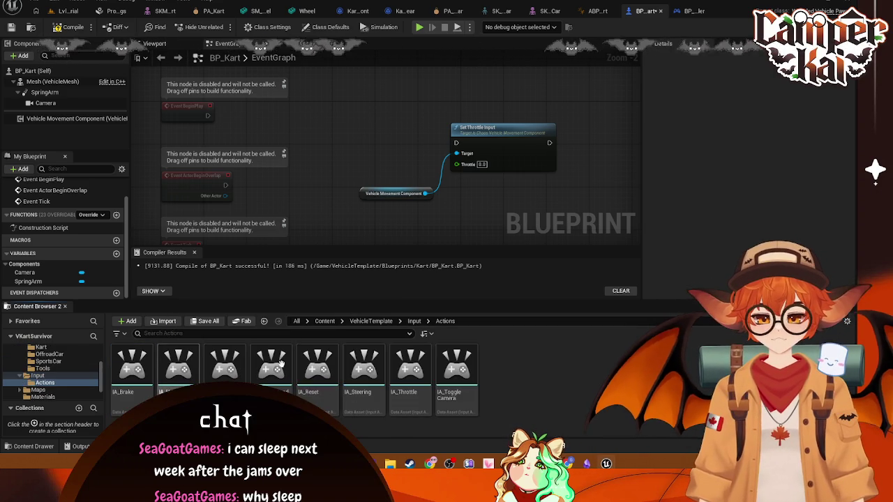
mouse_move(410, 370)
left_mouse_down()
mouse_move(380, 126)
mouse_move(359, 115)
mouse_move(359, 136)
mouse_move(456, 142)
left_mouse_up()
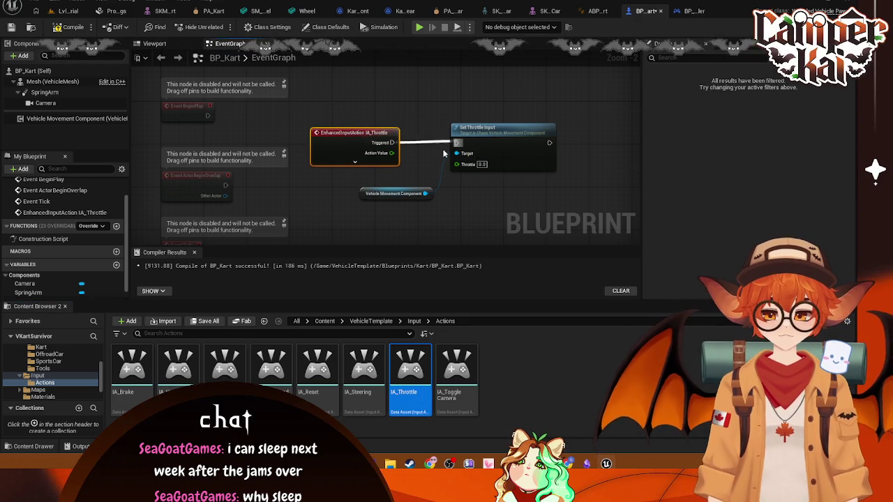
mouse_move(392, 153)
left_mouse_down()
mouse_move(473, 172)
mouse_move(462, 165)
mouse_move(481, 194)
left_mouse_up()
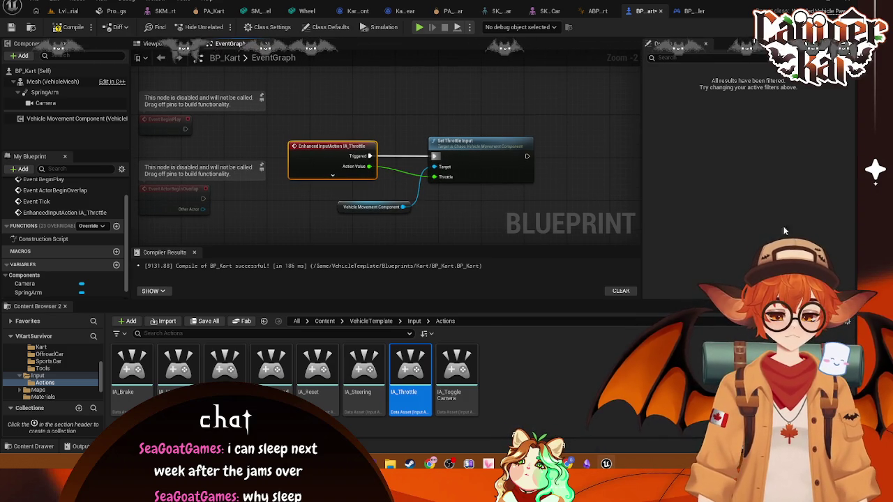
left_click_drag(527, 139, 328, 213)
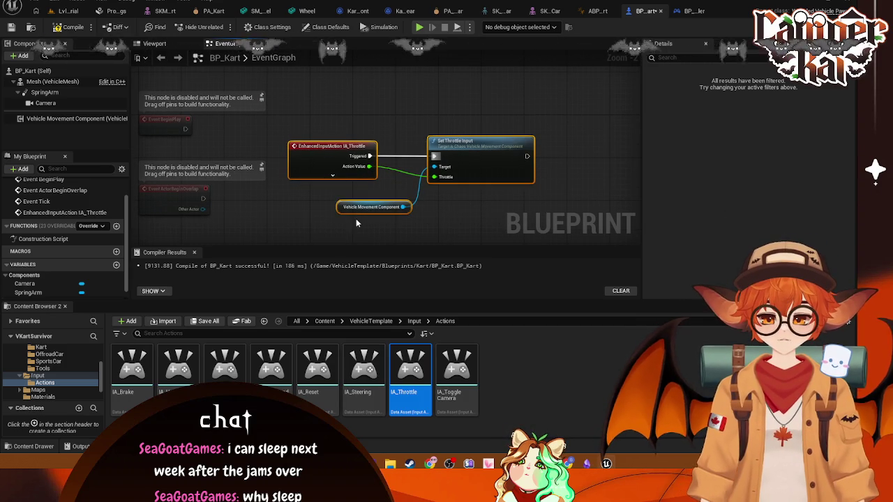
left_click_drag(475, 141, 490, 78)
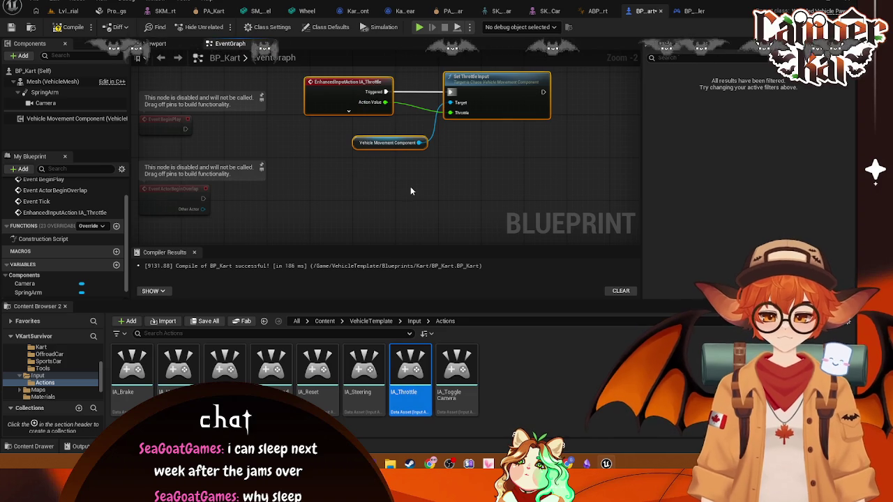
mouse_move(132, 370)
left_mouse_down()
mouse_move(317, 209)
mouse_move(353, 209)
mouse_move(340, 191)
left_mouse_up()
left_click_drag(498, 170, 491, 180)
left_click_drag(372, 199, 432, 213)
type("set br")
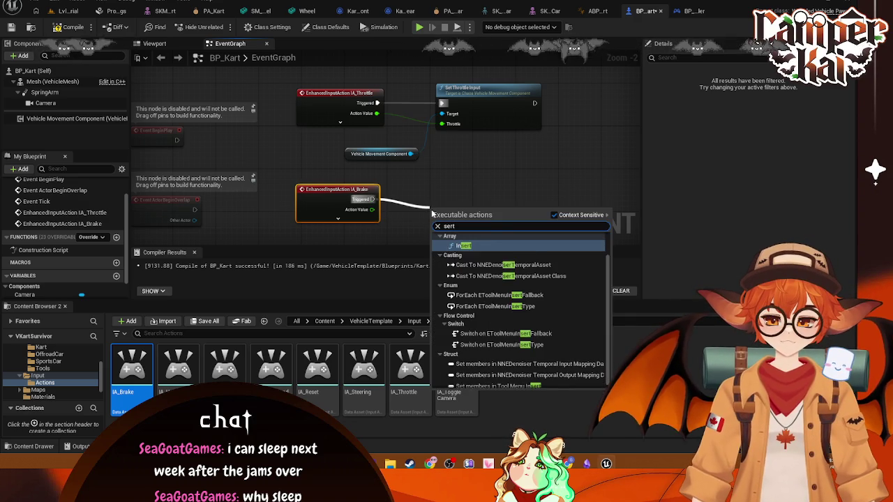
type("eak in")
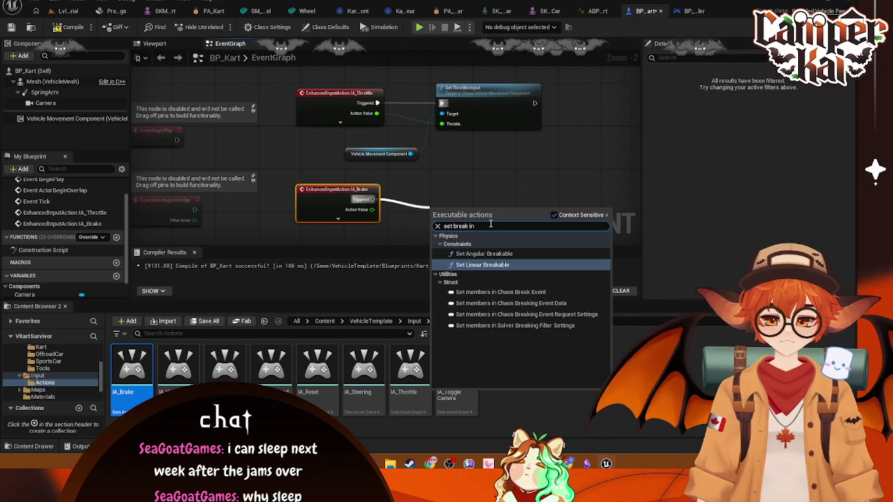
key("Escape")
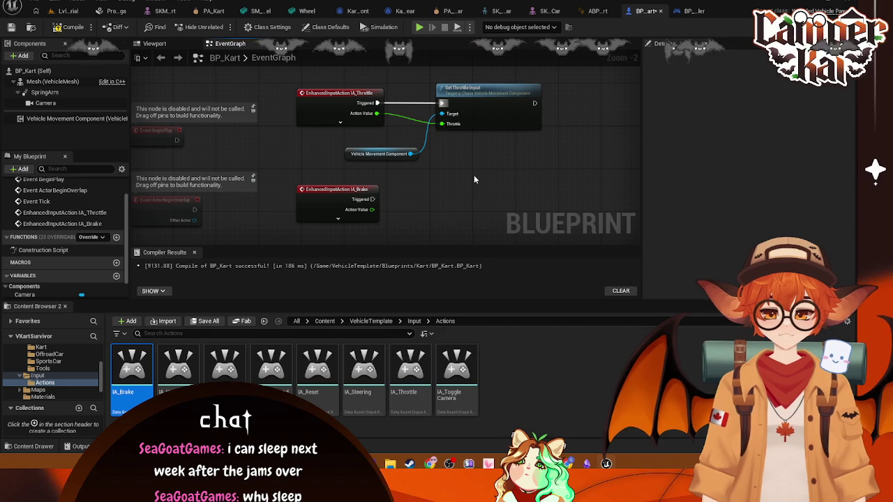
right_click(474, 180)
type("set")
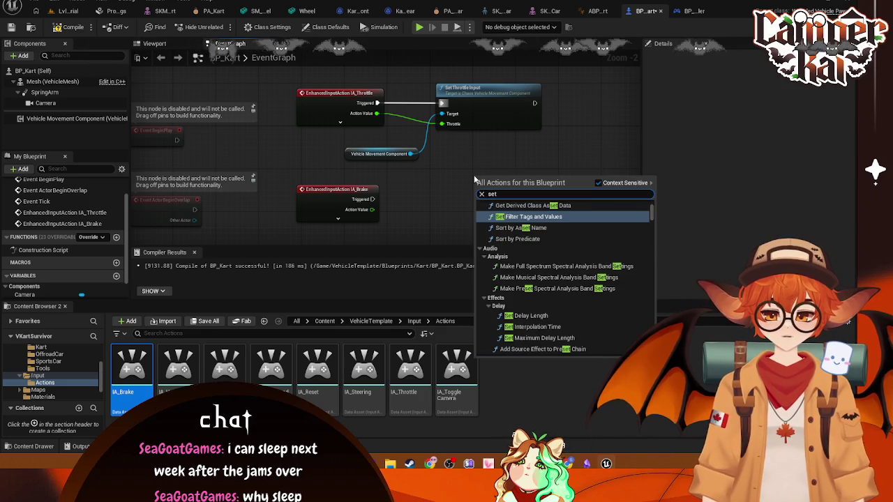
type(" break input")
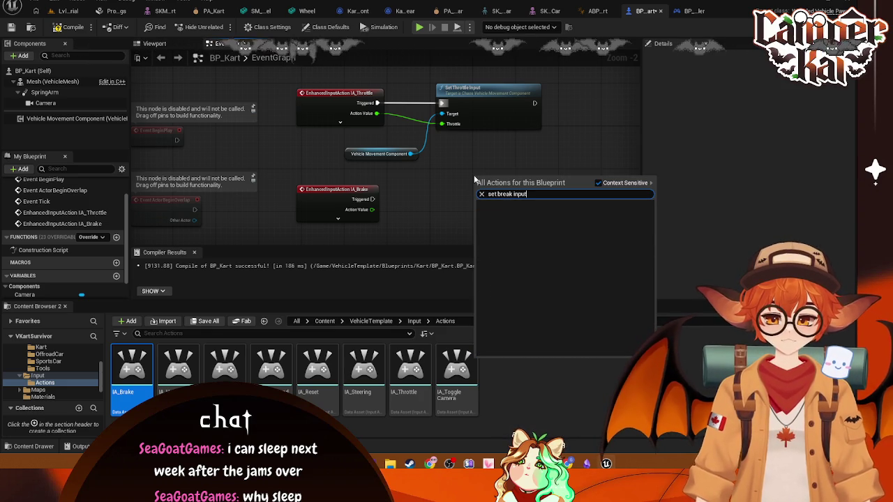
key("BackSpace")
key("BackSpace")
key("BackSpace")
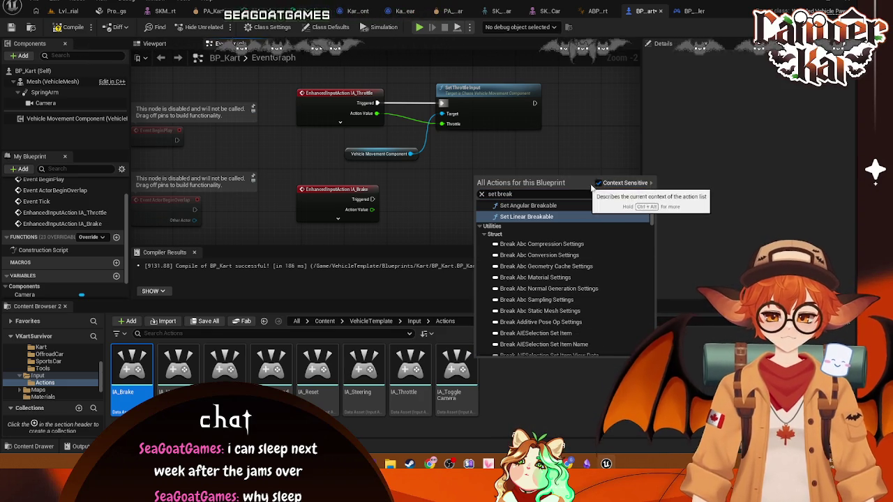
left_click(597, 183)
left_click(496, 194)
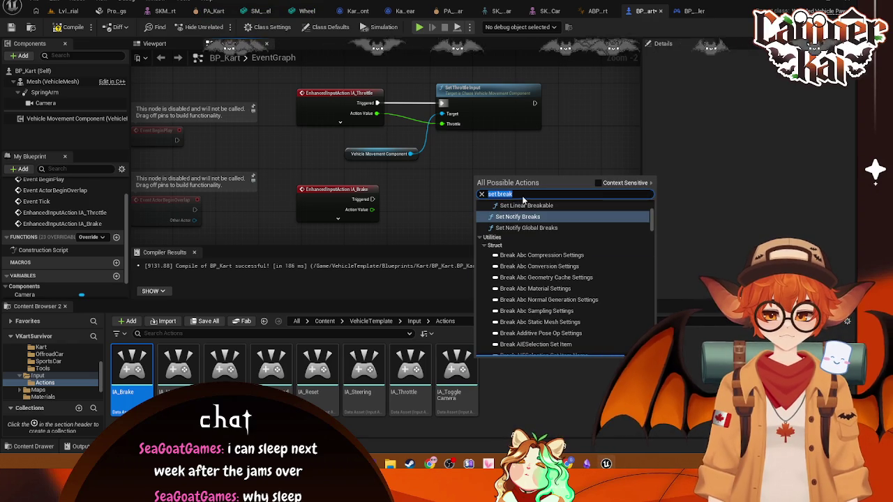
Cancel the stray 'inp' node search and select the Set Throttle Input node
type("inp")
key("BackSpace")
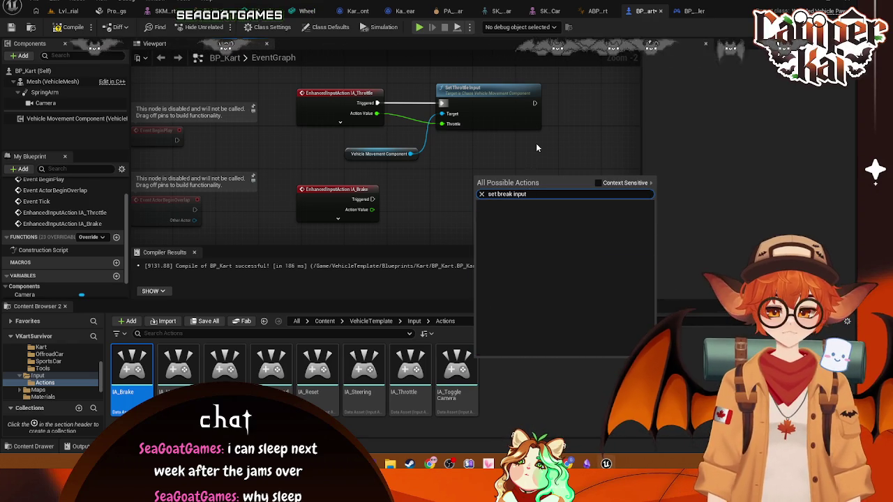
left_click(537, 147)
left_click(485, 92)
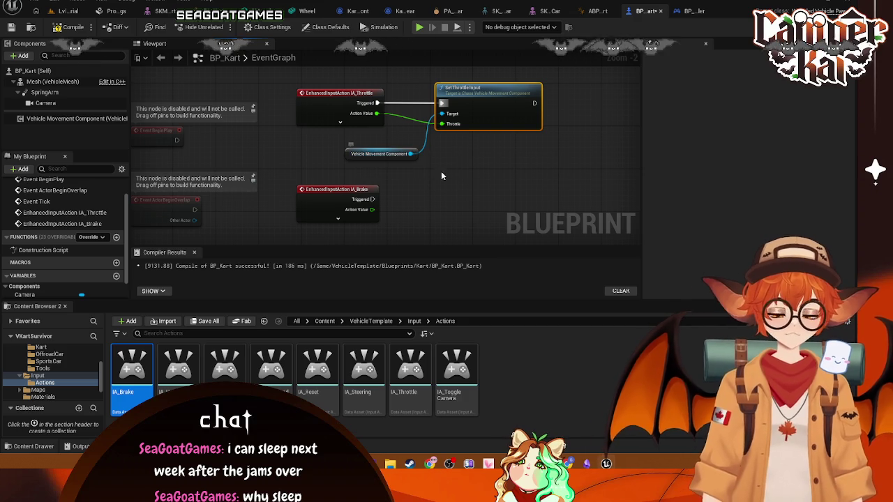
Add a Set Brake Input node from the Vehicle Movement Component via the node search
mouse_move(410, 153)
left_mouse_down()
mouse_move(456, 184)
mouse_move(461, 202)
left_mouse_up()
type("set ")
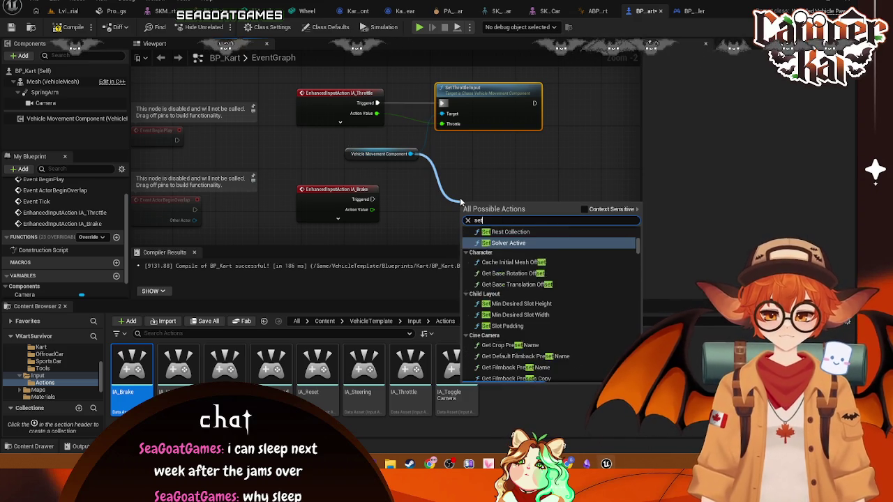
type("break")
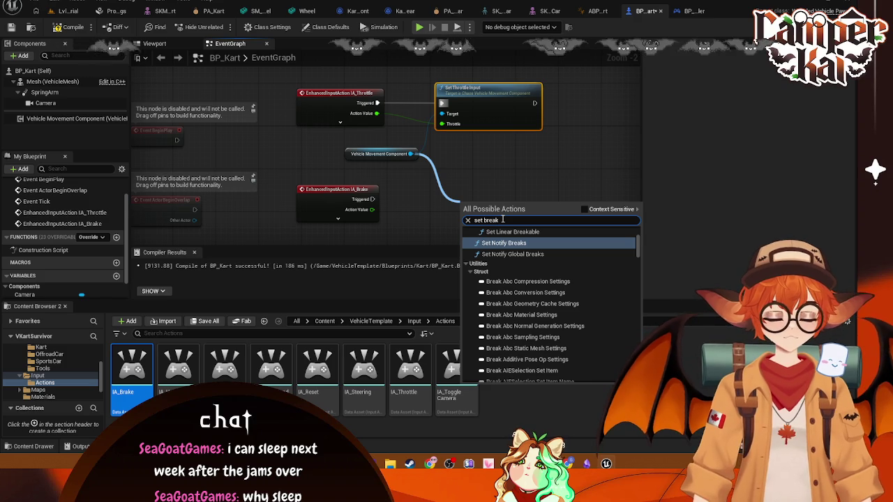
type(" inpu")
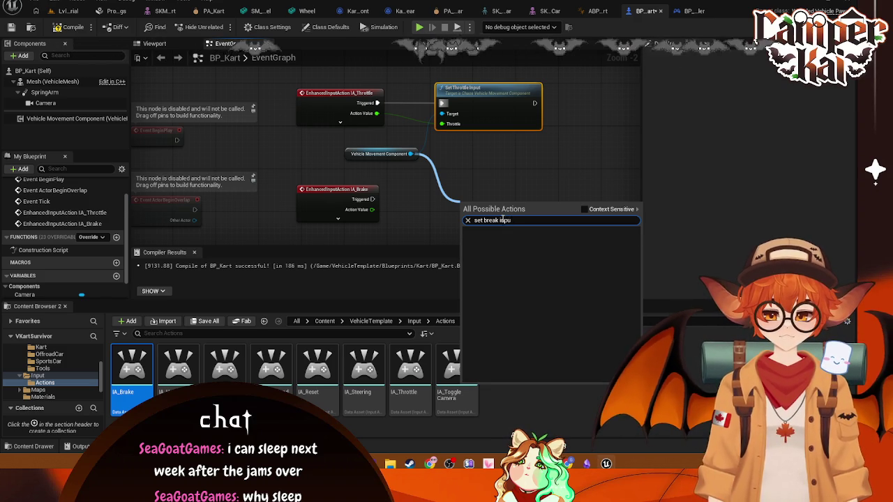
key("BackSpace")
key("BackSpace")
key("BackSpace")
key("BackSpace")
type("inpou")
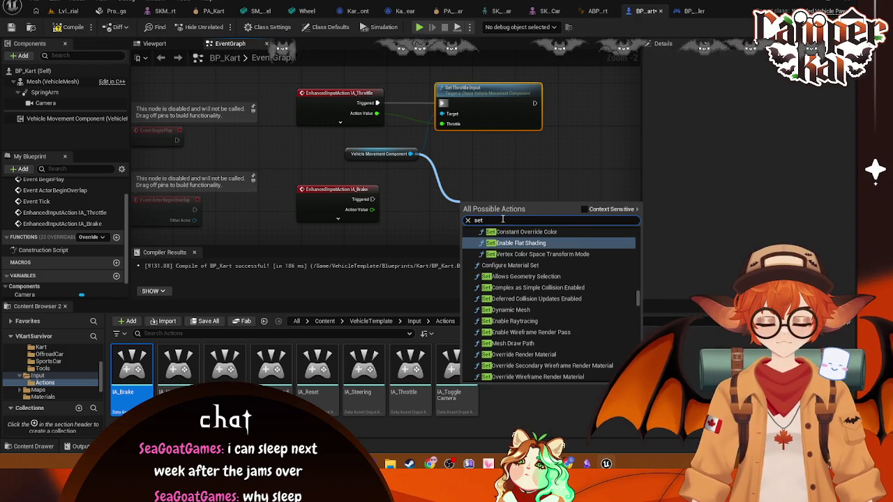
key("BackSpace")
key("BackSpace")
type("ut")
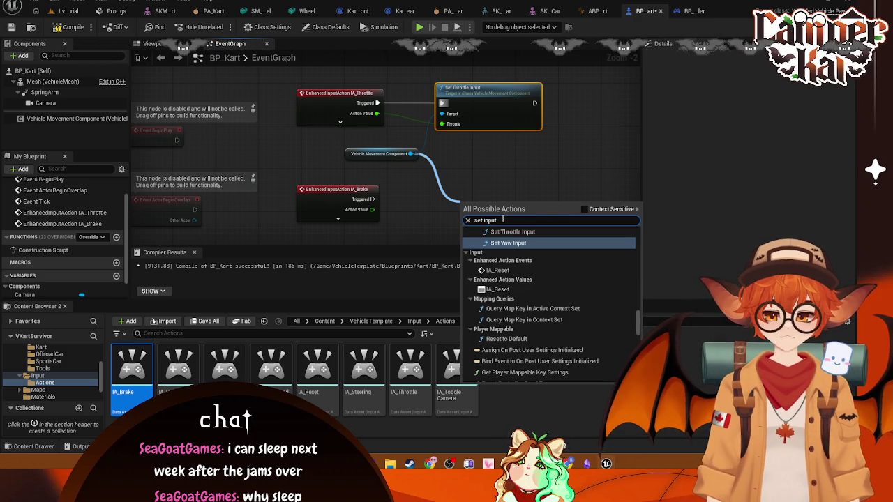
scroll(551, 256, "up", 5)
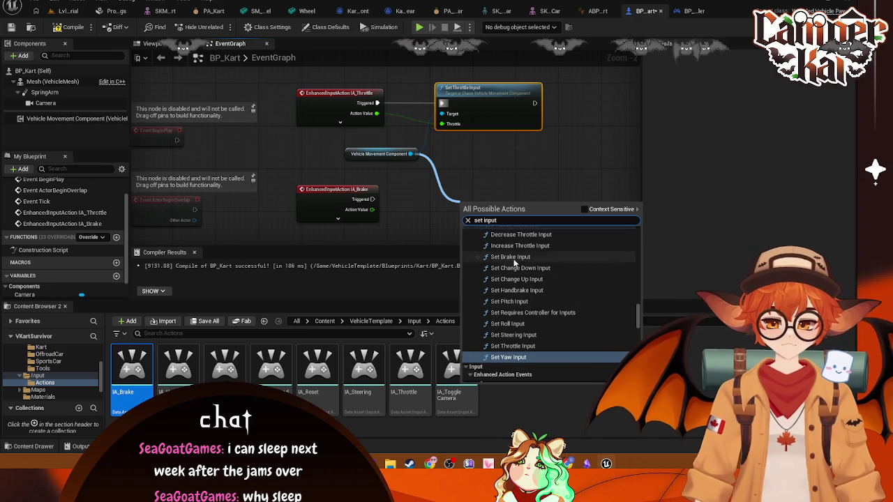
left_click(512, 257)
Wire IA_Brake's Triggered into Set Brake Input and its Action Value into Brake
left_click_drag(491, 208, 488, 173)
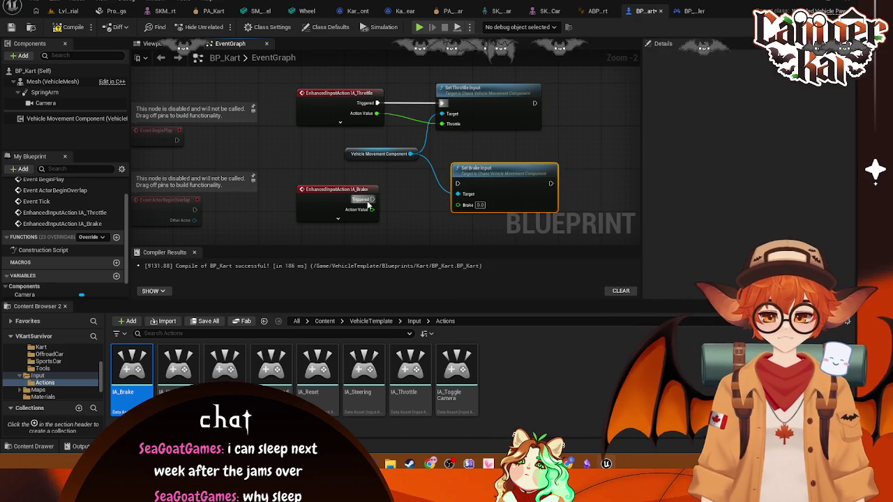
left_click_drag(371, 200, 458, 184)
left_click_drag(375, 209, 457, 205)
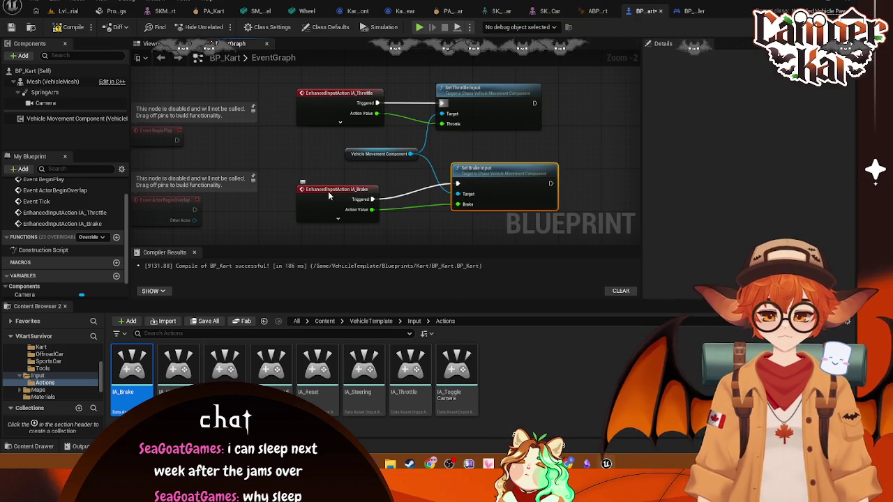
left_click_drag(328, 193, 330, 189)
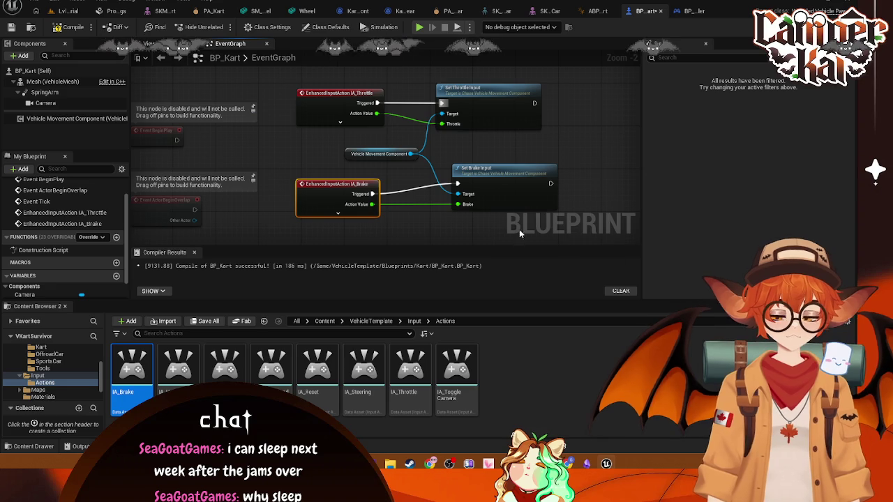
scroll(514, 194, "down", 3)
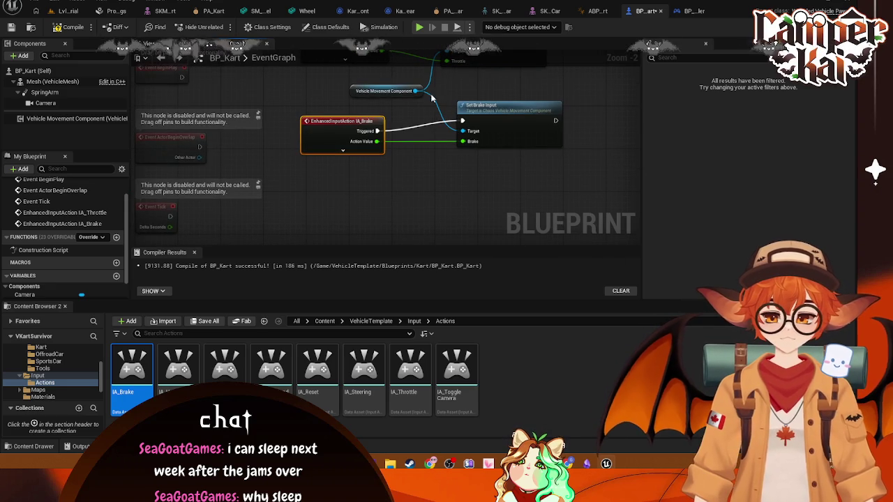
Add Set Steering Input on the movement component, driven by a dropped IA_Steering event's trigger and Action Value
mouse_move(415, 91)
left_mouse_down()
mouse_move(454, 187)
mouse_move(474, 187)
left_mouse_up()
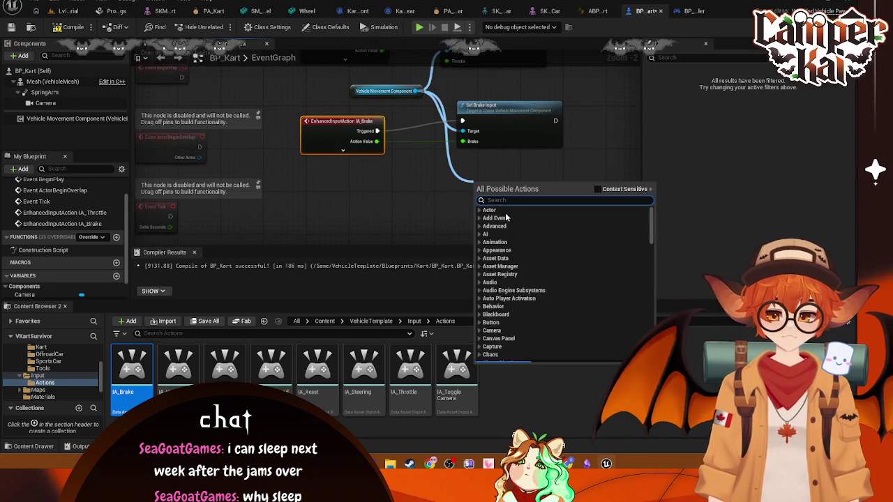
type("set")
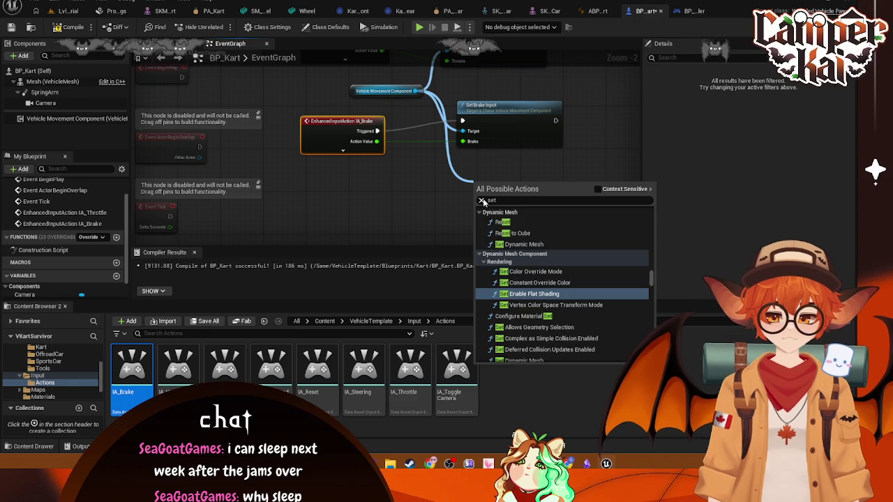
left_click(481, 201)
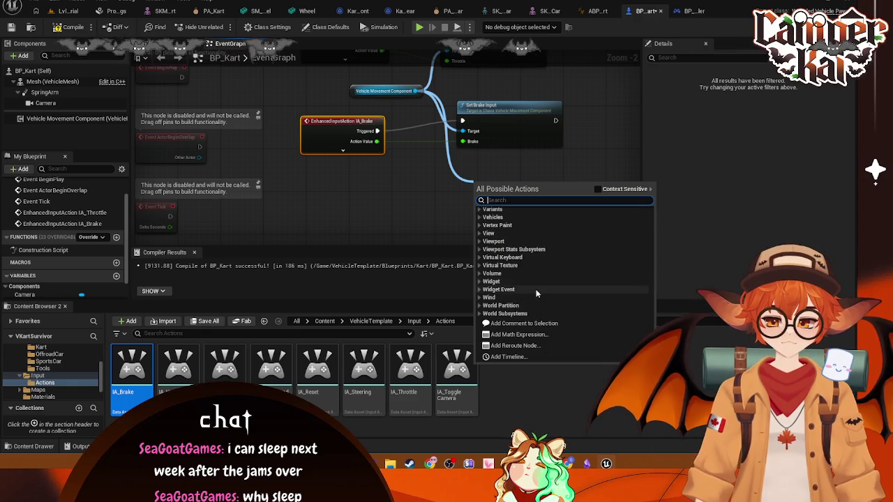
scroll(536, 293, "up", 2)
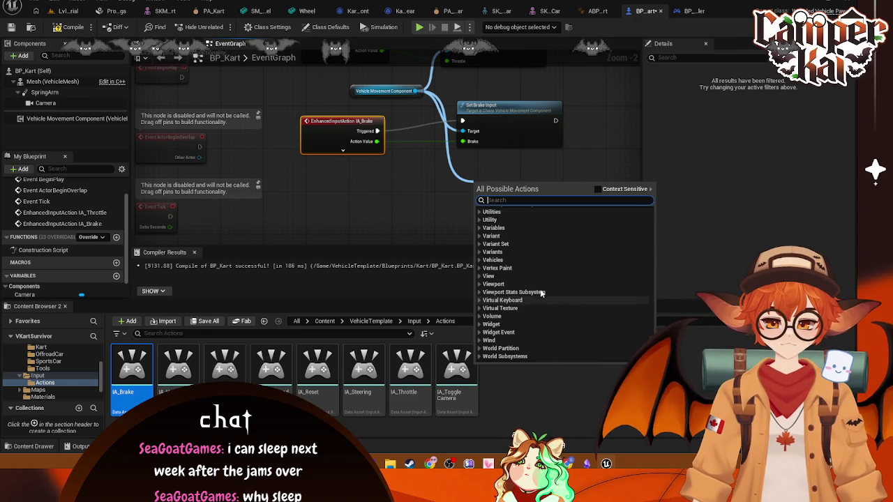
left_click(478, 260)
left_click(479, 261)
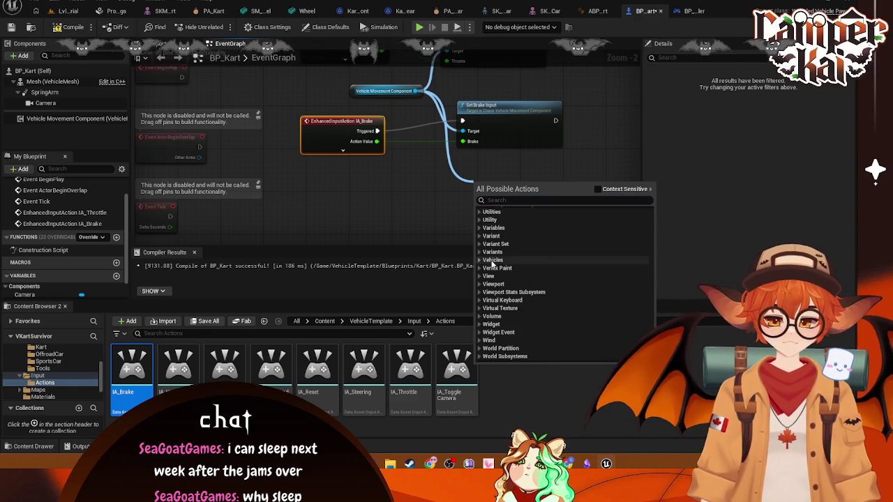
scroll(488, 264, "up", 3)
type("set se")
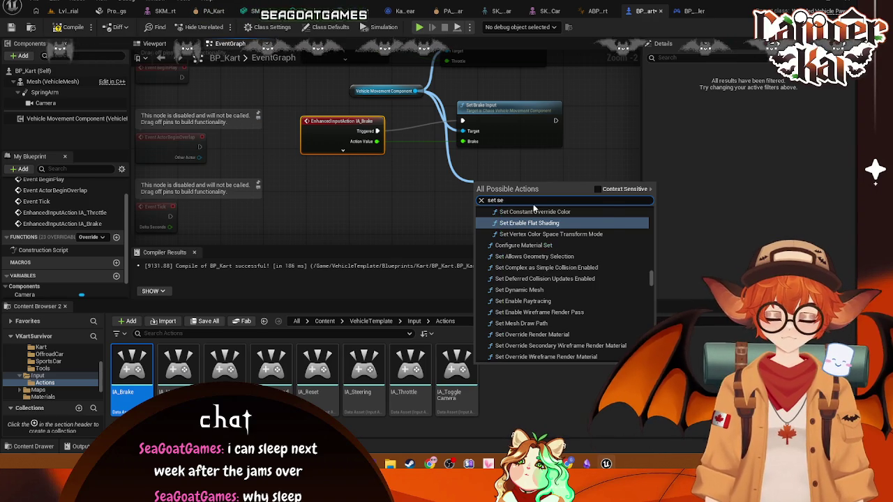
key("BackSpace")
type("te")
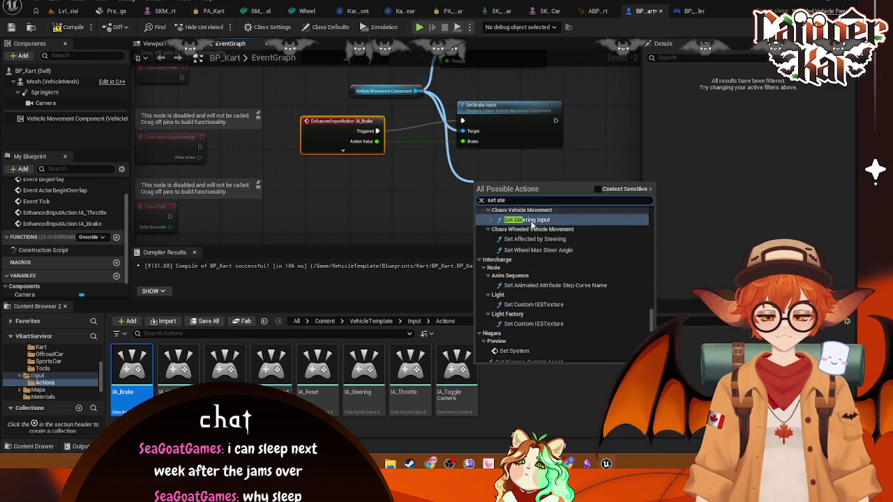
left_click(530, 220)
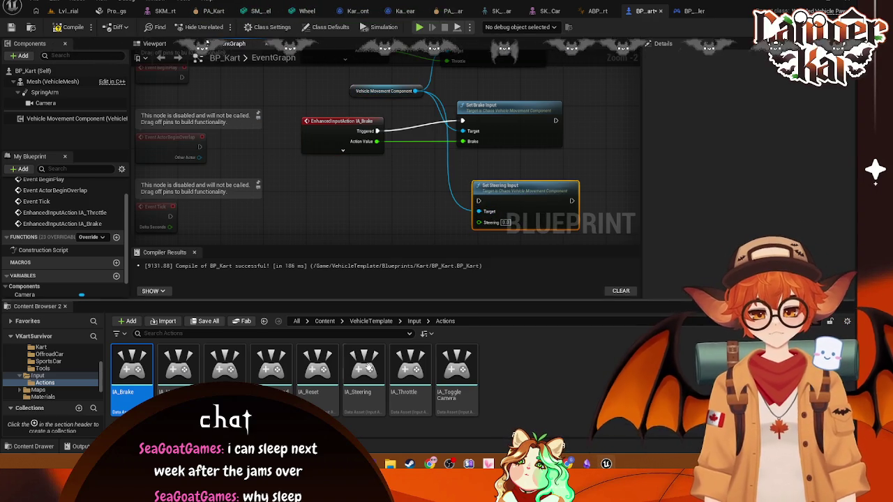
mouse_move(361, 366)
left_mouse_down()
mouse_move(348, 225)
mouse_move(322, 189)
mouse_move(357, 199)
mouse_move(478, 201)
left_mouse_up()
mouse_move(383, 210)
left_mouse_down()
mouse_move(481, 213)
mouse_move(485, 222)
mouse_move(504, 196)
left_mouse_up()
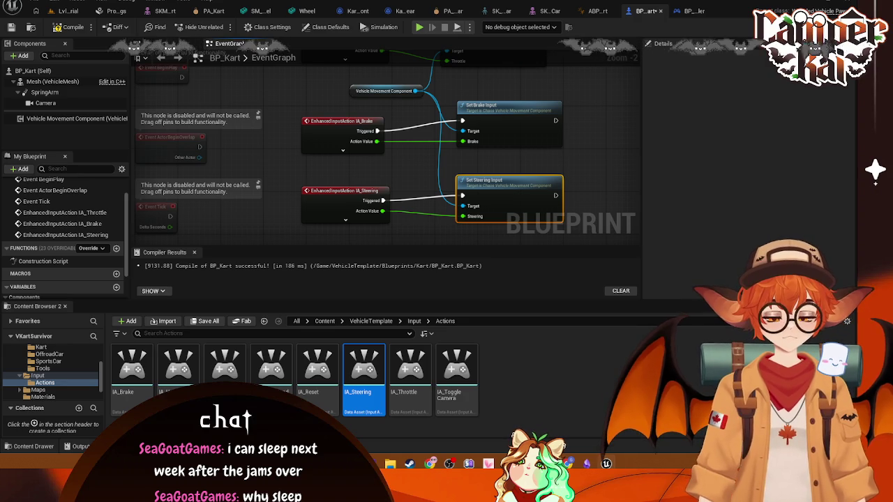
Move the Vehicle Movement Component node up and frame the throttle, brake and steering nodes
mouse_move(606, 166)
left_mouse_down()
mouse_move(602, 158)
mouse_move(583, 187)
left_mouse_up()
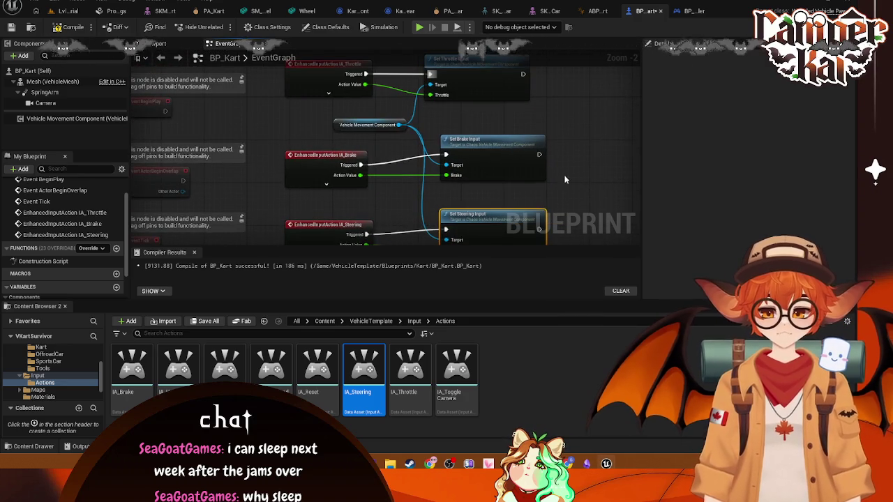
mouse_move(375, 143)
left_mouse_down()
mouse_move(386, 222)
mouse_move(383, 103)
mouse_move(375, 116)
mouse_move(368, 110)
left_mouse_up()
left_click_drag(335, 180, 364, 85)
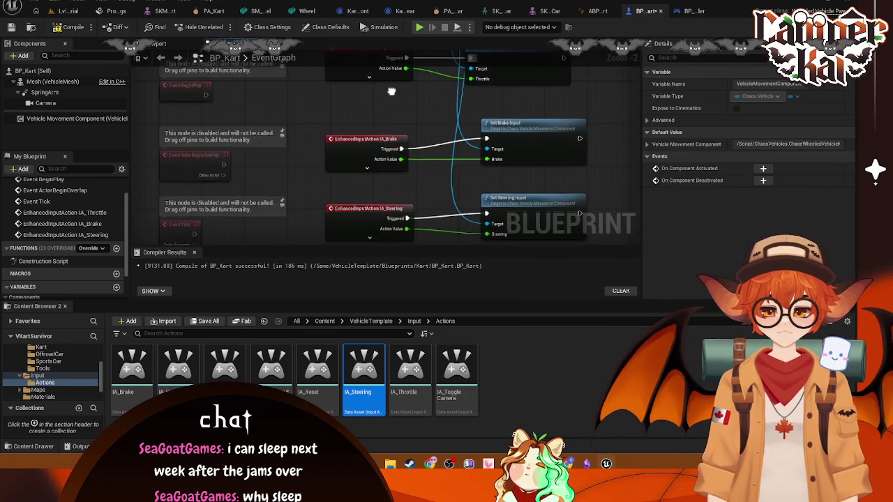
mouse_move(599, 106)
left_mouse_down()
mouse_move(315, 161)
mouse_move(325, 256)
left_mouse_up()
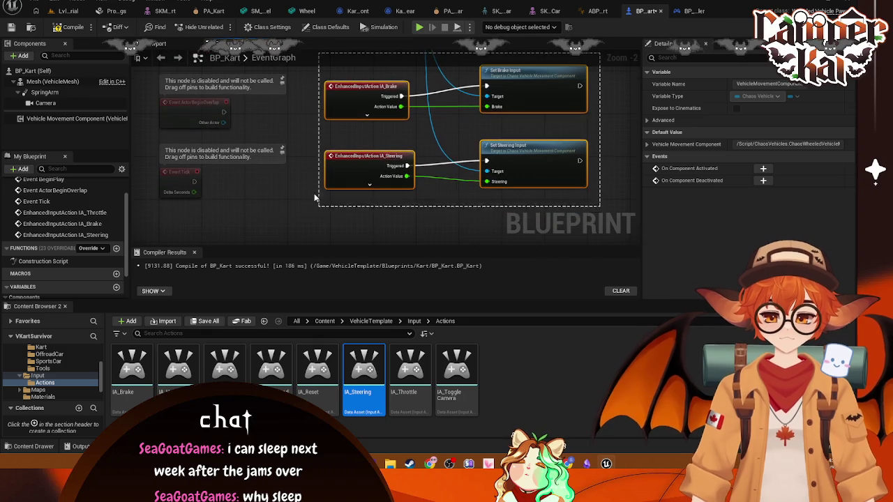
scroll(447, 153, "down", 1)
mouse_move(532, 112)
left_mouse_down()
mouse_move(447, 207)
mouse_move(441, 187)
left_mouse_up()
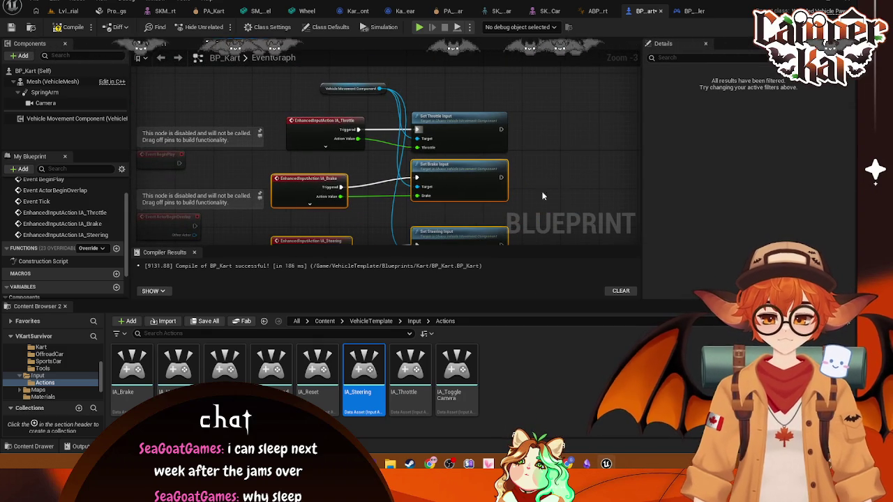
left_click(342, 183)
Line up IA_Brake, IA_Throttle and IA_Steering beside their setters, Set Steering Input under Set Brake Input
left_click_drag(317, 181, 336, 171)
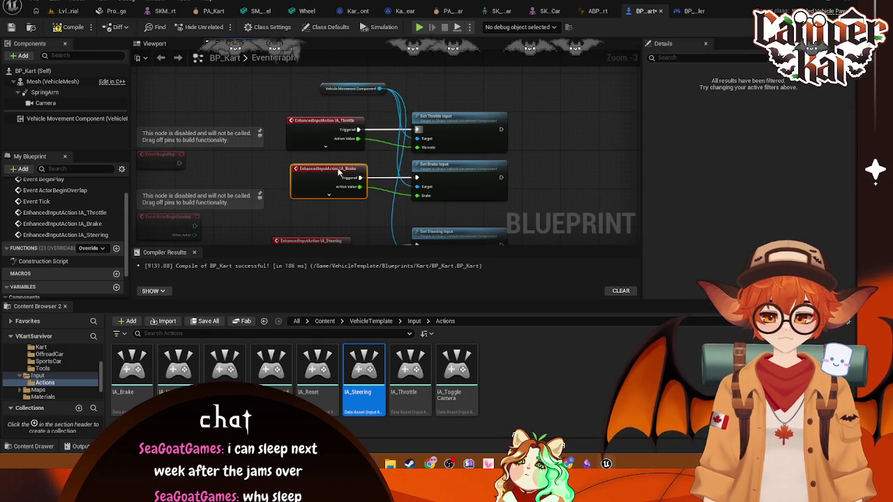
left_click(334, 126)
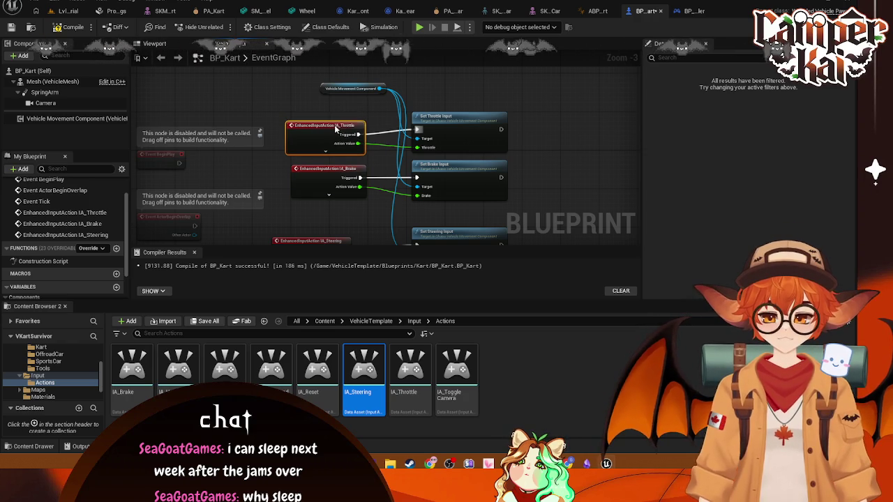
left_click_drag(517, 204, 496, 133)
left_click(436, 170)
left_click_drag(435, 170, 435, 152)
mouse_move(312, 175)
left_mouse_down()
mouse_move(325, 146)
mouse_move(347, 192)
left_mouse_up()
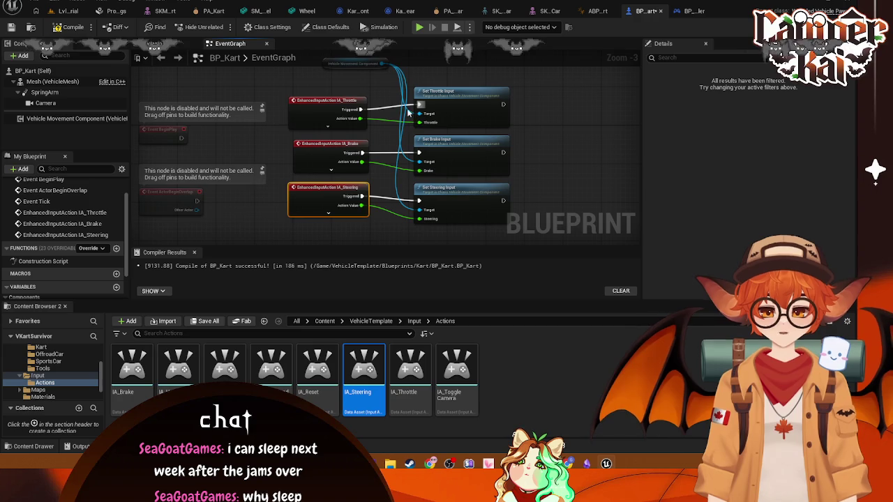
mouse_move(351, 65)
left_mouse_down()
mouse_move(330, 83)
mouse_move(427, 239)
mouse_move(421, 185)
left_mouse_up()
Add a Set Handbrake Input node fired by a dropped IA_Handbrake event, aligned under the other setters
type("Set")
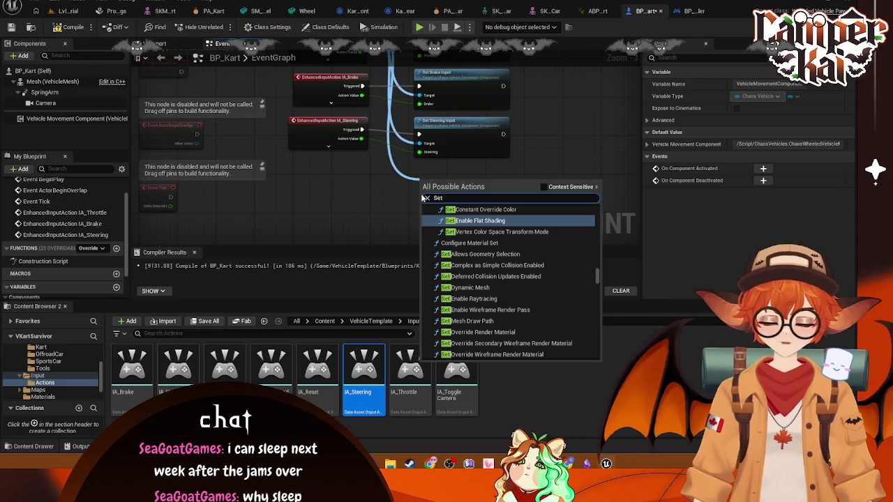
type(" handb")
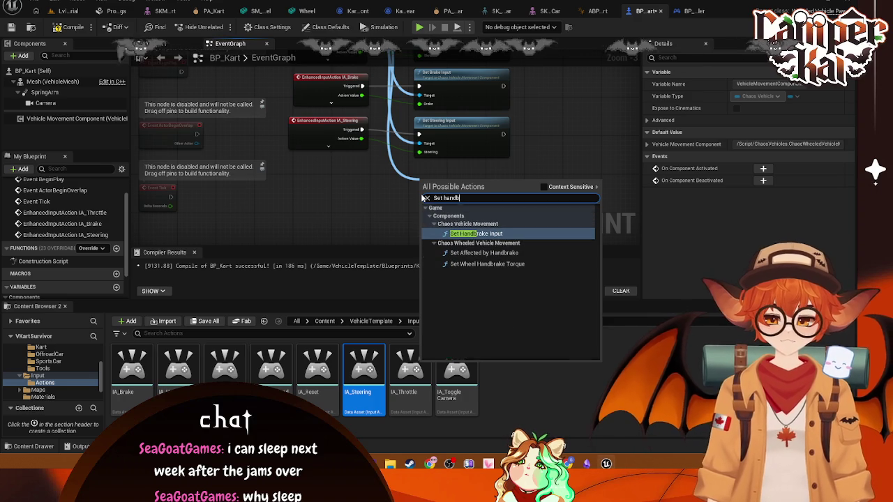
left_click(490, 235)
mouse_move(178, 366)
left_mouse_down()
mouse_move(265, 279)
mouse_move(319, 201)
mouse_move(351, 218)
mouse_move(423, 197)
mouse_move(415, 211)
mouse_move(434, 218)
left_mouse_up()
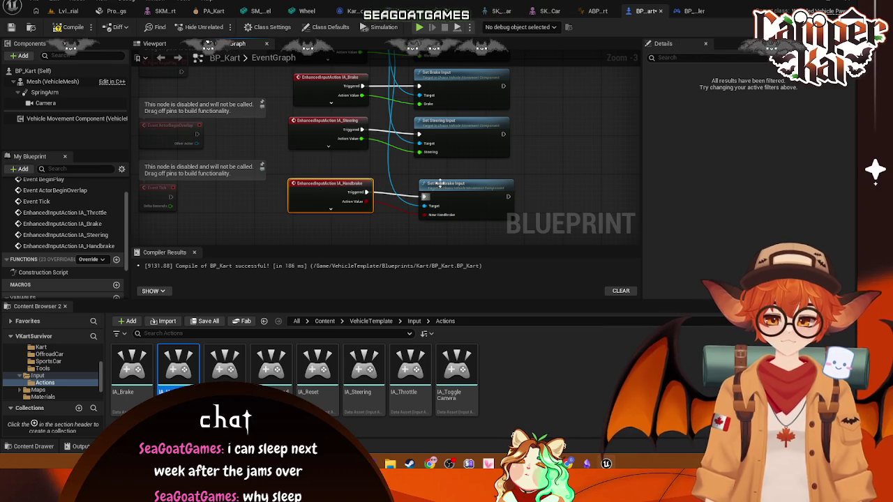
left_click_drag(442, 186, 437, 178)
left_click_drag(318, 181, 327, 169)
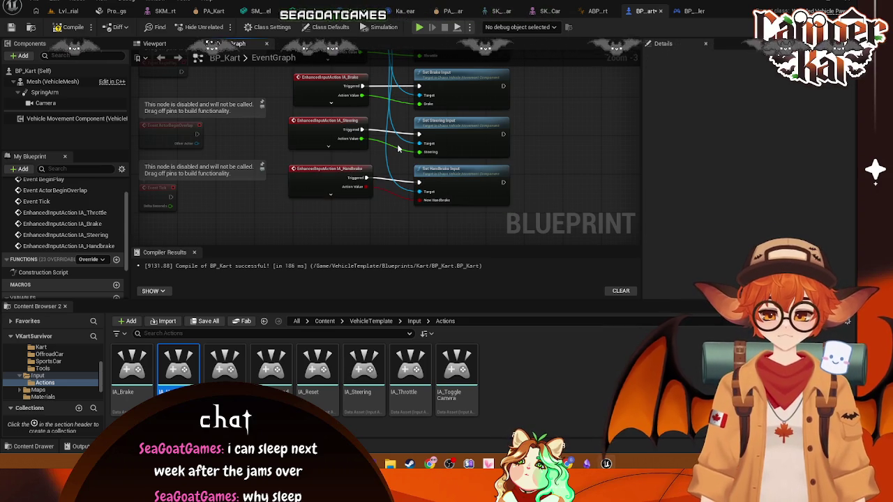
scroll(399, 148, "down", 1)
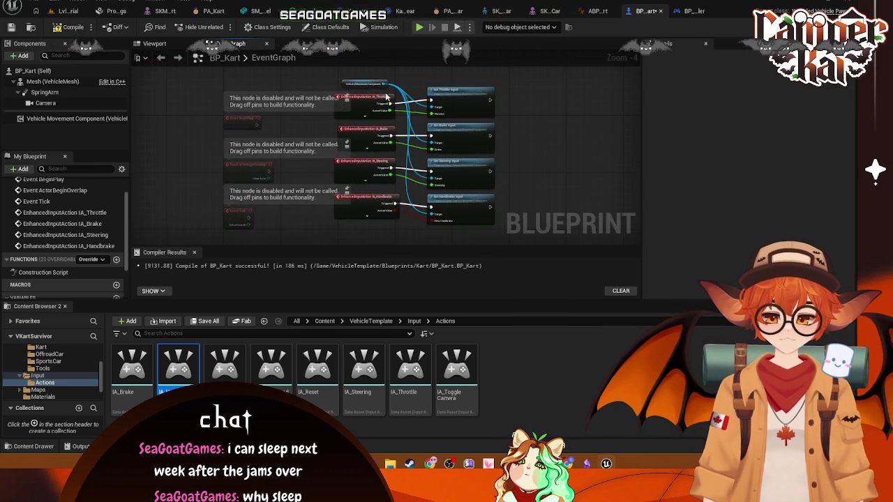
mouse_move(383, 85)
left_mouse_down()
mouse_move(429, 236)
mouse_move(436, 230)
left_mouse_up()
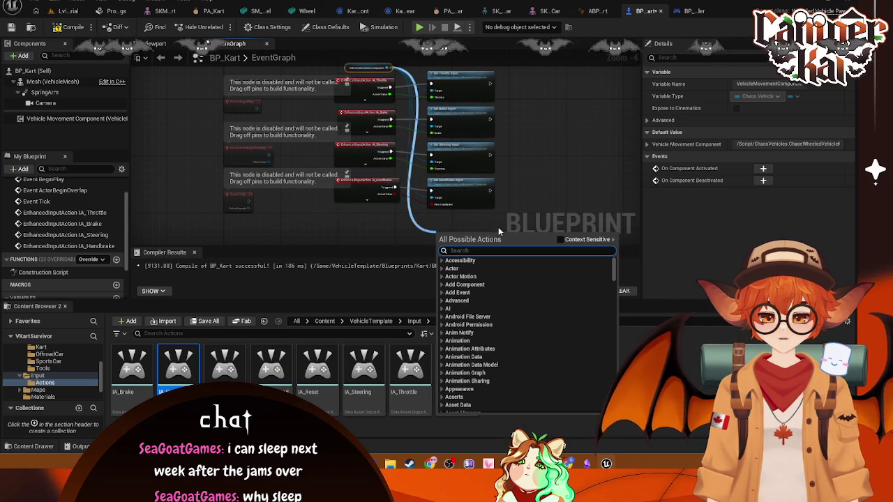
type("set")
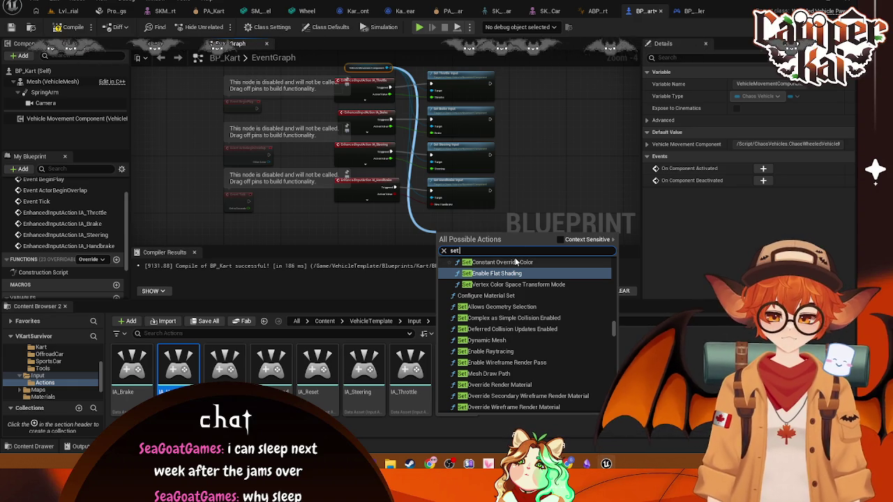
type(" look")
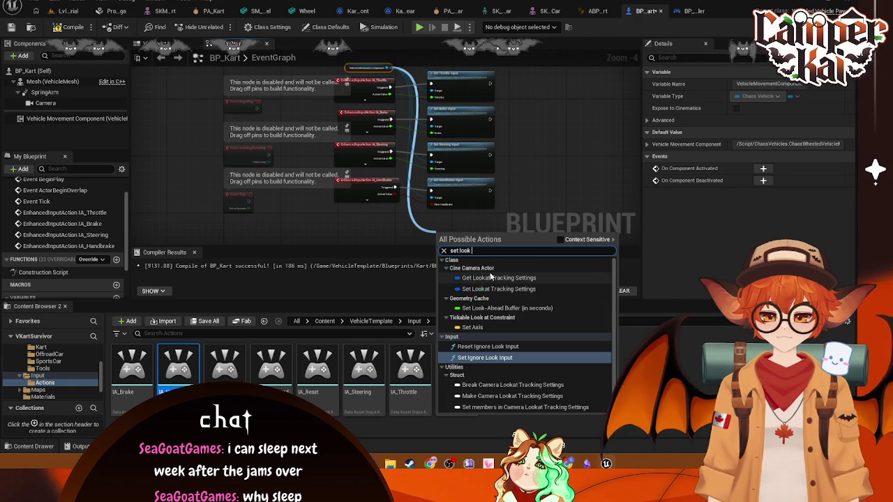
type(" in")
left_click(544, 197)
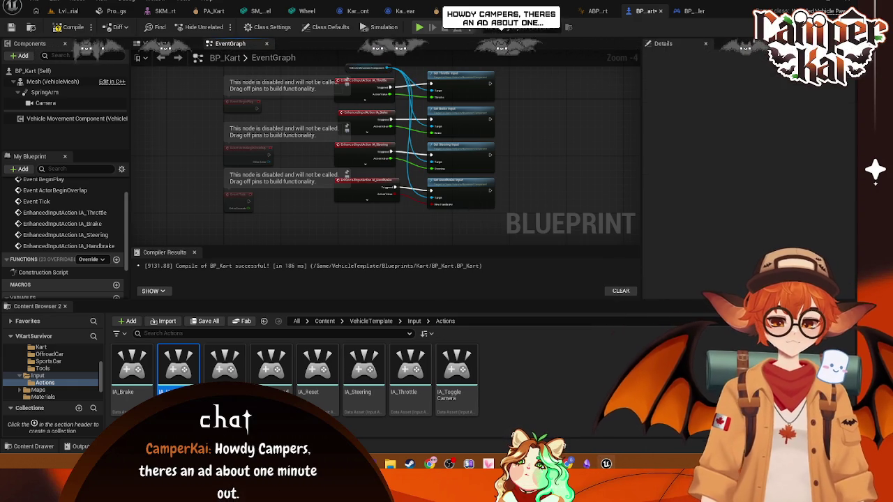
scroll(471, 152, "up", 1)
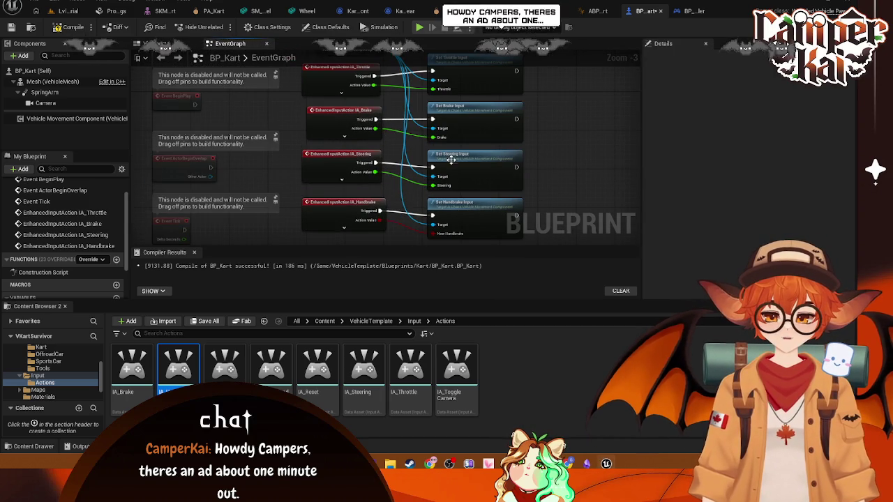
left_click(279, 374)
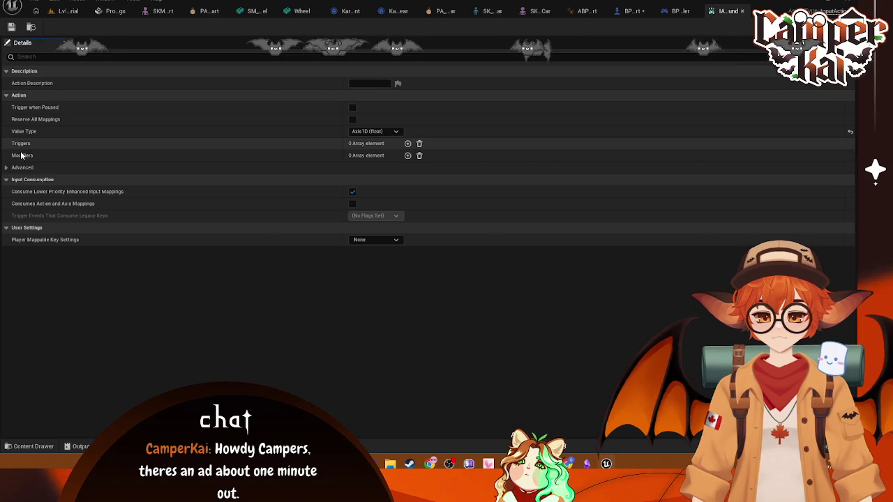
Check IA_LookAround's advanced settings, close its editor, and return to the BP_Kart graph
left_click(6, 169)
left_click(6, 168)
left_click(6, 168)
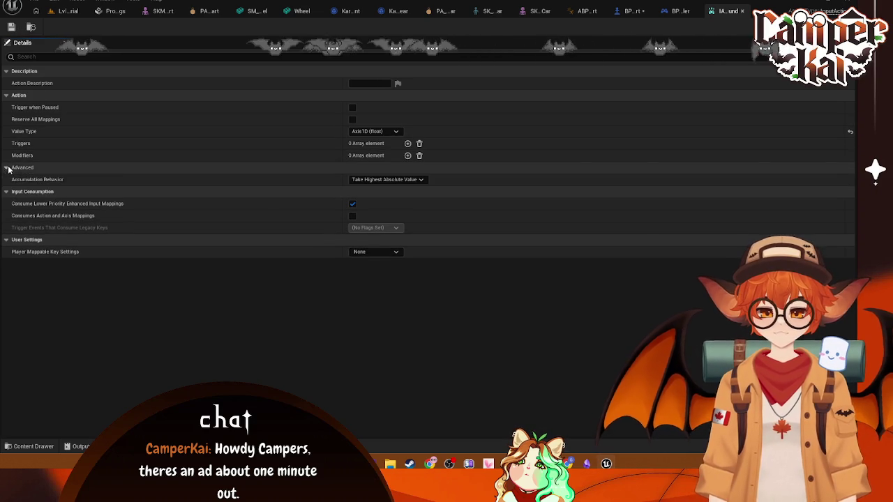
left_click(6, 168)
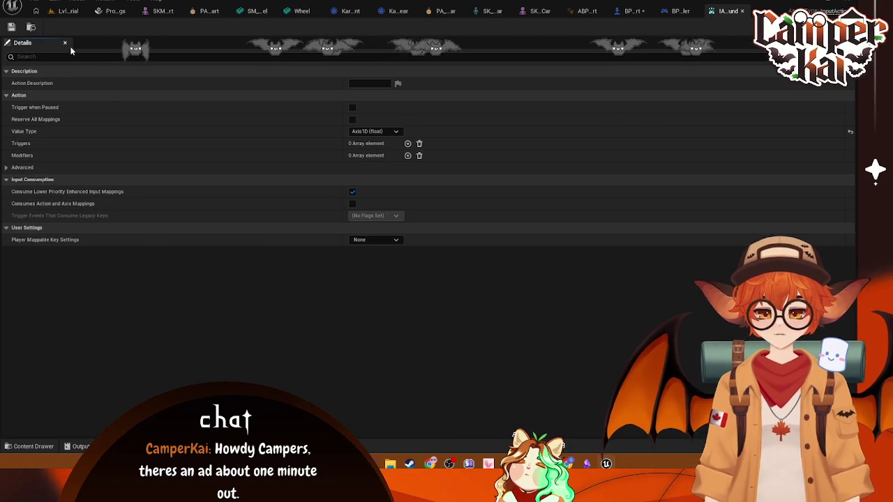
left_click(743, 13)
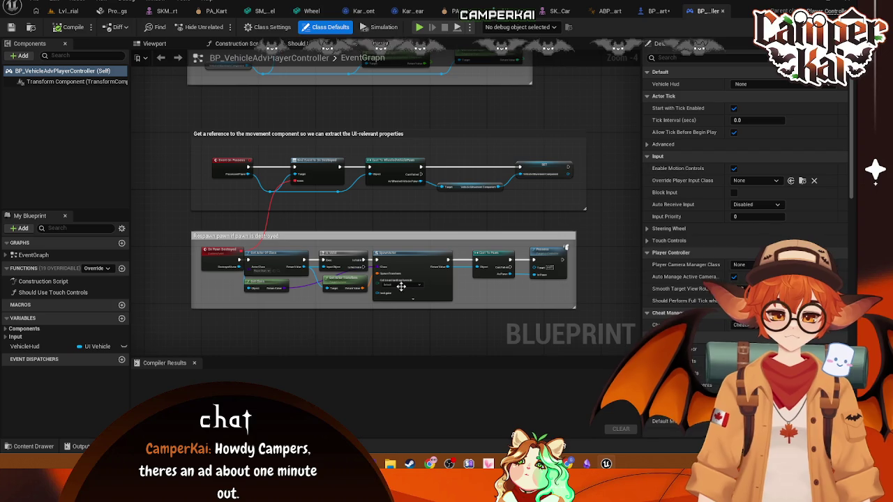
left_click(33, 445)
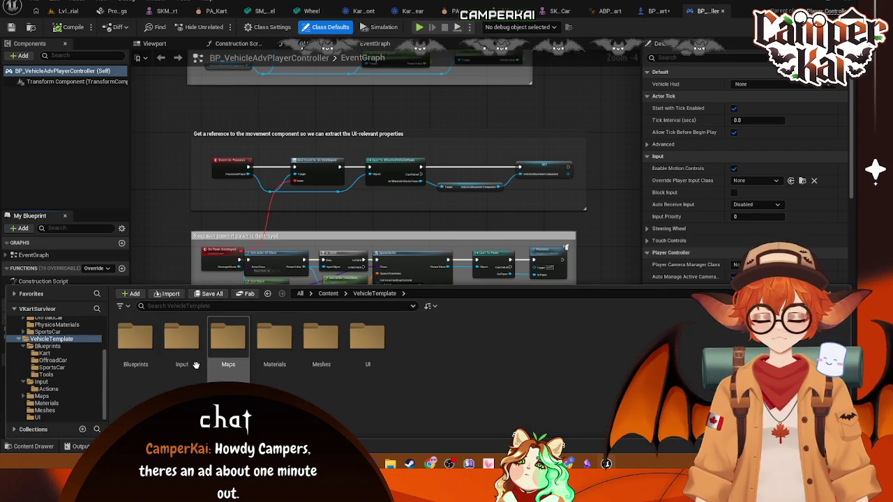
double_click(135, 338)
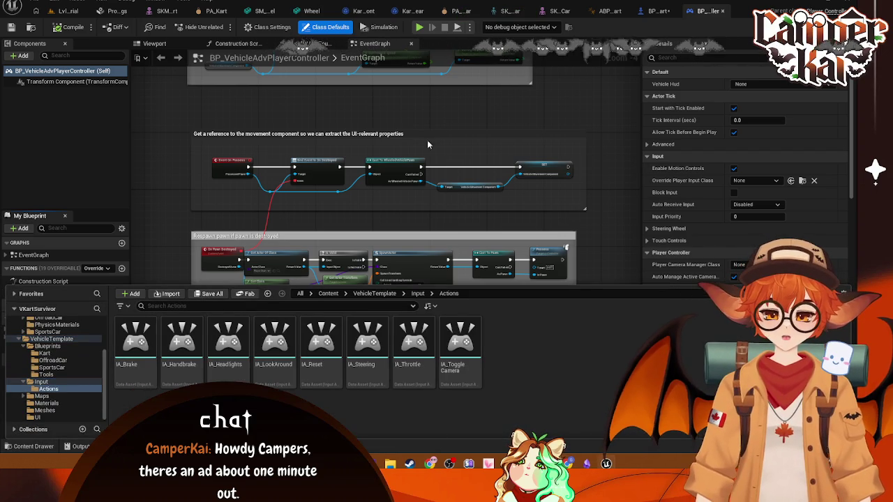
left_click(658, 11)
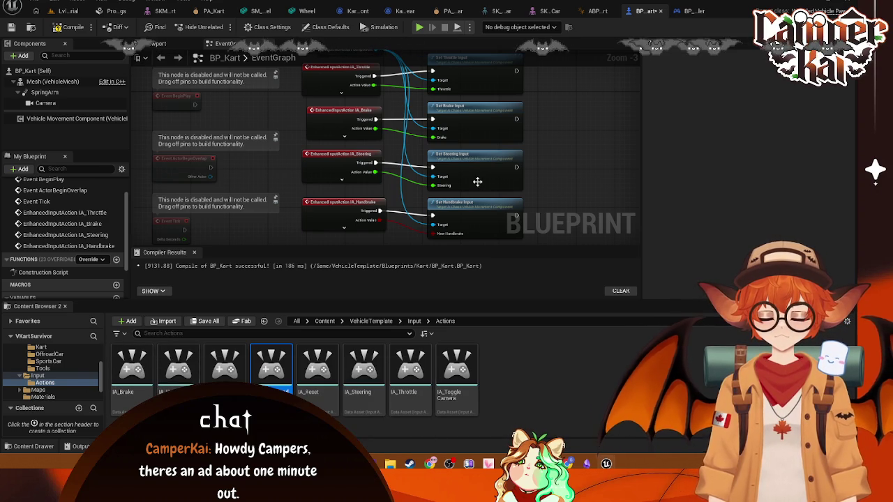
Open IA_Brake, review its Pressed and Released triggers and trigger types, then close it
left_click(140, 365)
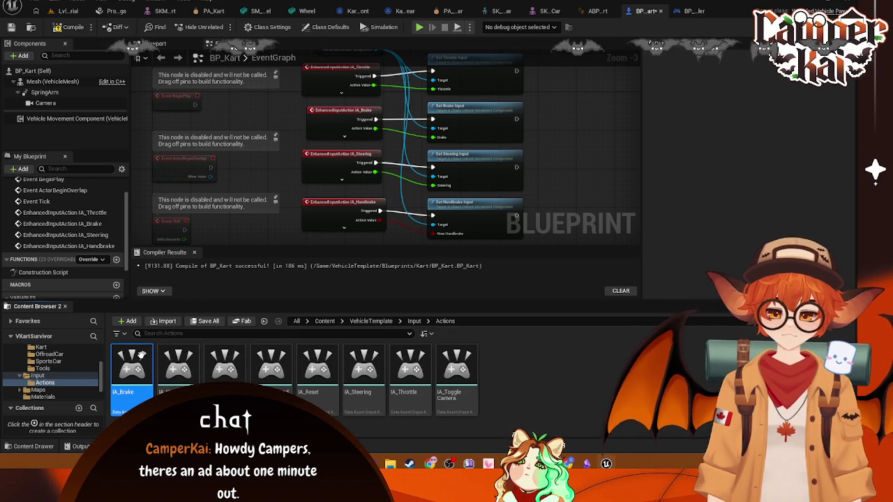
double_click(142, 356)
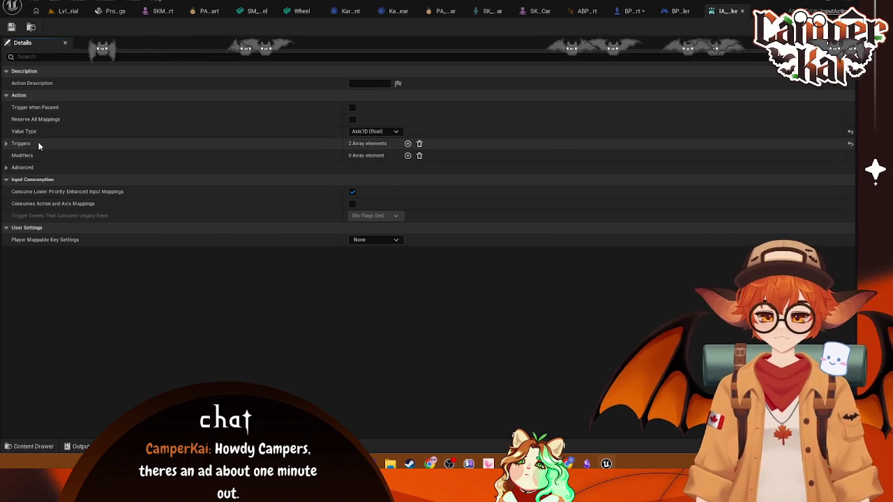
left_click(6, 143)
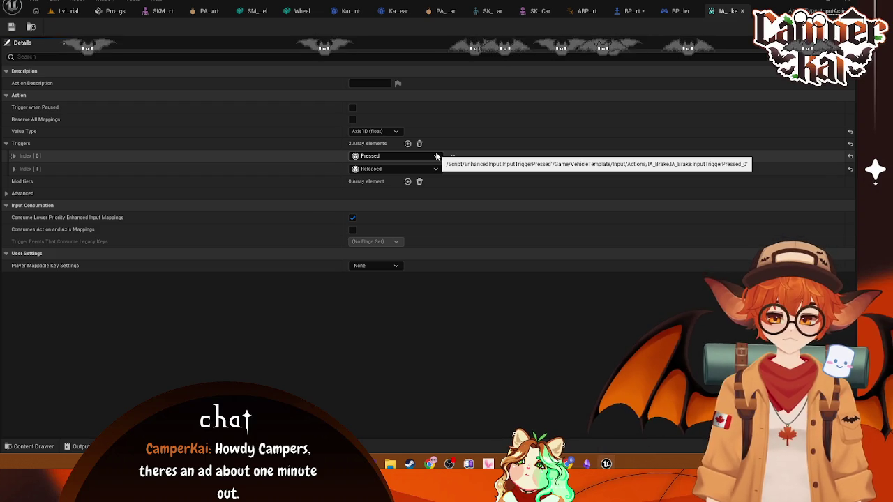
left_click(436, 156)
left_click(644, 102)
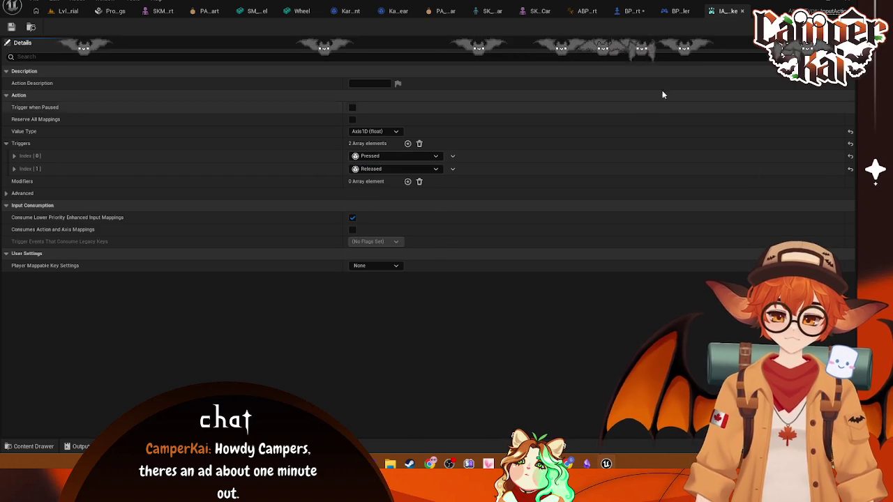
left_click(676, 10)
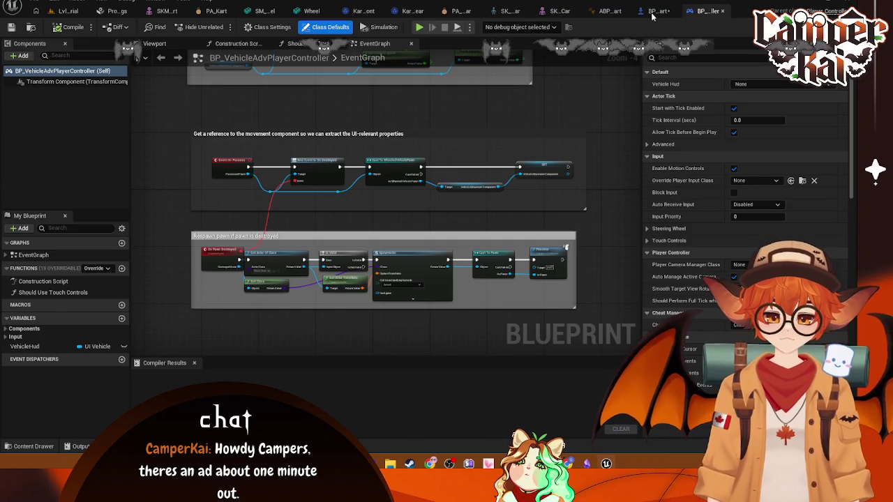
Check the handbrake nodes in BP_Kart, then open IMC_SteeringWheel and expand its default key mappings
left_click(660, 10)
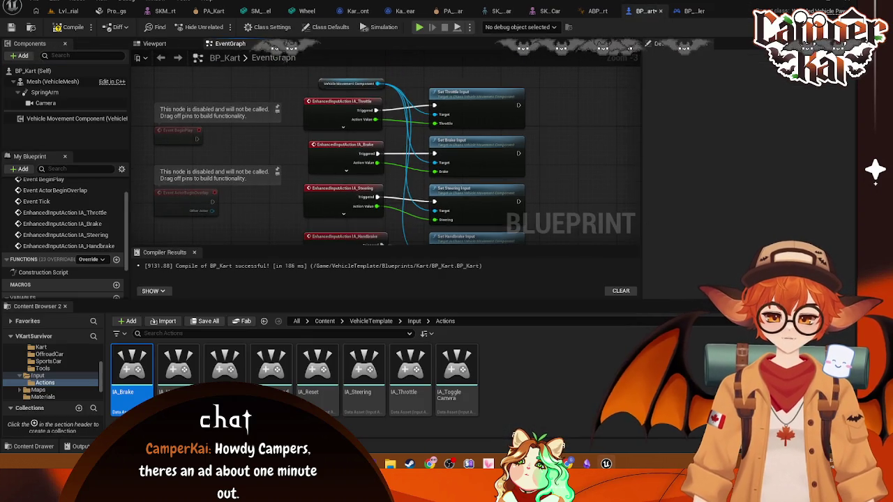
scroll(543, 143, "down", 1)
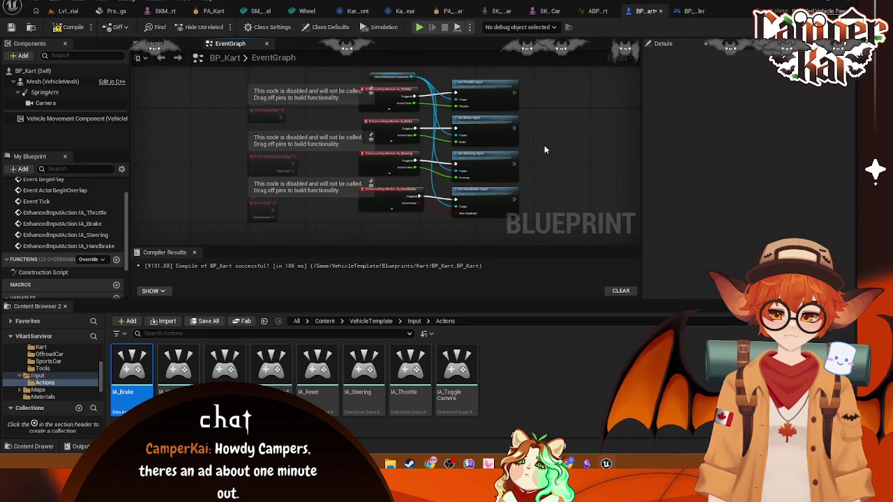
scroll(544, 145, "up", 1)
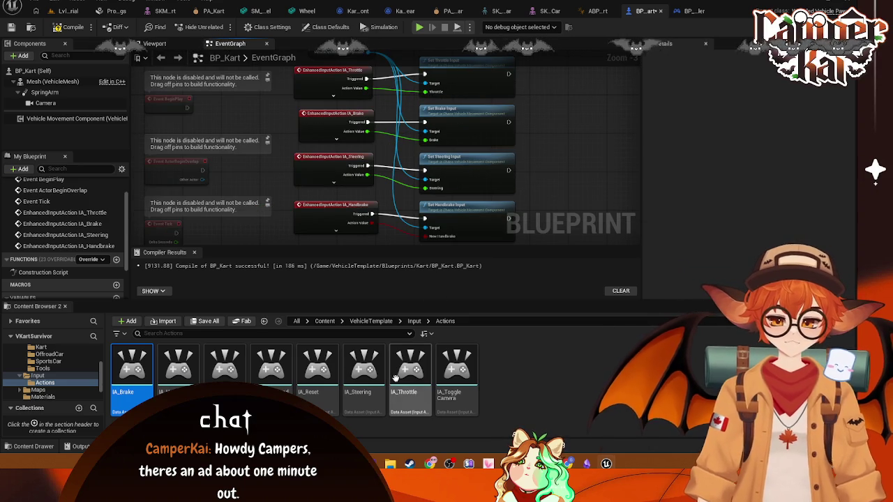
left_click_drag(538, 112, 543, 76)
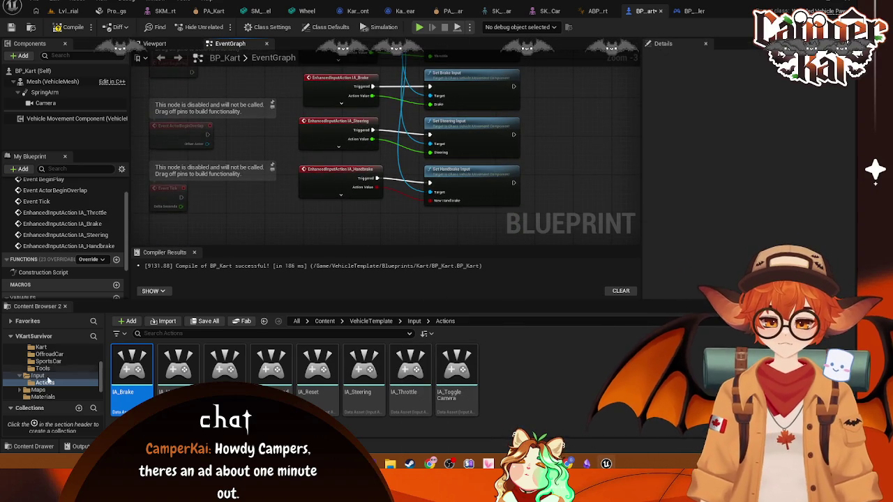
left_click(40, 376)
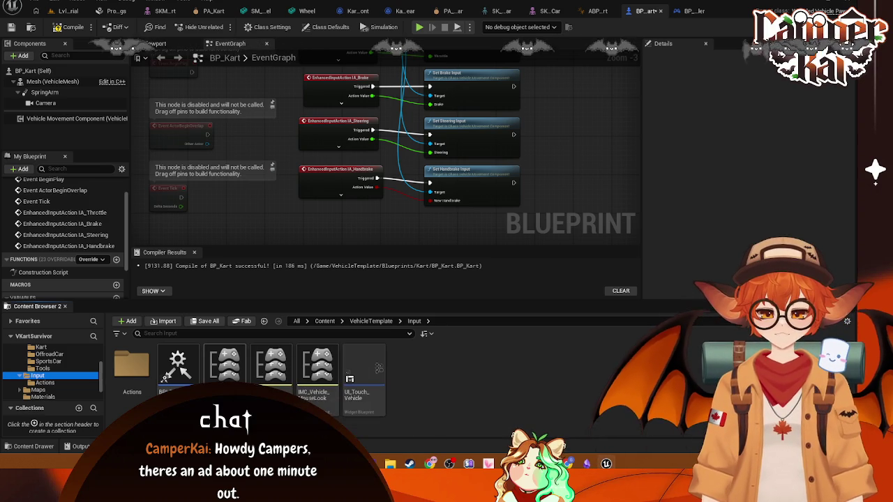
double_click(223, 369)
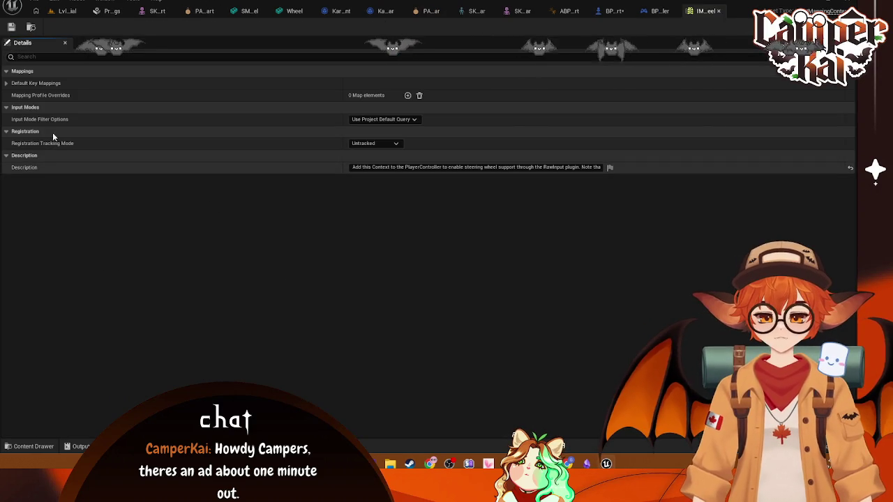
left_click(6, 83)
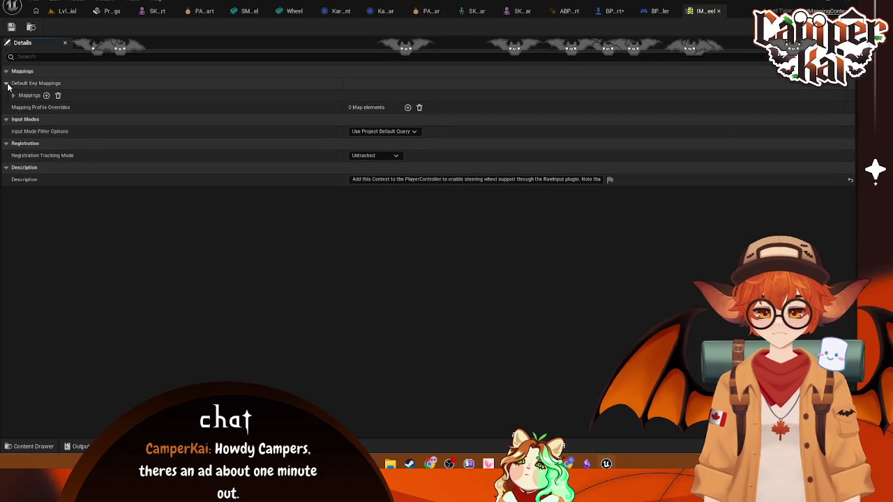
Search the Content root for 'INput', then switch to the Project Settings Engine - Input page
left_click(34, 445)
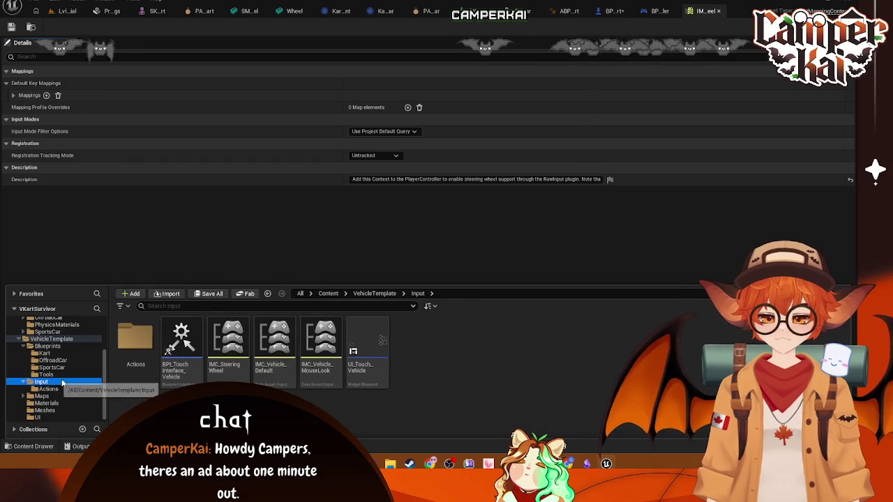
scroll(55, 391, "up", 3)
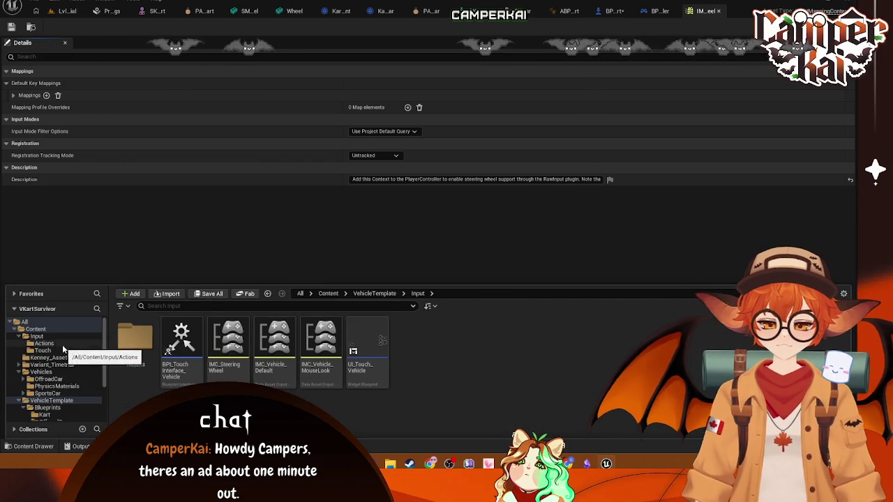
left_click(35, 329)
left_click(238, 307)
type("INput")
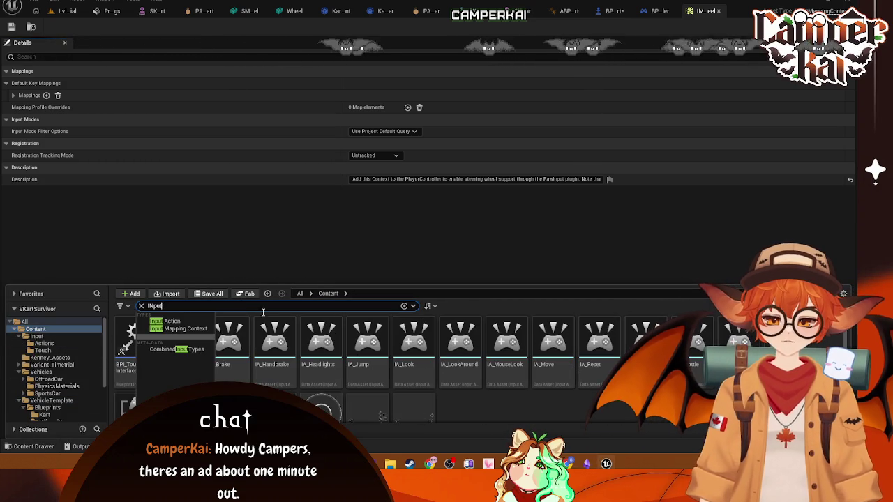
scroll(478, 399, "down", 2)
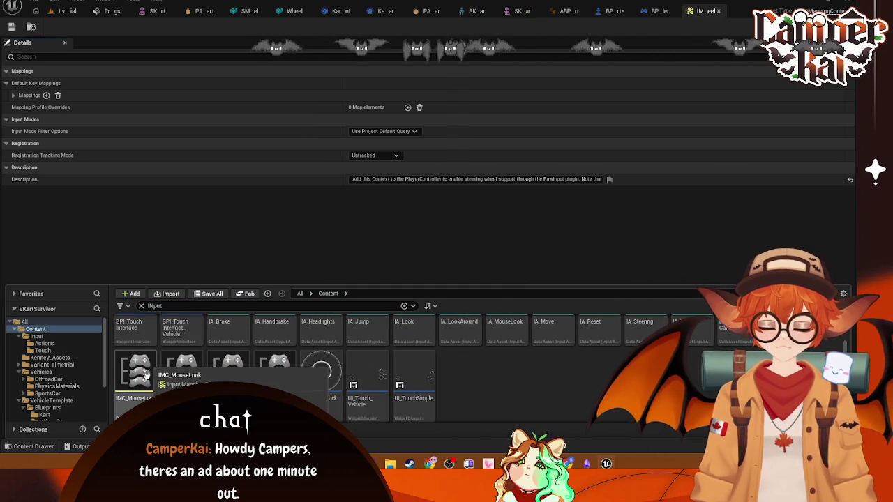
left_click(122, 11)
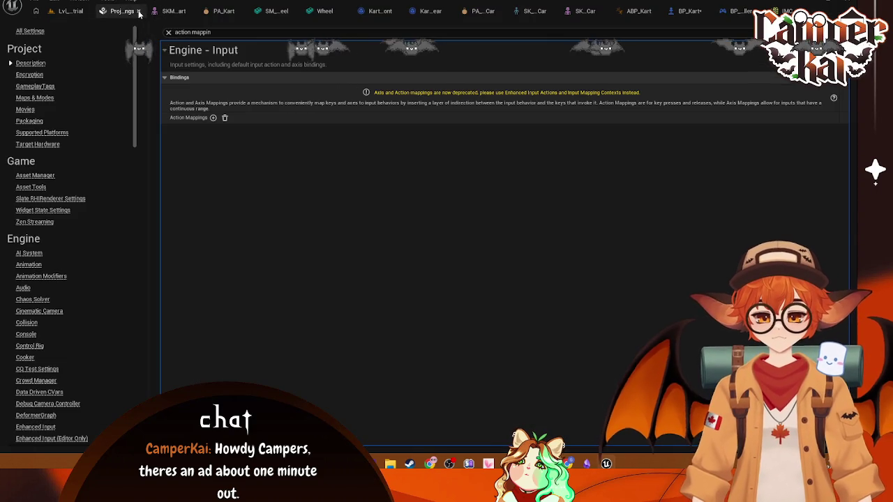
Close Project Settings, the kart and wheel mesh editors, PA_Kart, and both wheel blueprints
left_click(138, 12)
left_click(143, 12)
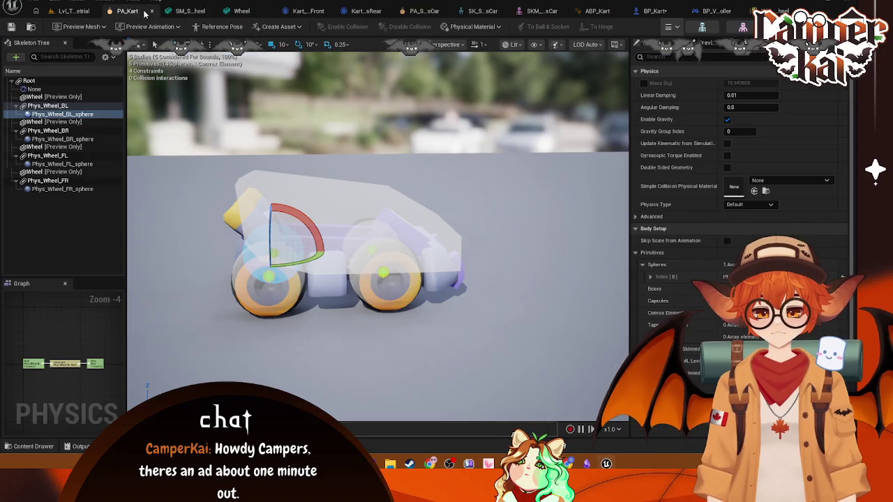
left_click(152, 12)
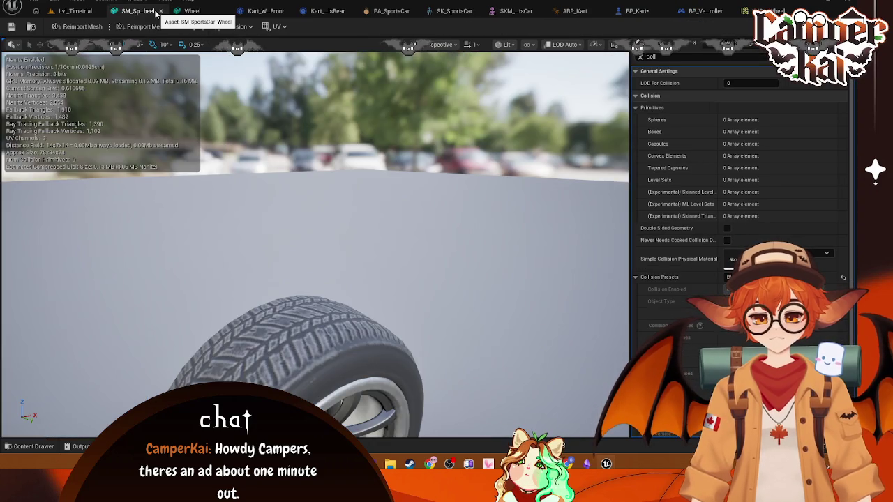
left_click(159, 11)
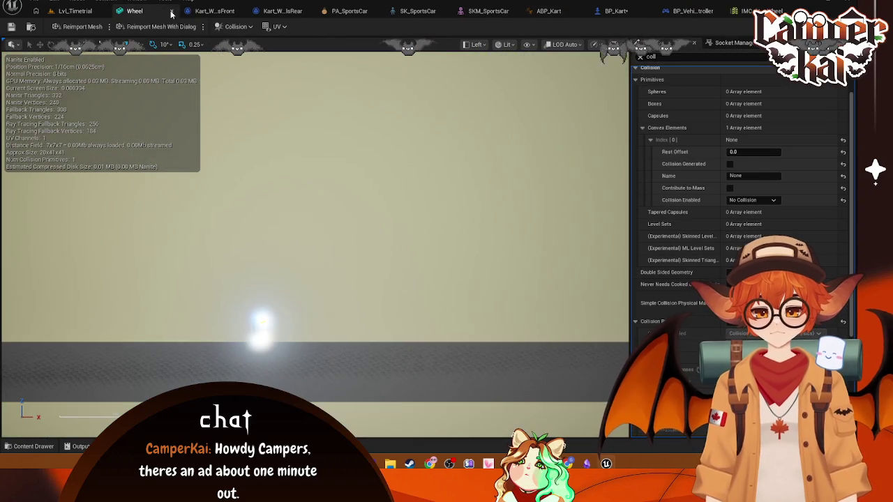
left_click(171, 12)
left_click(168, 12)
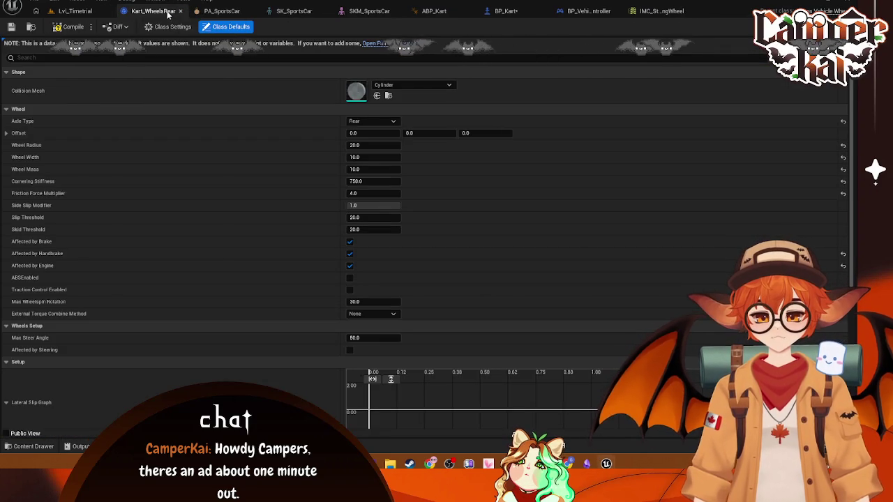
left_click(179, 12)
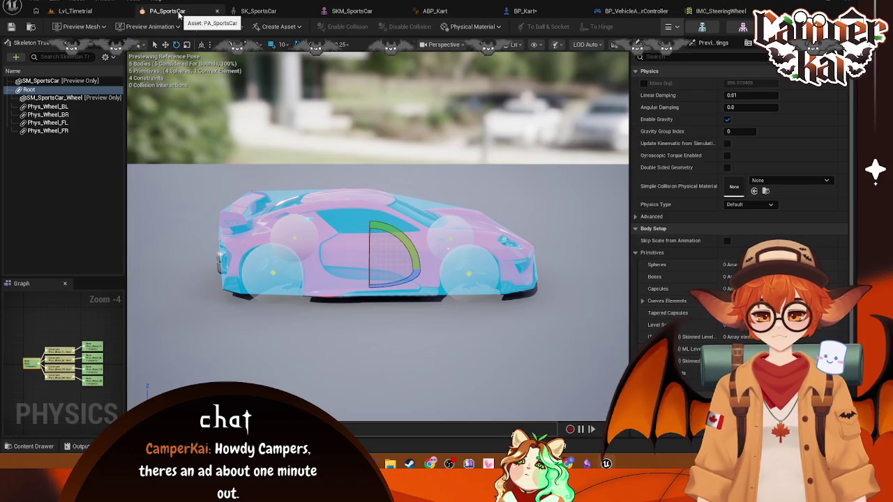
Close the SportsCar physics asset, skeleton and mesh, ABP_Kart, the player controller and IMC_SteeringWheel
left_click(218, 12)
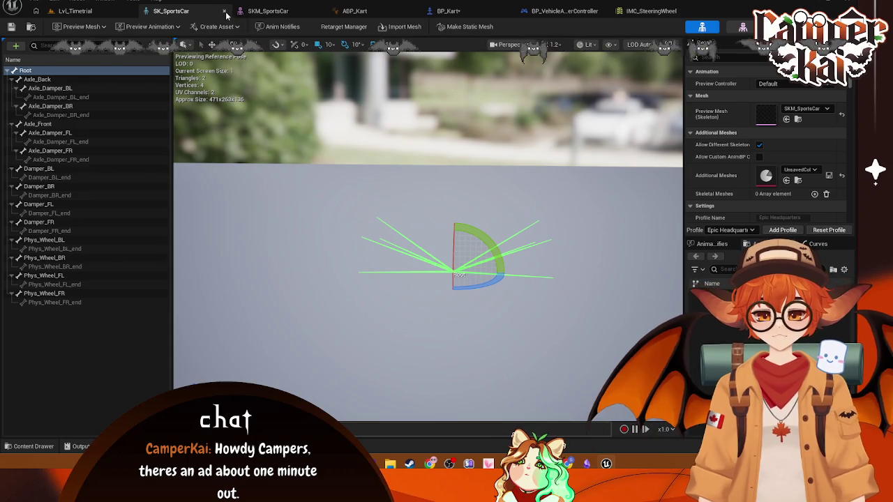
left_click(224, 12)
left_click(224, 12)
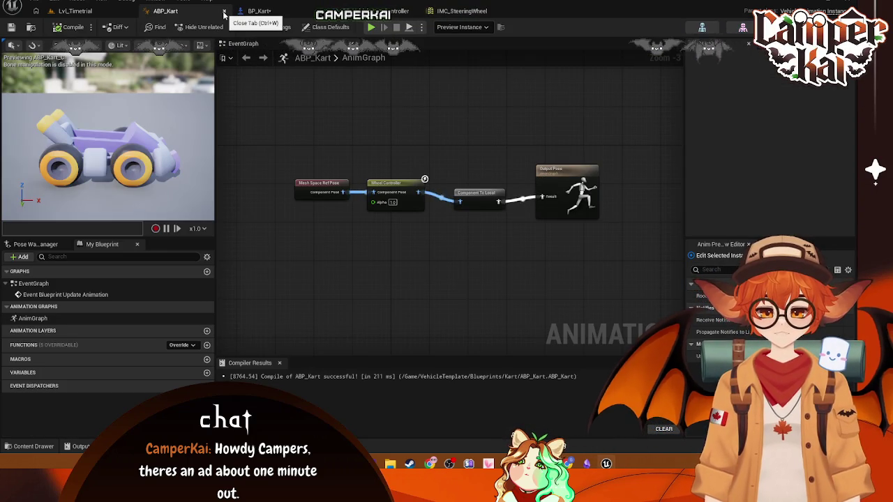
left_click(224, 11)
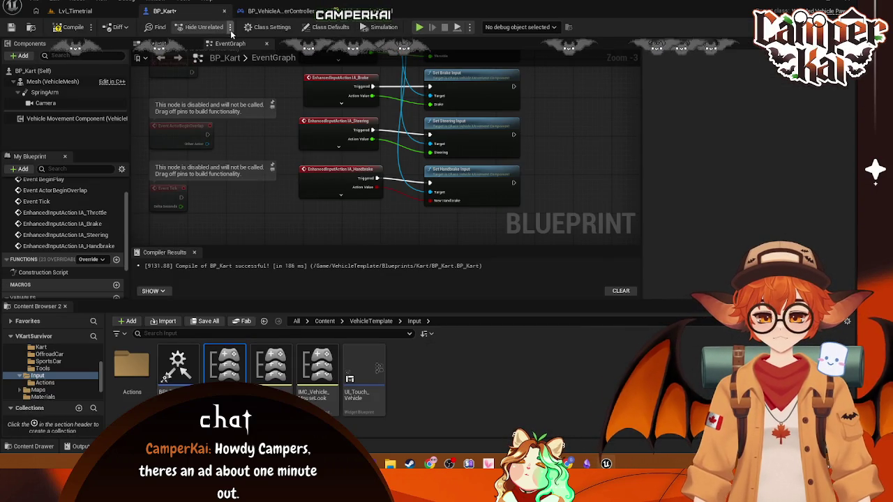
left_click(269, 12)
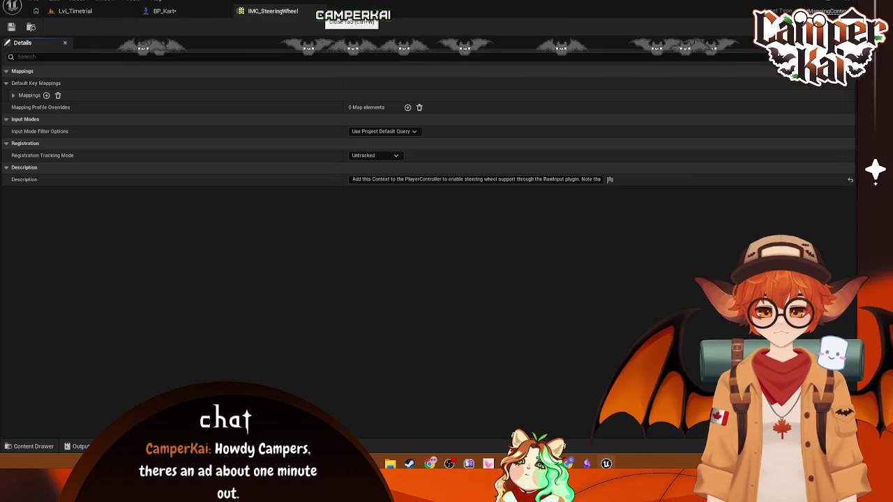
left_click(321, 11)
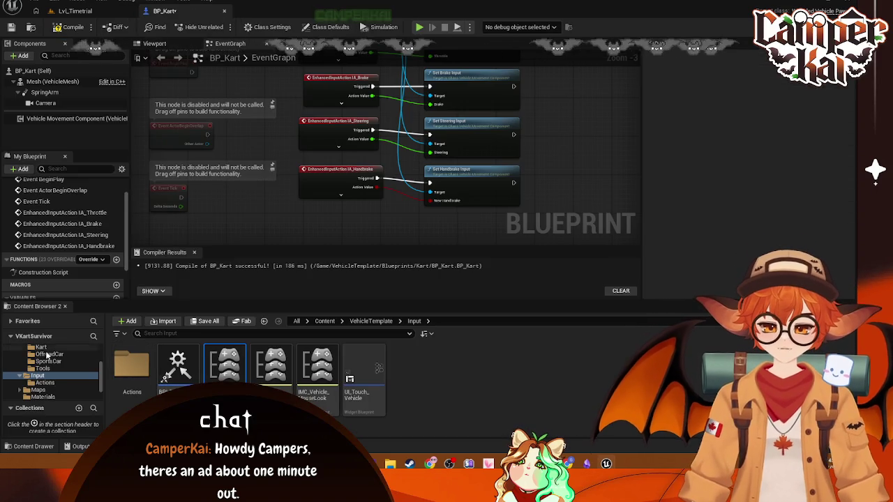
Search all Content for 'Input' and open the IMC mapping context assets for editing
scroll(55, 376, "up", 3)
left_click(31, 357)
left_click(229, 334)
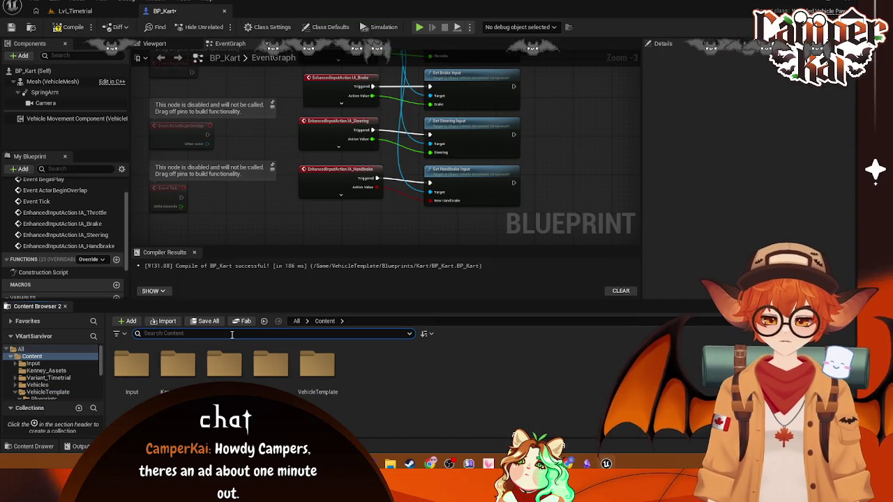
type("Input")
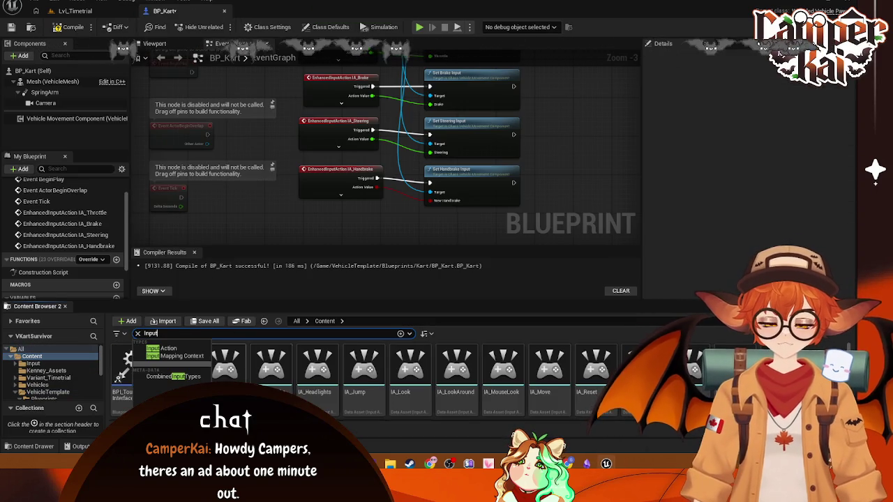
scroll(478, 388, "down", 1)
key("Escape")
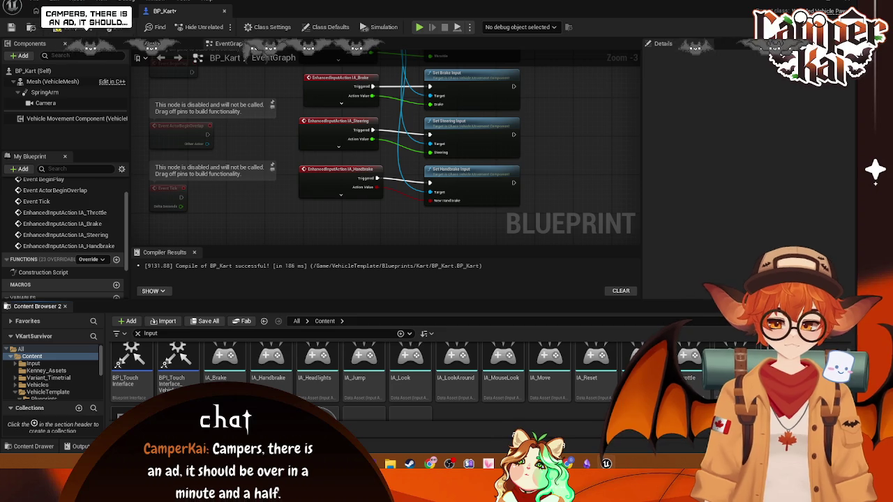
scroll(275, 391, "down", 2)
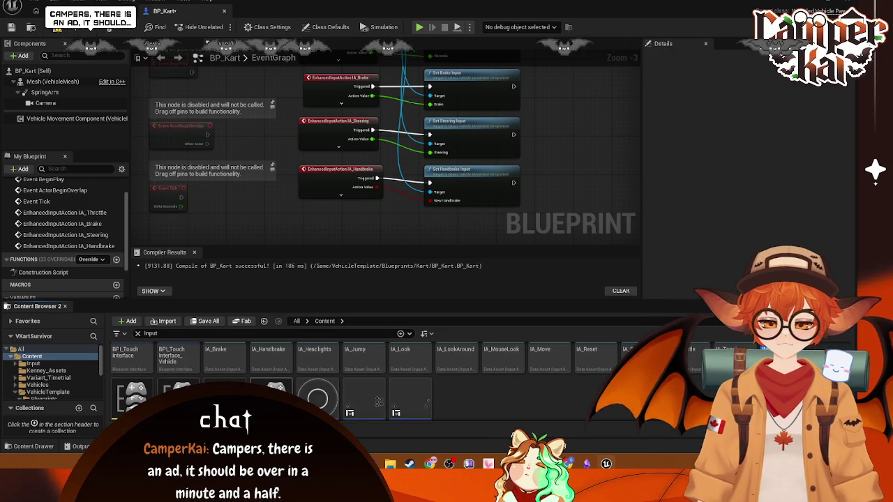
right_click(276, 388)
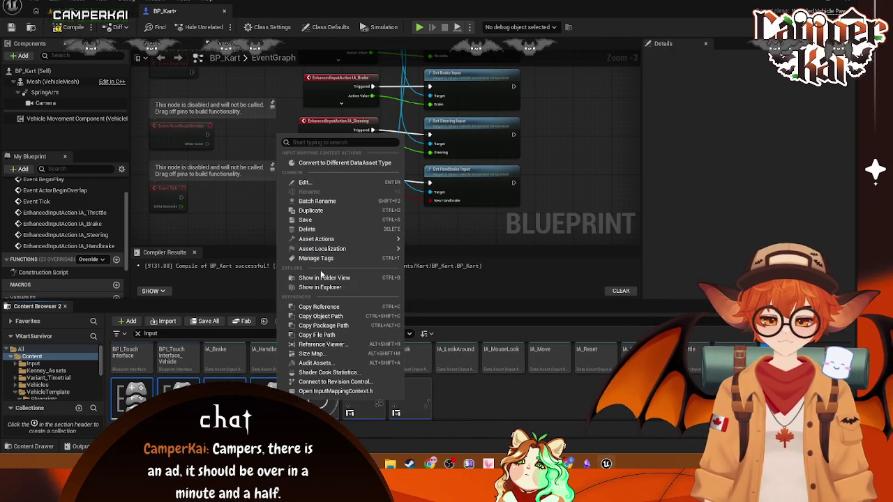
left_click(324, 278)
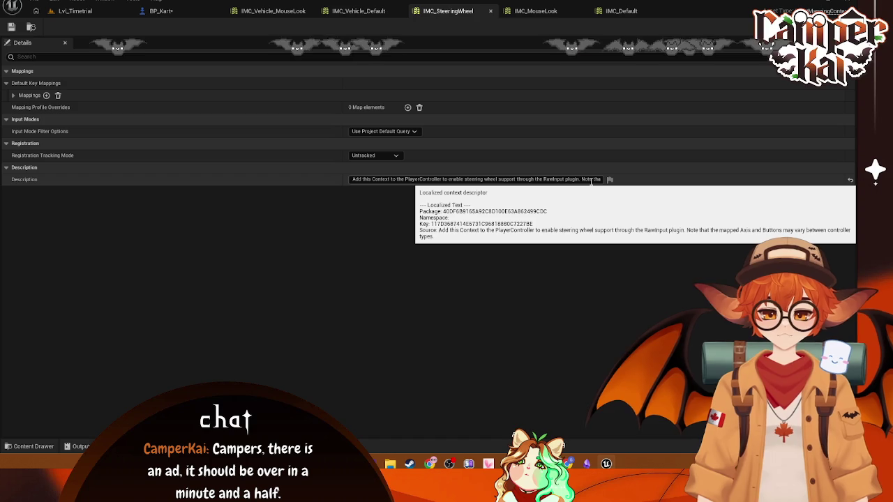
Check the IMC_MouseLook, IMC_SteeringWheel and IMC_Vehicle_Default tabs, then drag a mapping context into BP_Kart's graph
left_click(556, 17)
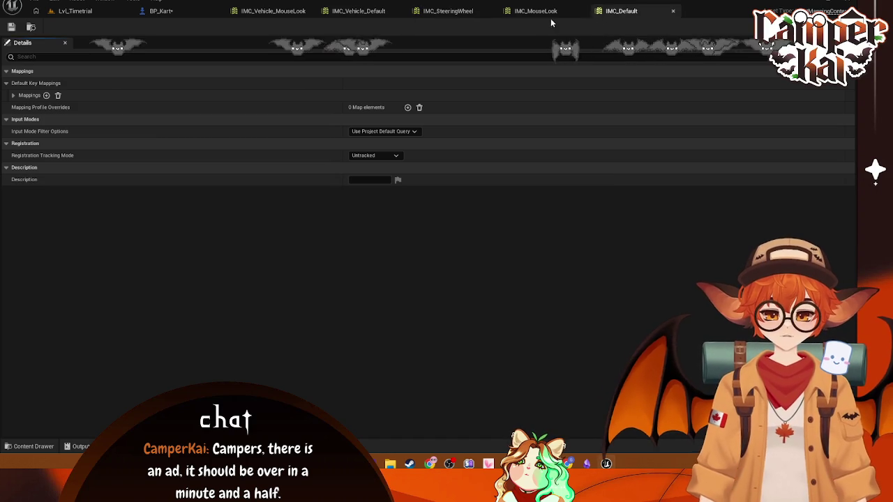
left_click(450, 11)
left_click(366, 11)
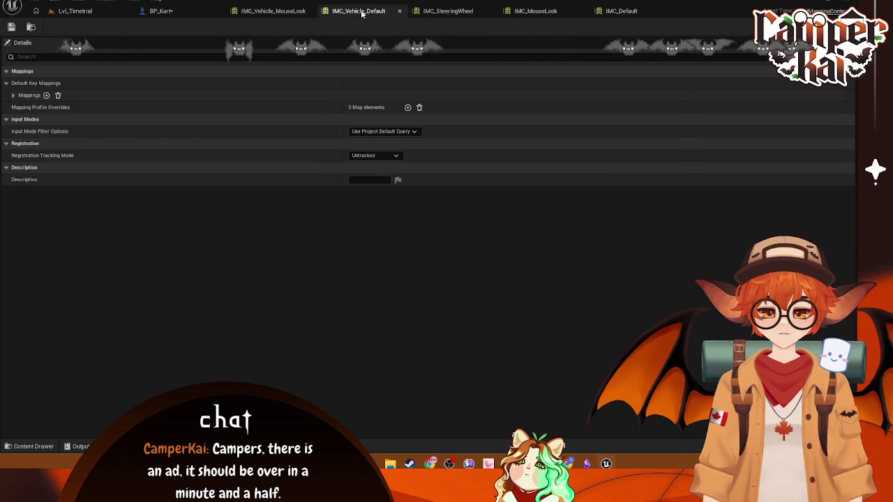
left_click(168, 12)
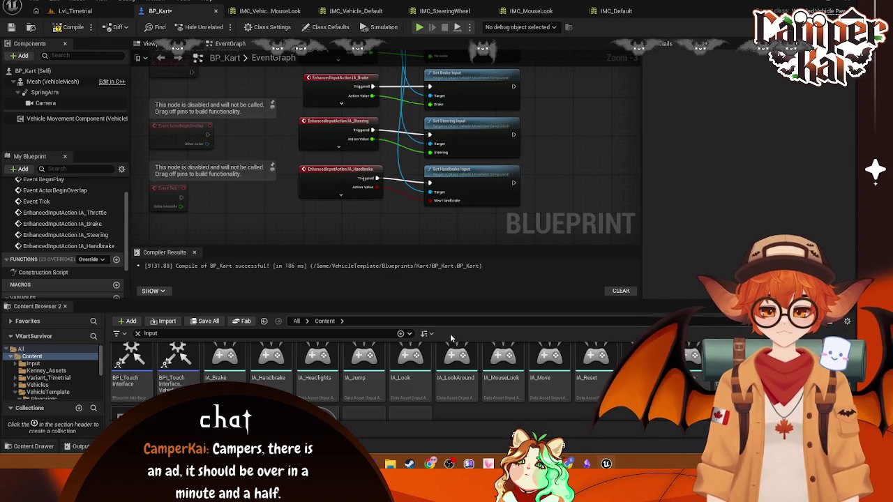
scroll(419, 369, "down", 3)
mouse_move(178, 370)
left_mouse_down()
mouse_move(541, 152)
mouse_move(549, 200)
left_mouse_up()
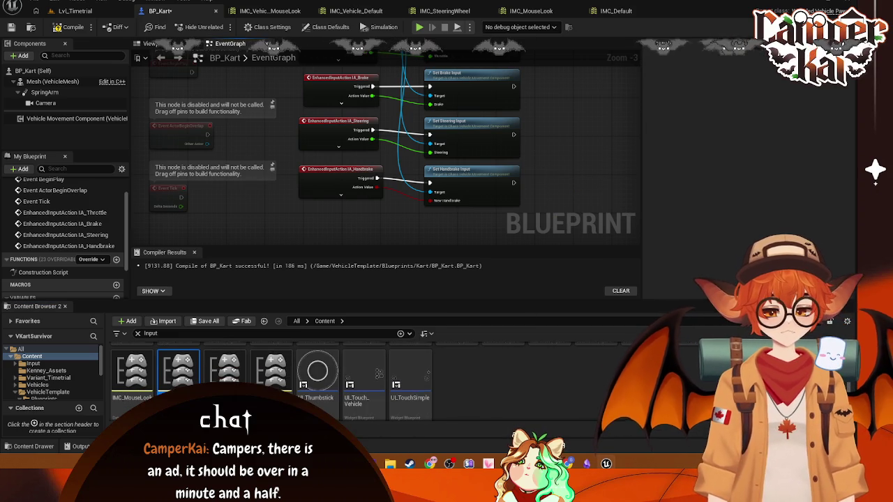
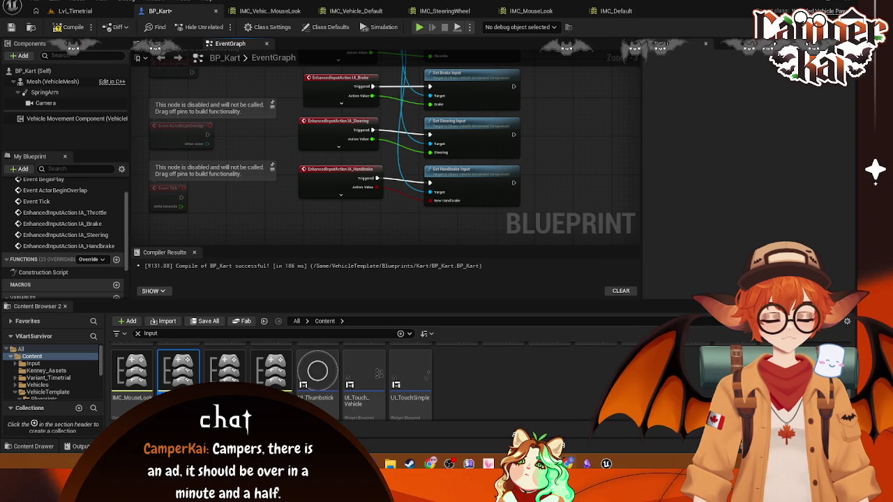
Clear the Input filter, browse to VehicleTemplate > Blueprints > SportsCar, and open BP_VehicleAdvSportsCar
left_click(616, 15)
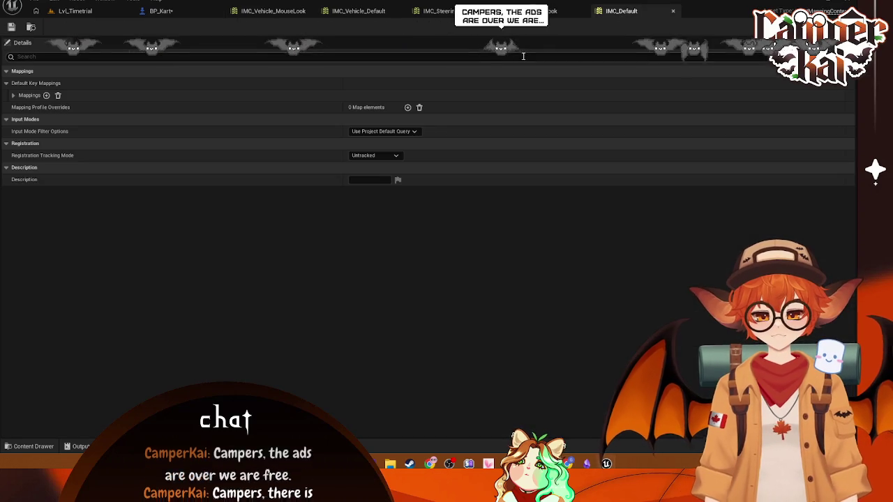
left_click(21, 446)
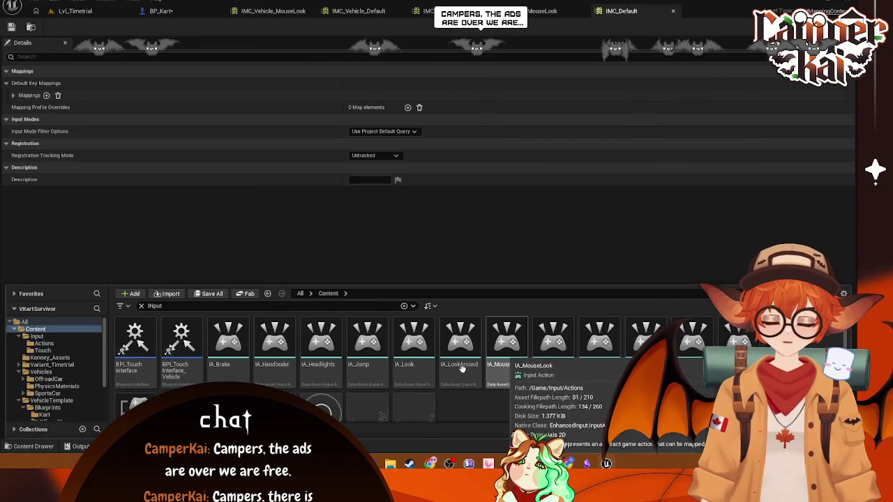
scroll(55, 375, "down", 3)
left_click(52, 368)
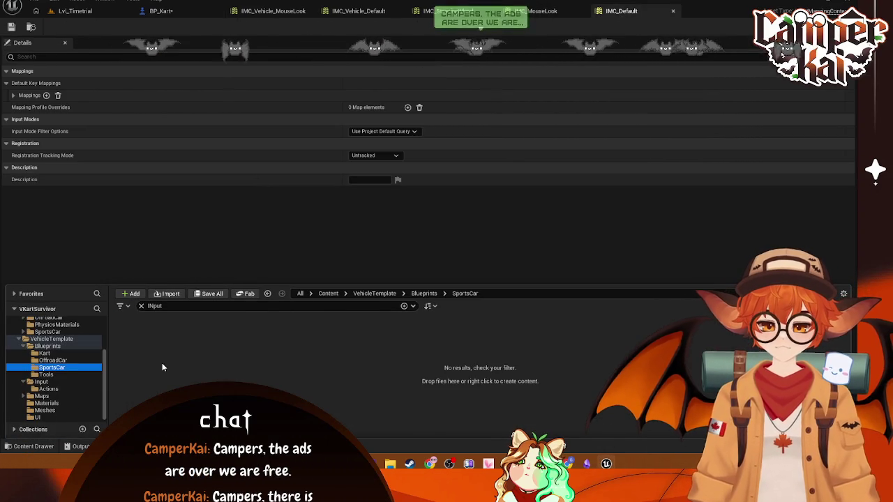
left_click(47, 346)
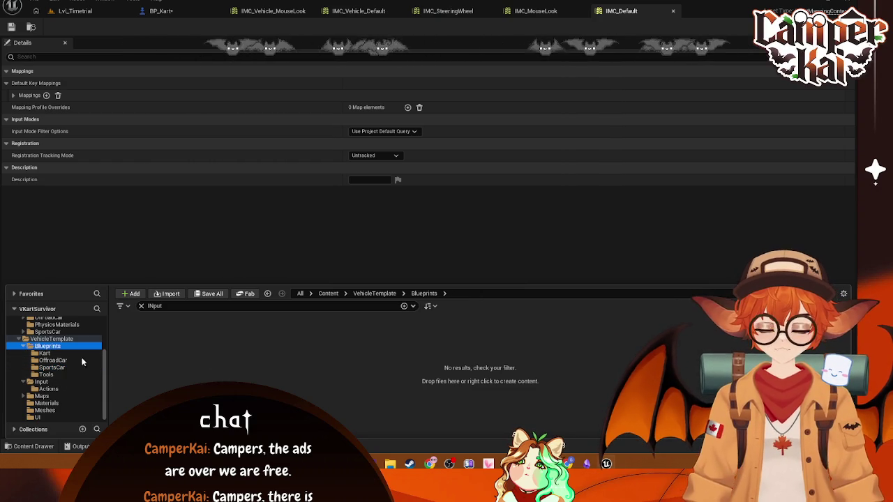
left_click(142, 306)
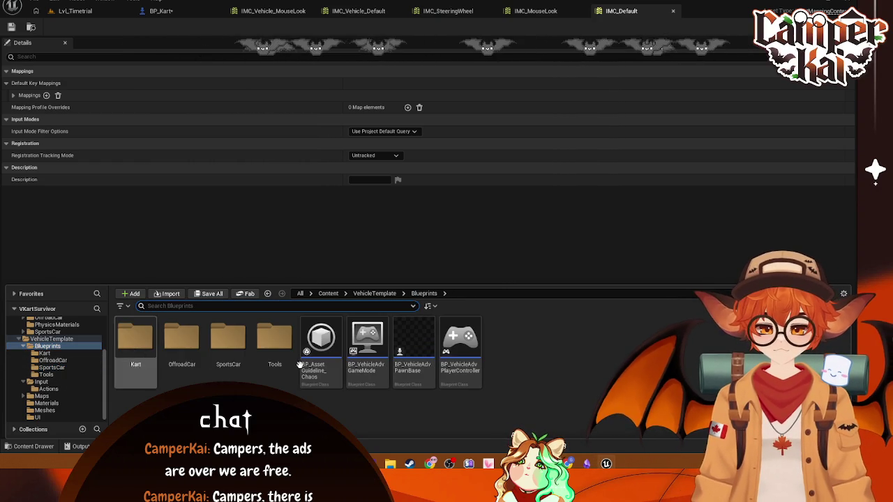
left_click(51, 368)
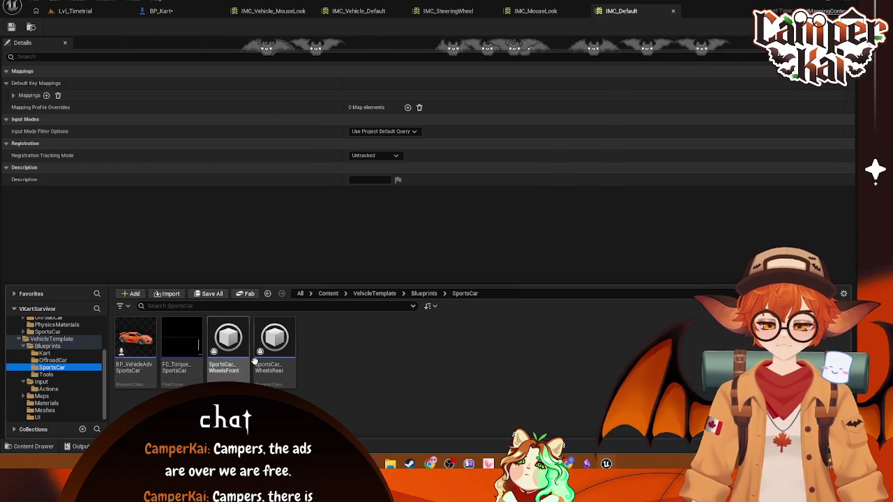
double_click(136, 349)
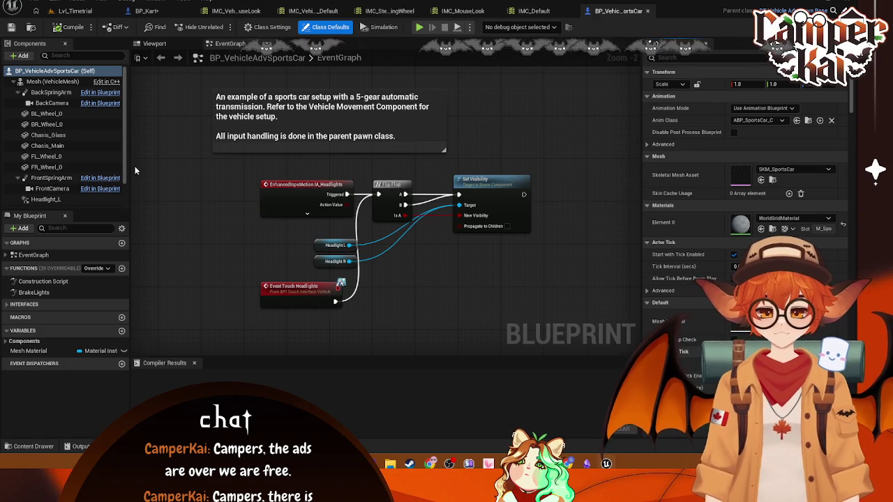
Select the Vehicle Movement Component and look over its context menu actions
scroll(67, 197, "down", 1)
left_click(67, 202)
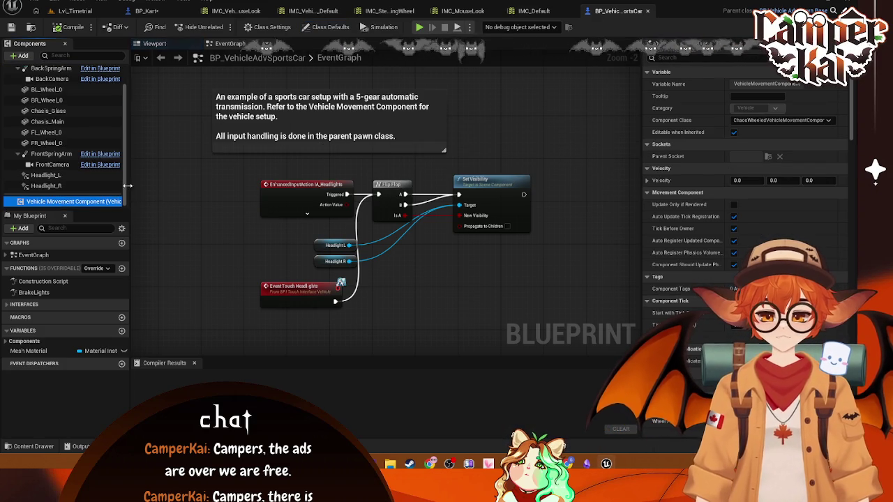
right_click(90, 202)
mouse_move(136, 224)
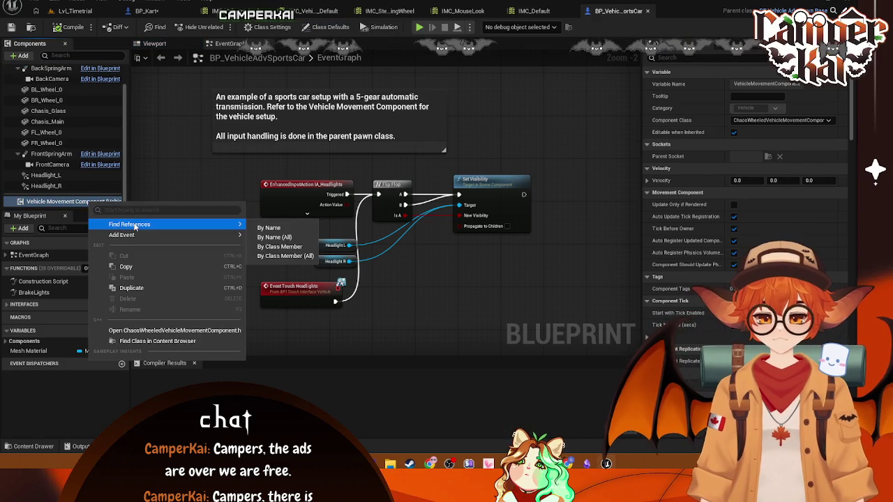
left_click(156, 174)
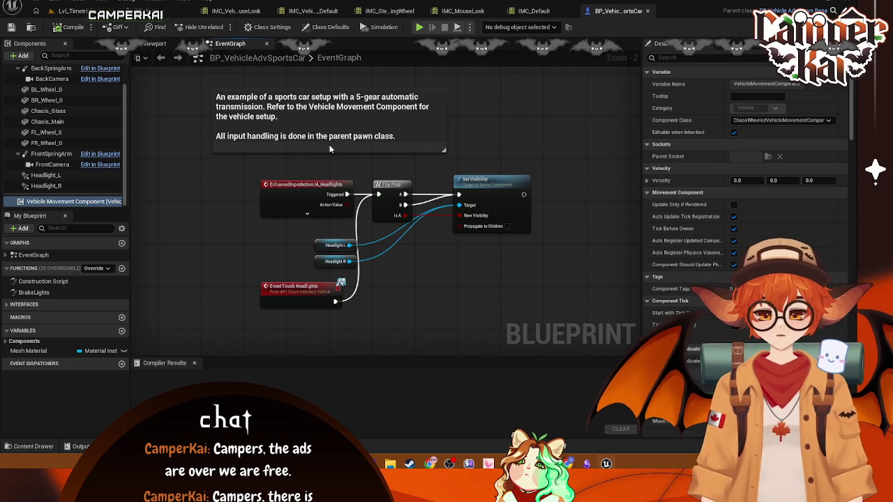
Open the parent BP_VehicleAdvPawnBase blueprint from the Blueprints folder
key("ctrl+space")
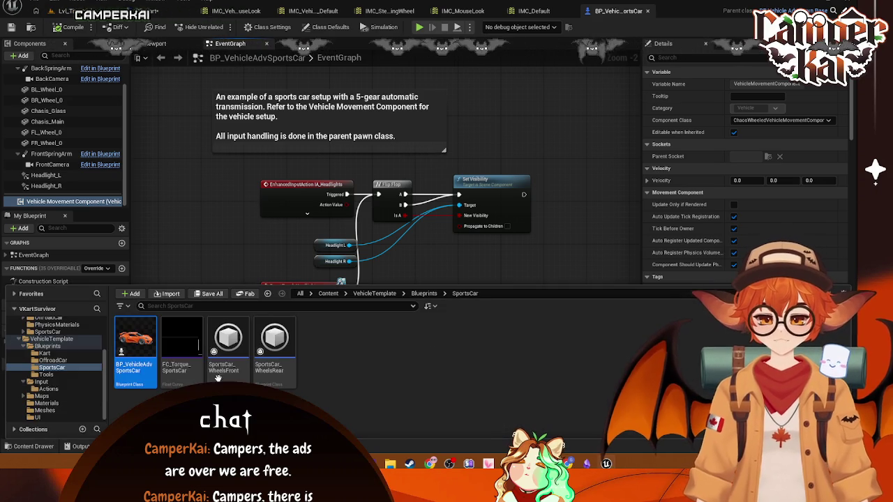
left_click(48, 346)
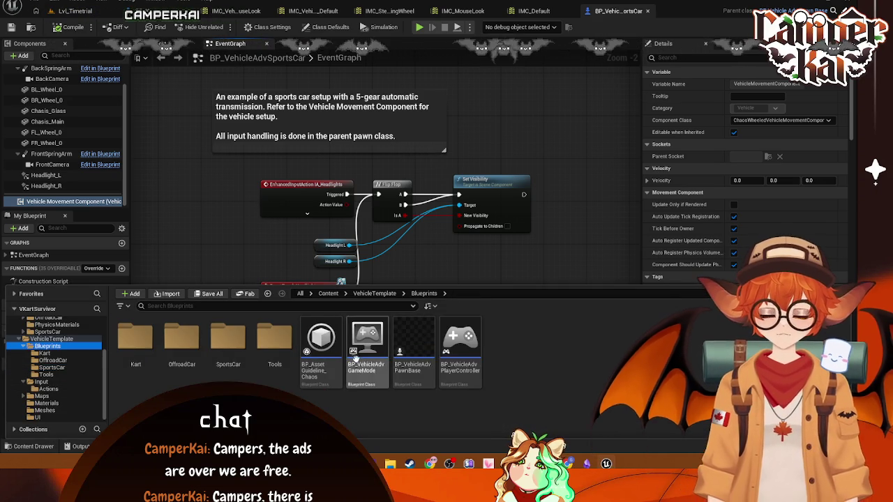
left_click(413, 342)
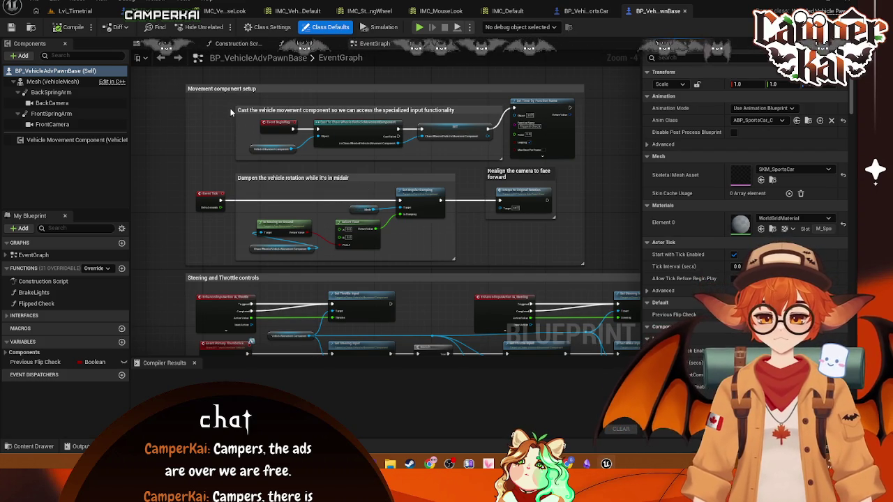
Check the Anim Class options and glance at the BrakeLights function graph
scroll(311, 147, "up", 1)
scroll(311, 151, "down", 1)
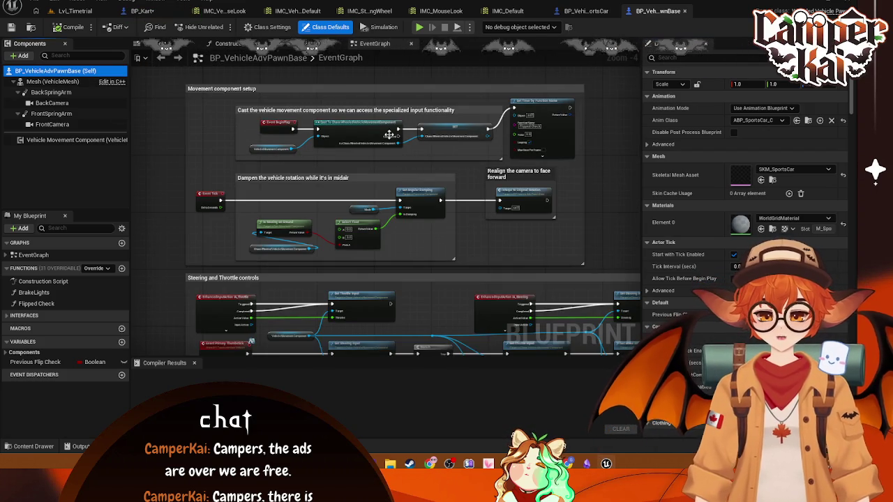
left_click(782, 120)
left_click(782, 122)
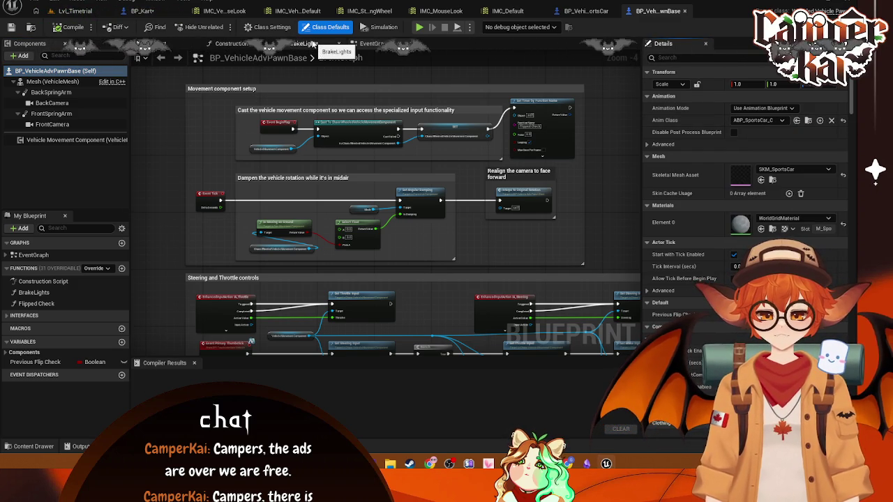
left_click(305, 45)
left_click(369, 44)
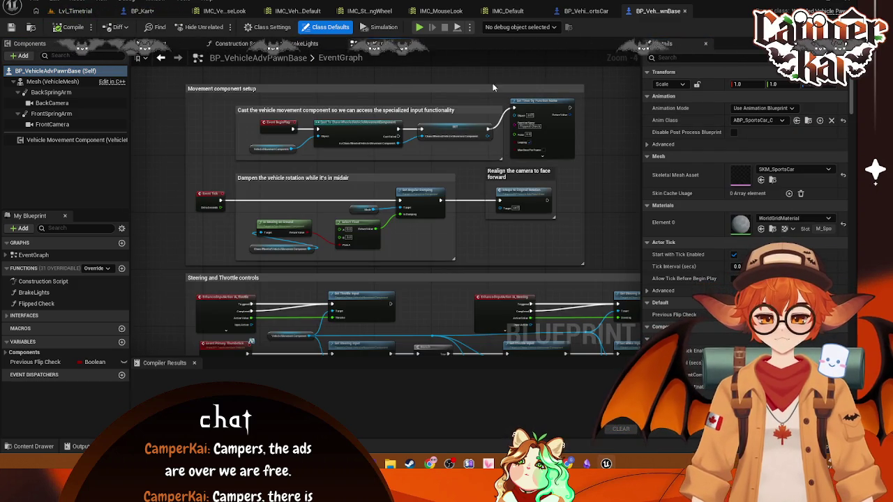
Try ABP_Kart_C as Anim Class, then revert to ABP_SportsCar_C and return to BP_VehicleAdvSportsCar
left_click(782, 122)
left_click(774, 152)
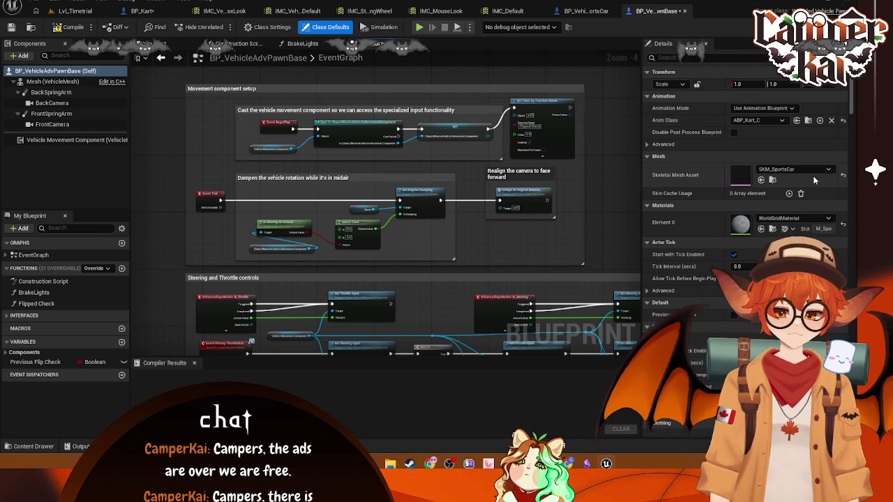
left_click(830, 172)
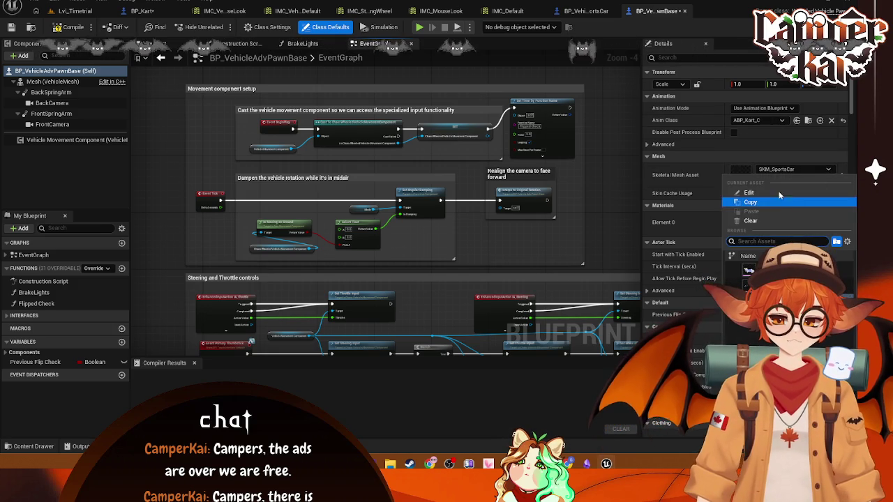
left_click(783, 121)
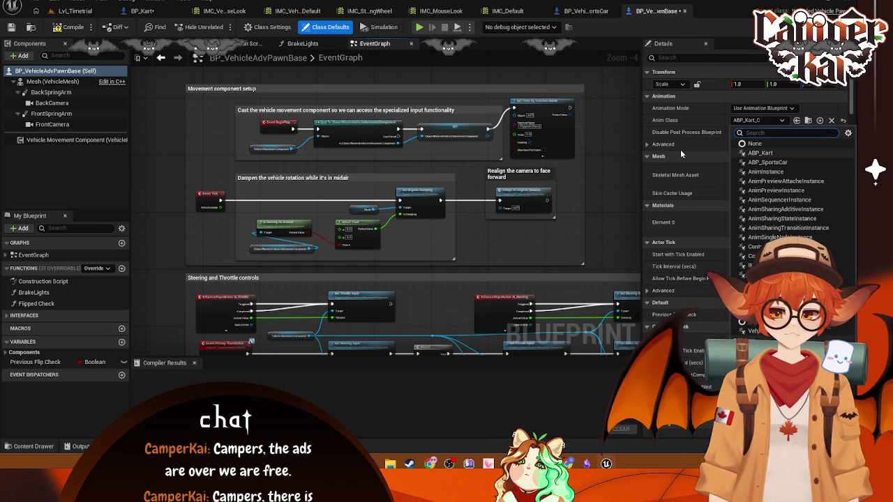
left_click(587, 134)
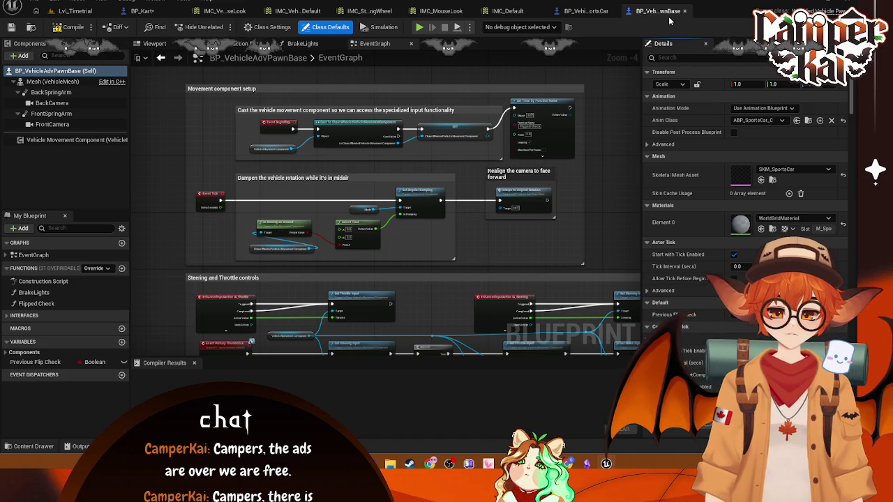
left_click(597, 13)
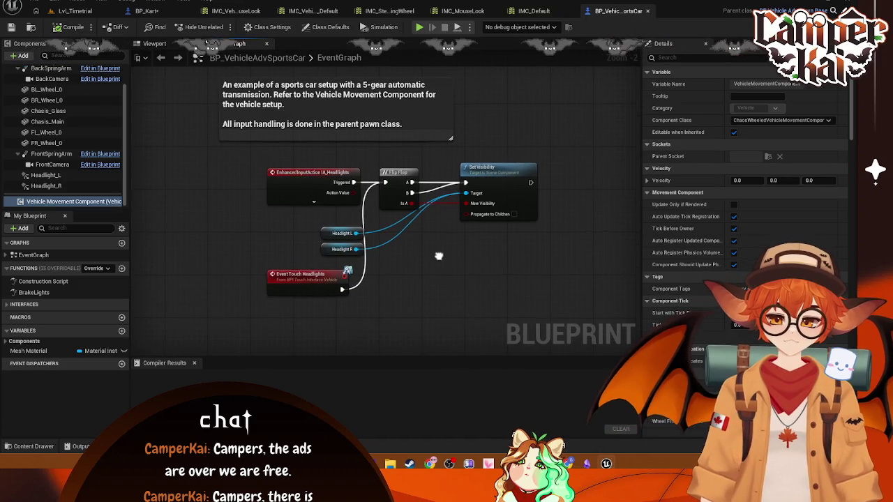
Close BP_VehicleAdvSportsCar and pan BP_Kart's graph to the handbrake nodes
left_click(648, 13)
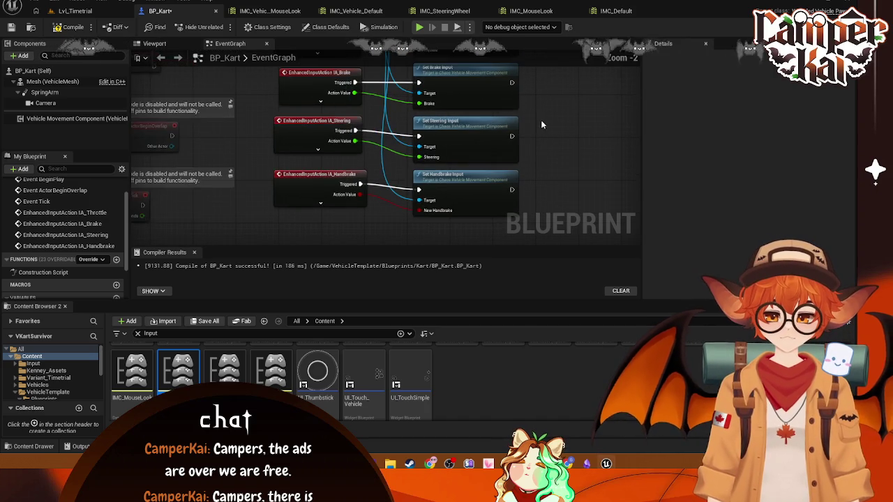
scroll(574, 181, "up", 1)
left_click_drag(574, 180, 564, 123)
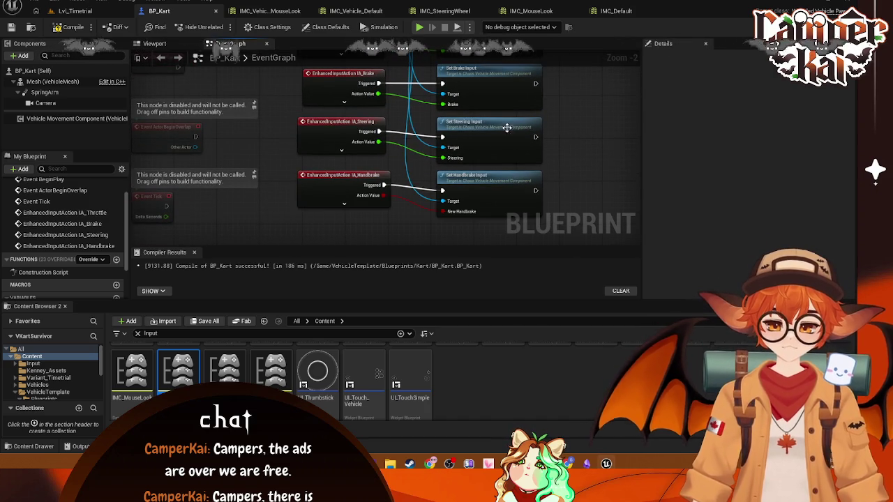
Check the game mode's pawn class in Lvl_Timetrial's World Settings, then play-test the level
left_click(78, 12)
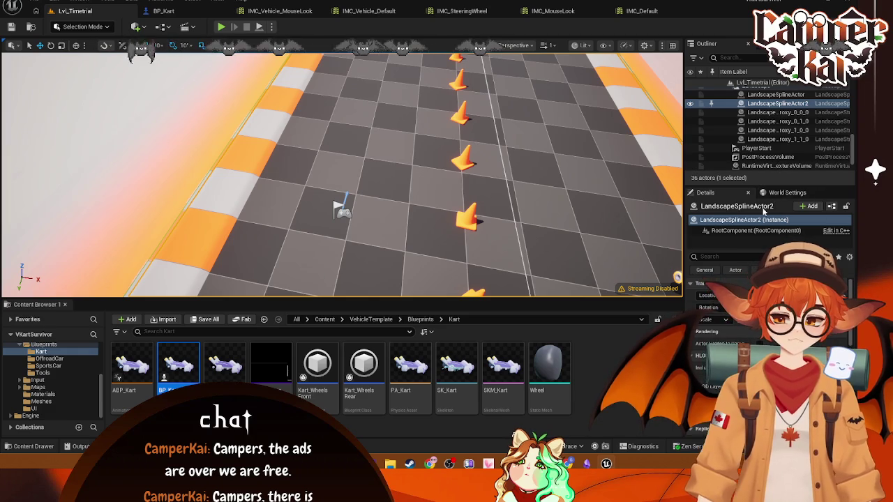
left_click(778, 193)
left_click(781, 281)
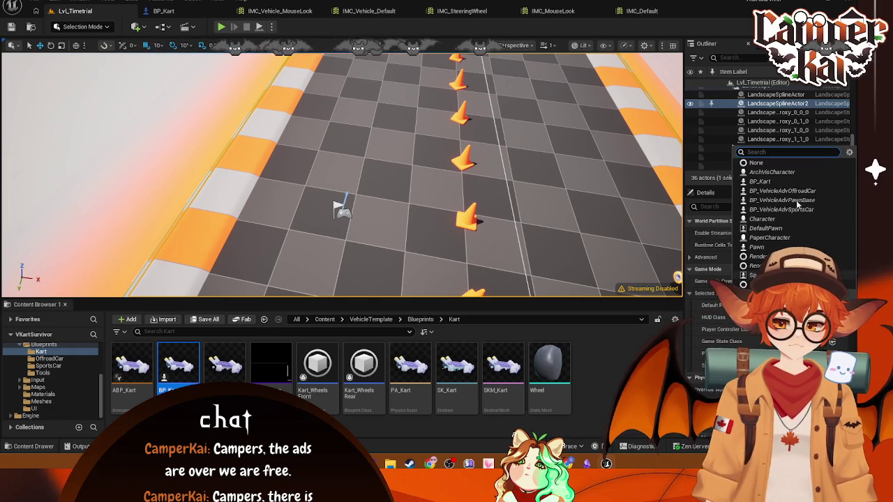
left_click(803, 210)
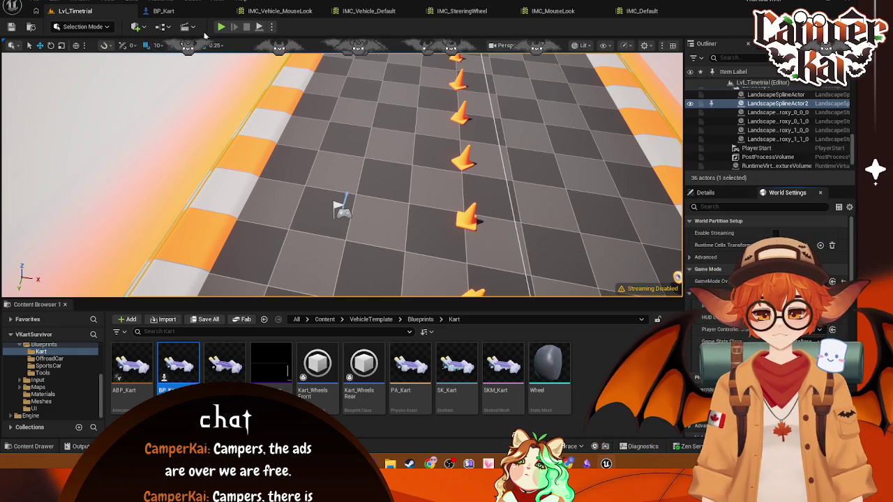
key("Escape")
key("alt+p")
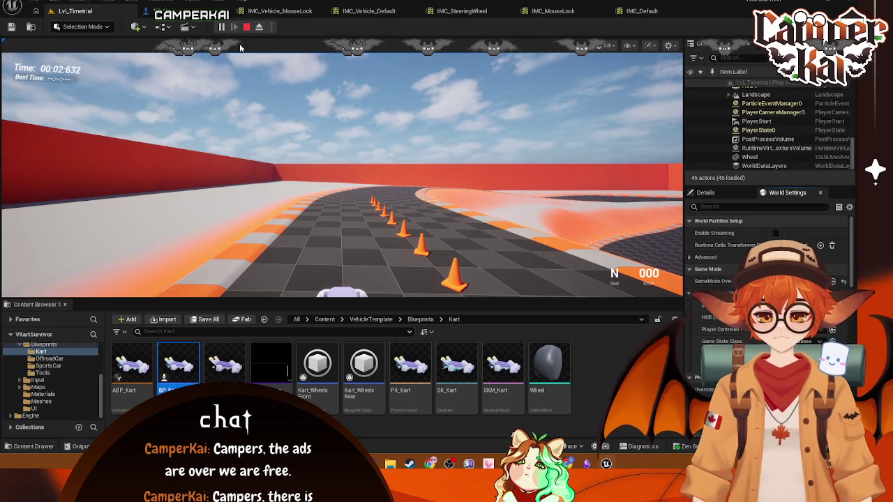
key("Escape")
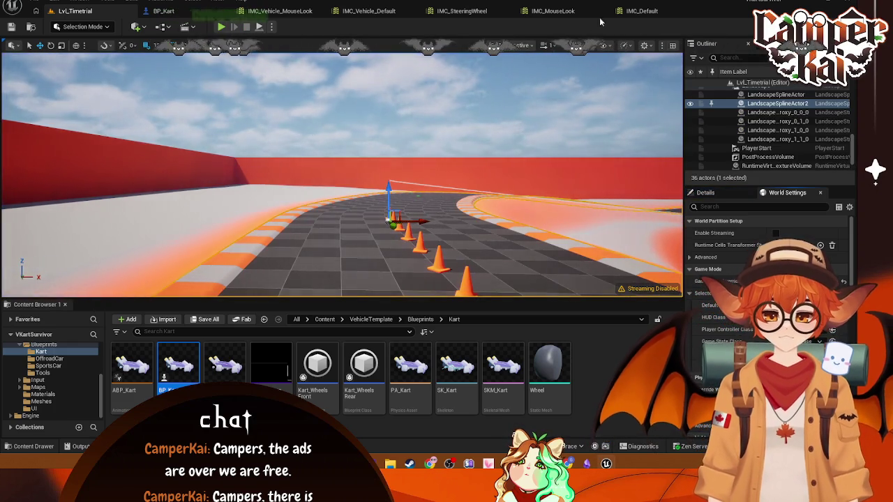
Close BP_Kart and reopen it from the Content Browser in Lvl_Timetrial
left_click(571, 11)
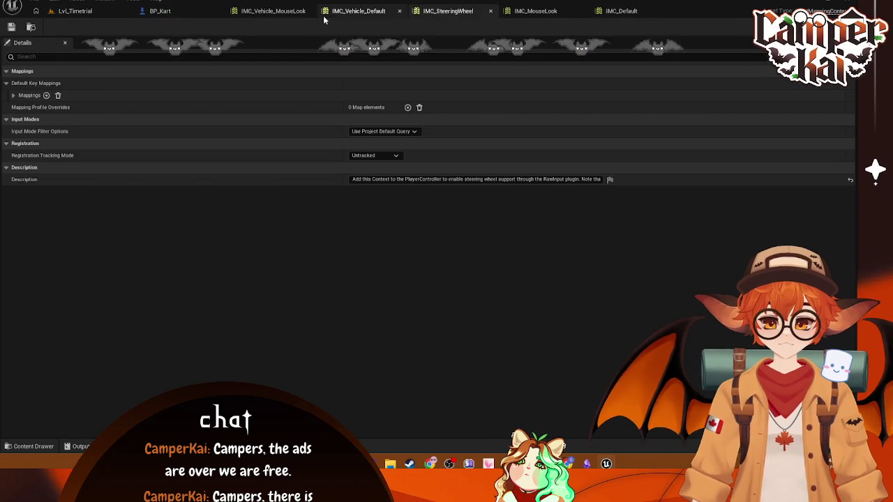
middle_click(158, 16)
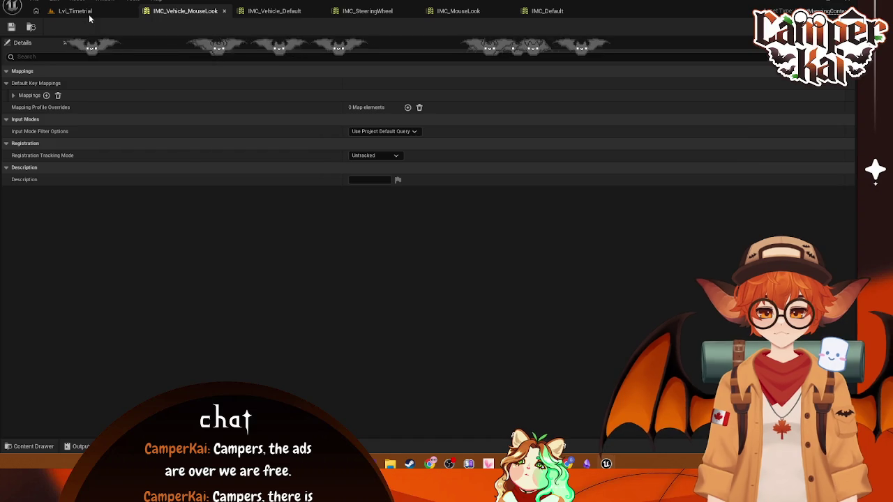
left_click(84, 13)
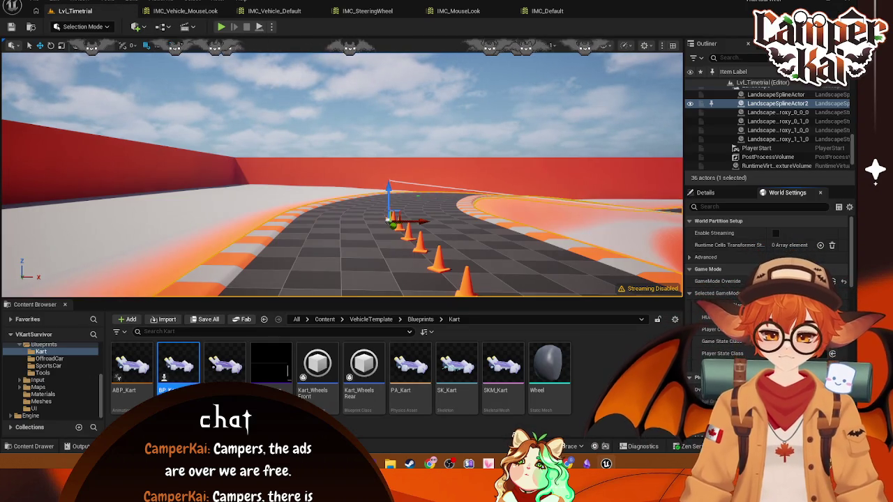
double_click(178, 362)
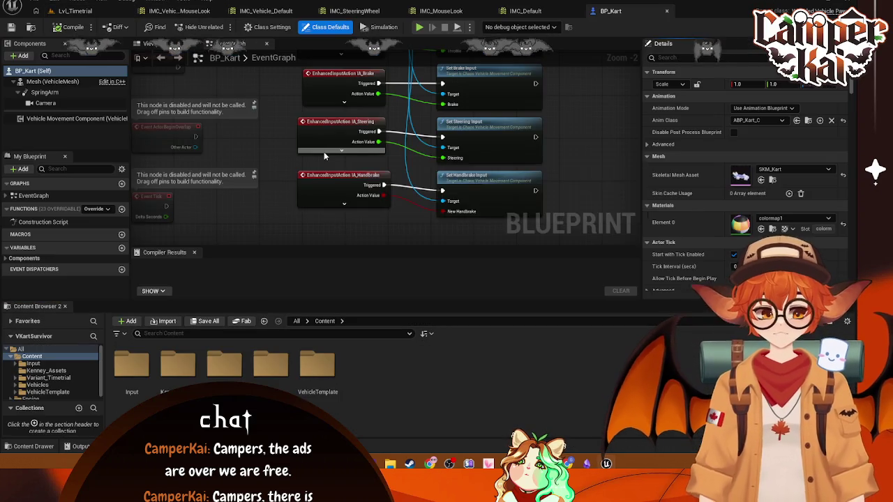
scroll(391, 161, "down", 1)
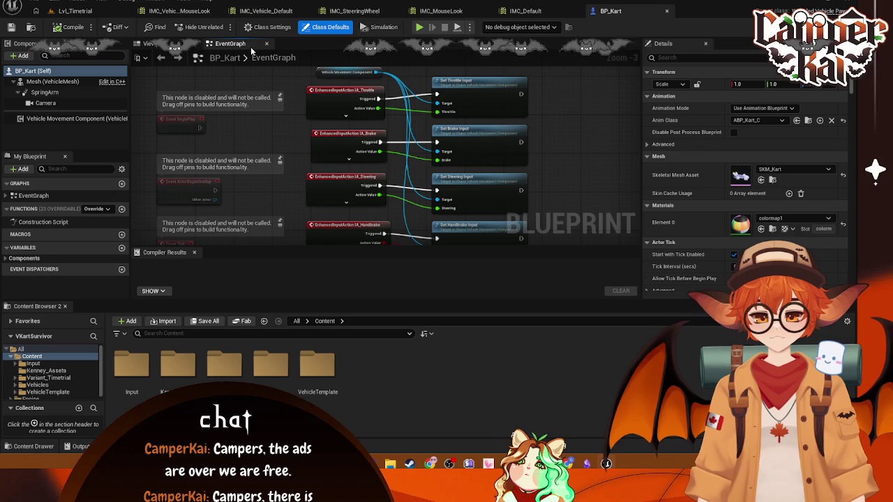
scroll(432, 132, "down", 1)
left_click_drag(544, 148, 573, 153)
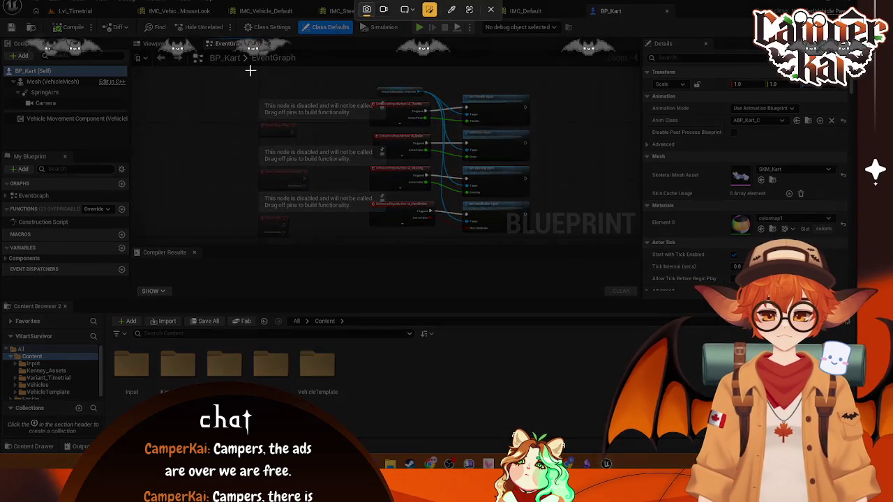
mouse_move(251, 70)
left_mouse_down()
mouse_move(534, 219)
mouse_move(546, 241)
left_mouse_up()
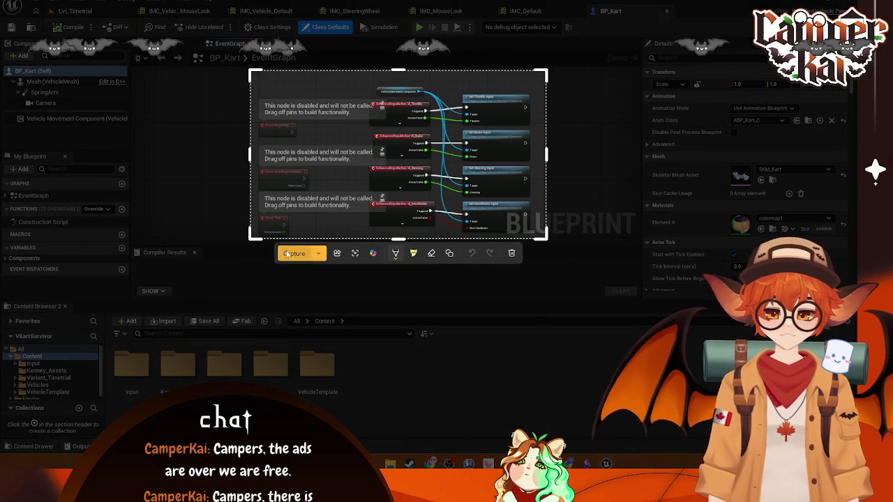
left_click(490, 253)
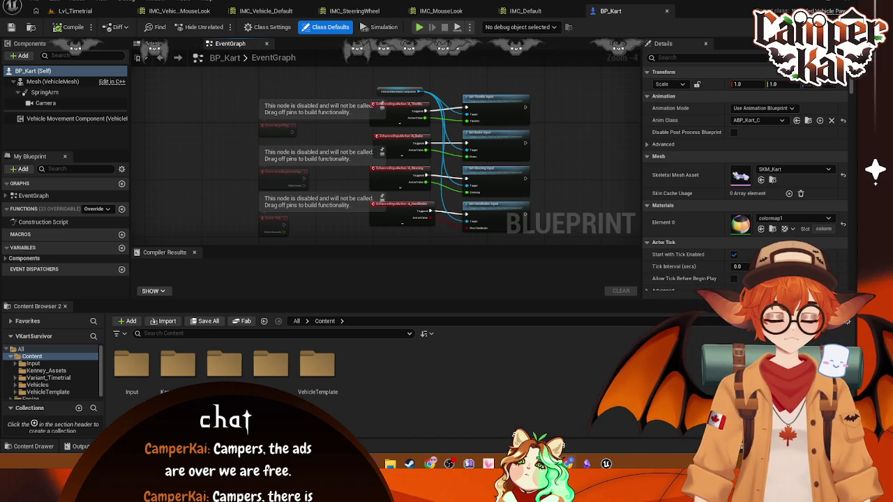
left_click(75, 10)
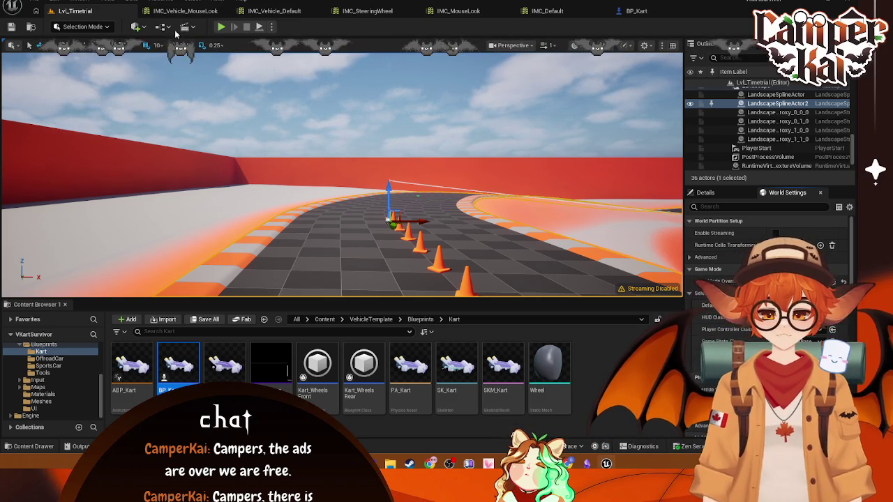
double_click(185, 376)
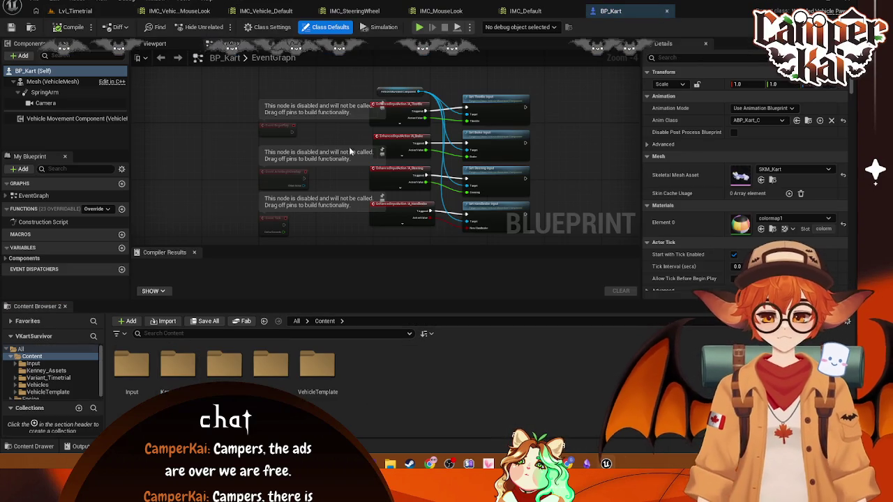
In the Viewport, set the SpringArm's Target Arm Length to 500
left_click(175, 43)
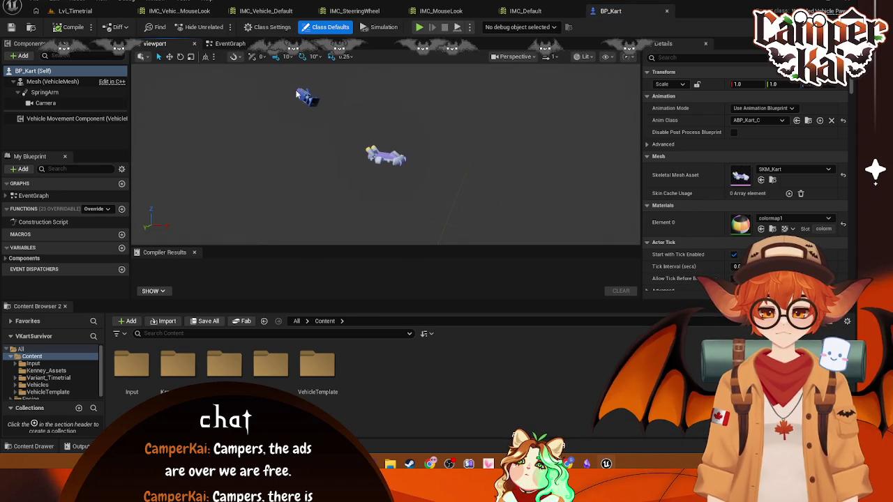
left_click(298, 91)
left_click(780, 155)
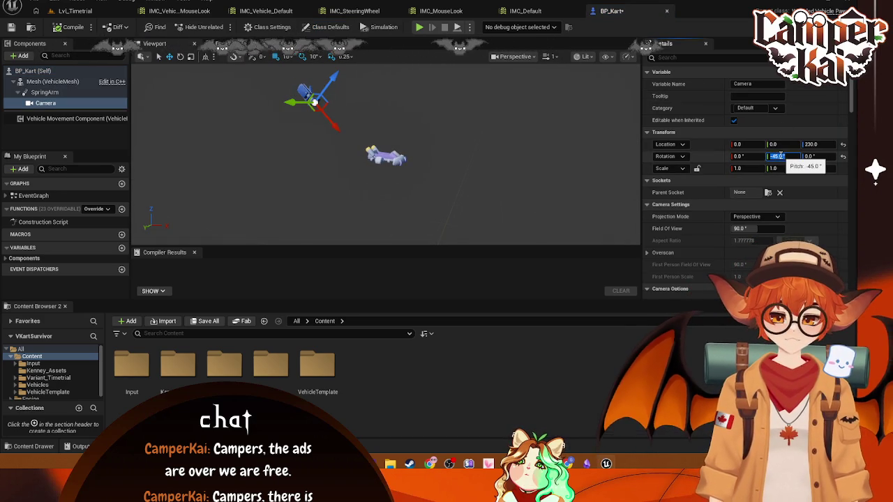
left_click(45, 92)
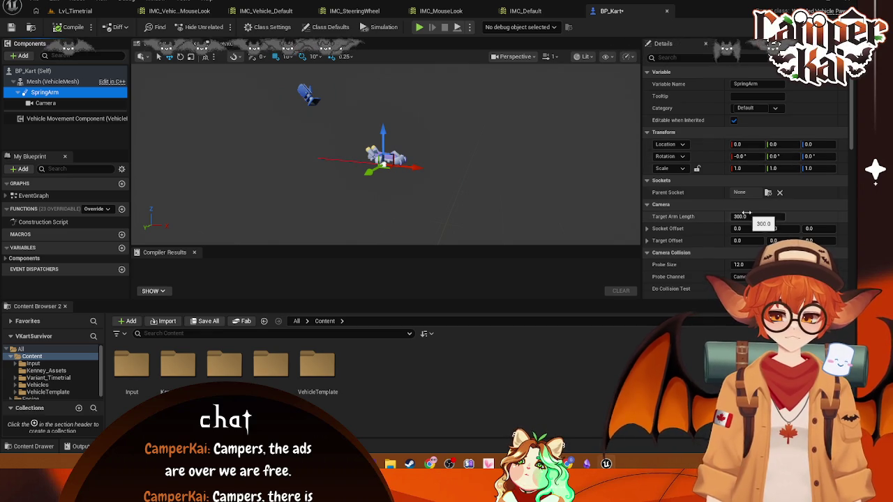
mouse_move(433, 181)
left_mouse_down()
mouse_move(418, 174)
mouse_move(514, 200)
left_mouse_up()
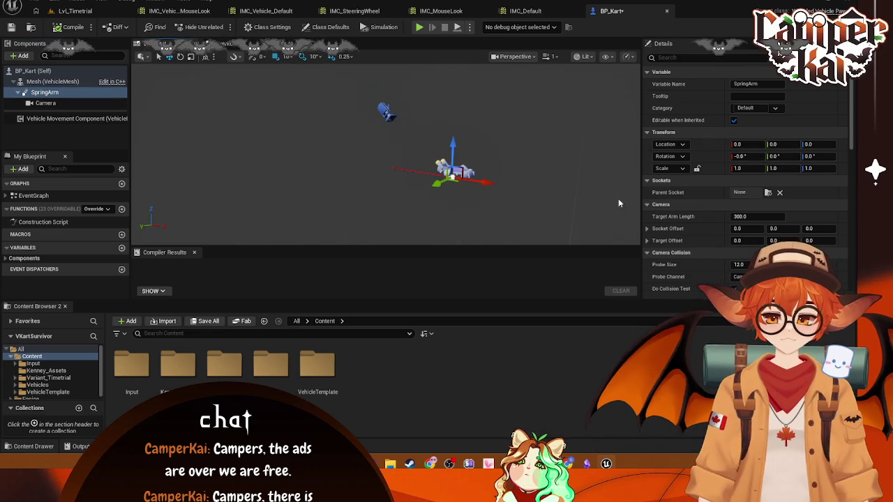
left_click(754, 216)
type("00")
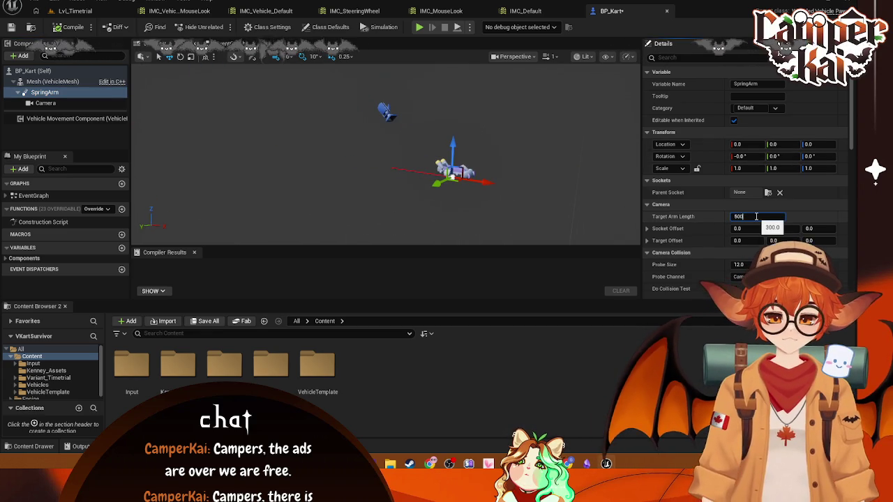
type("500")
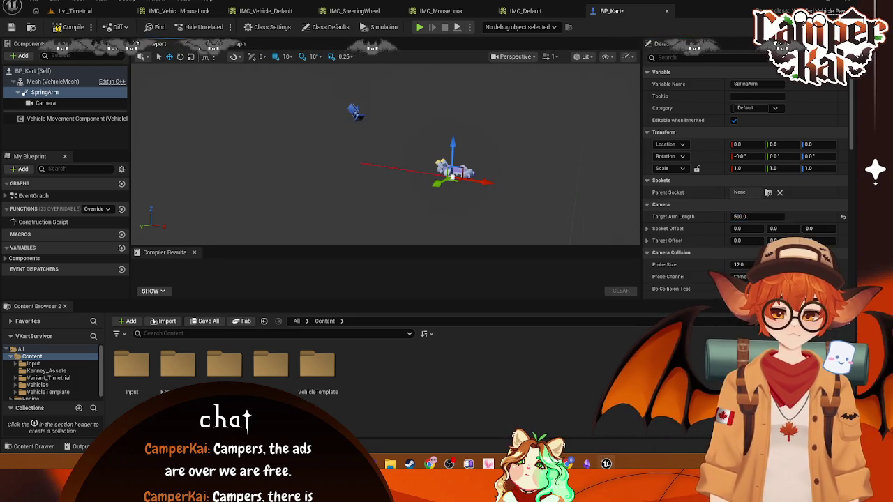
Raise the Camera's Location Z to 500, passing through 250
left_click(548, 185)
left_click(364, 104)
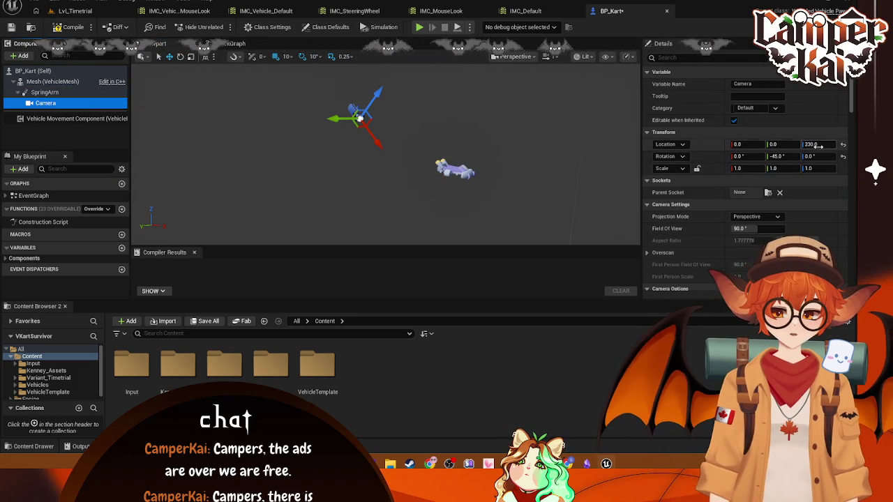
type("0")
key("Return")
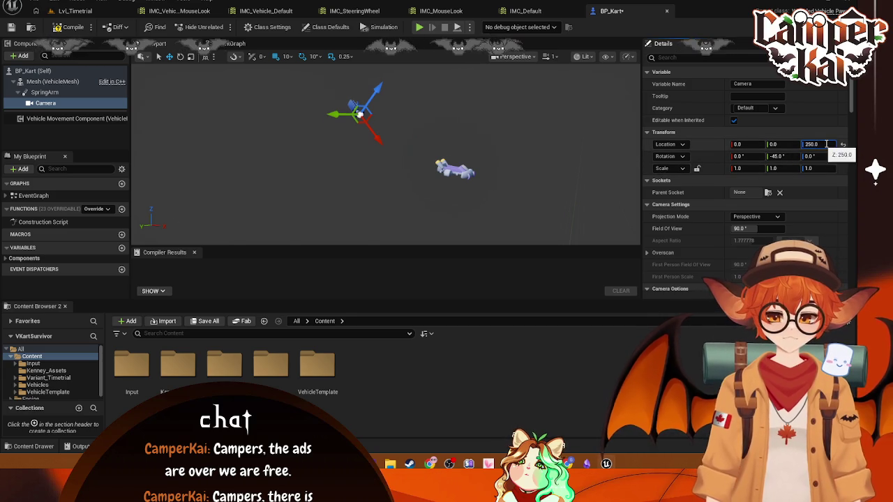
type("00")
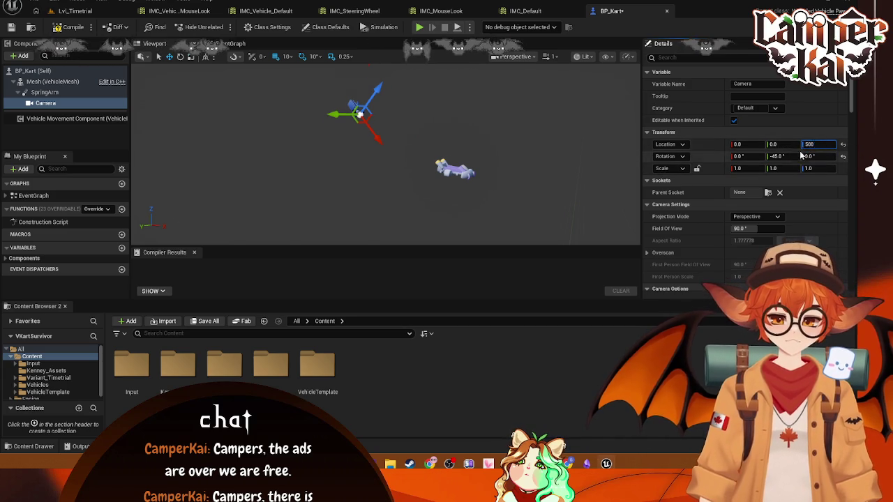
key("Return")
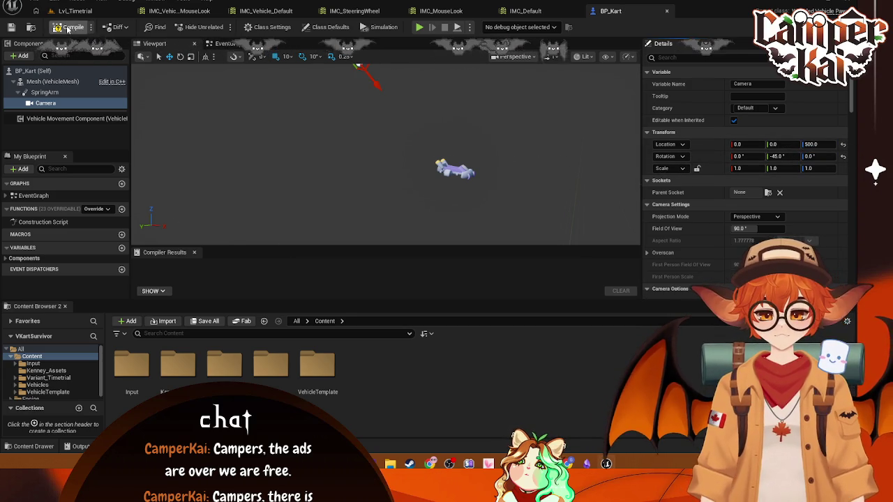
left_click(77, 11)
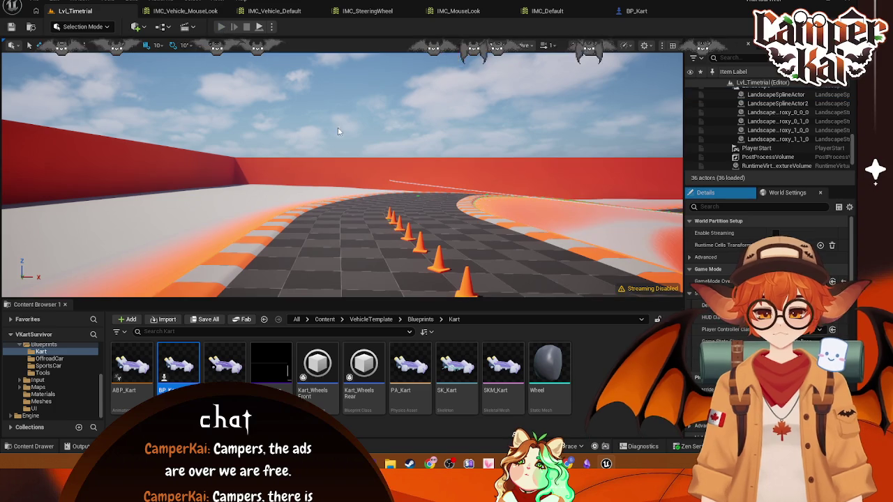
Play-test the kart on the track, then frame the camera in BP_Kart's viewport
key("alt+p")
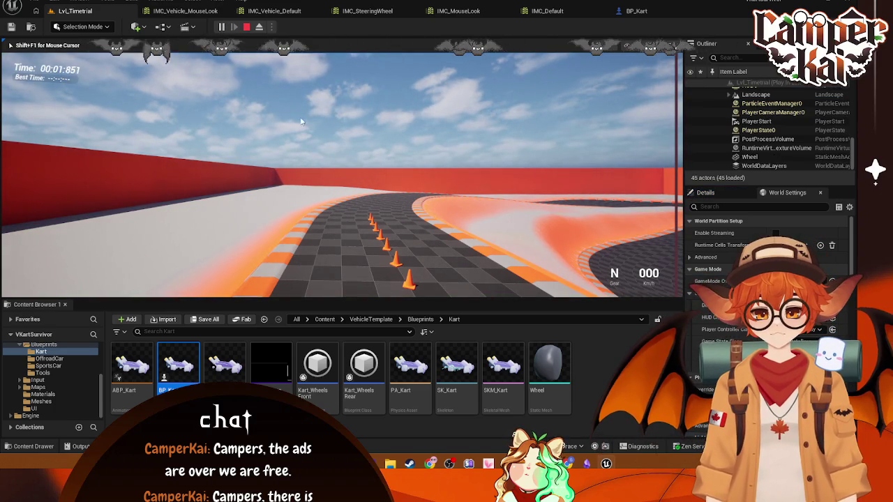
key("Escape")
left_click(610, 10)
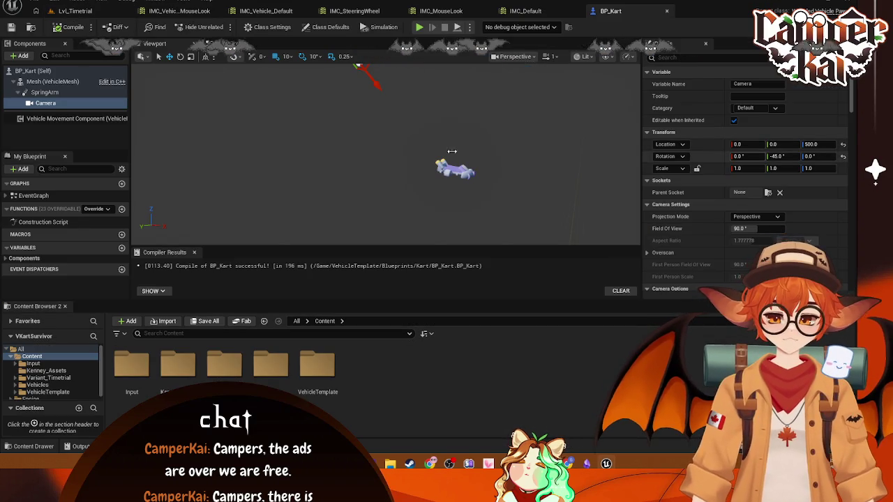
key("Return")
key("f")
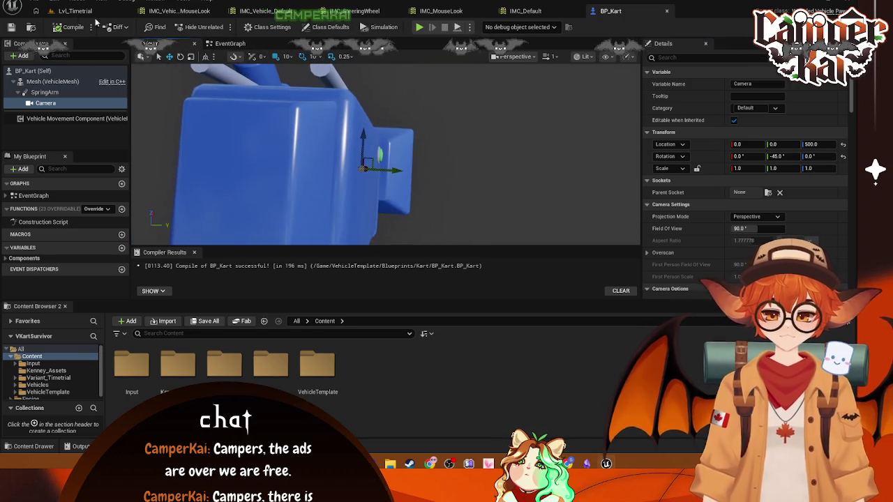
left_click(75, 11)
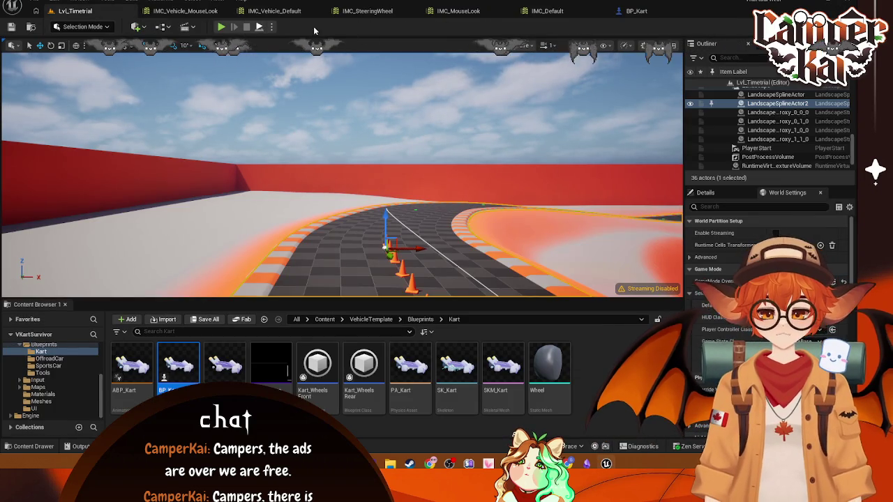
left_click(645, 10)
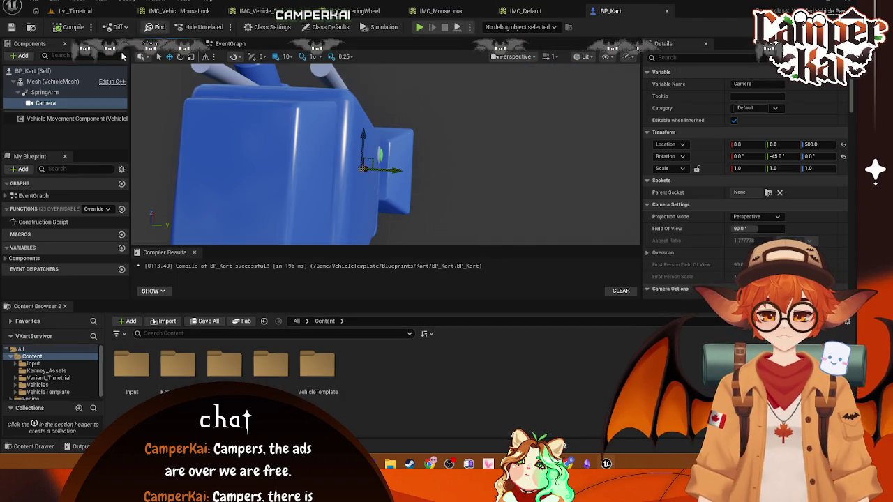
Adjust the Camera's pitch rotation, entering 60 and then dragging it down to -80
left_click(40, 105)
scroll(767, 209, "down", 1)
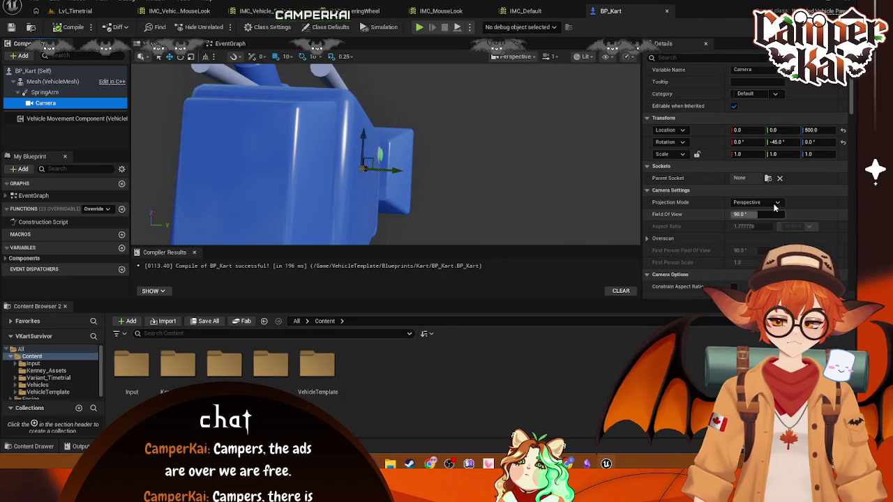
scroll(796, 204, "down", 3)
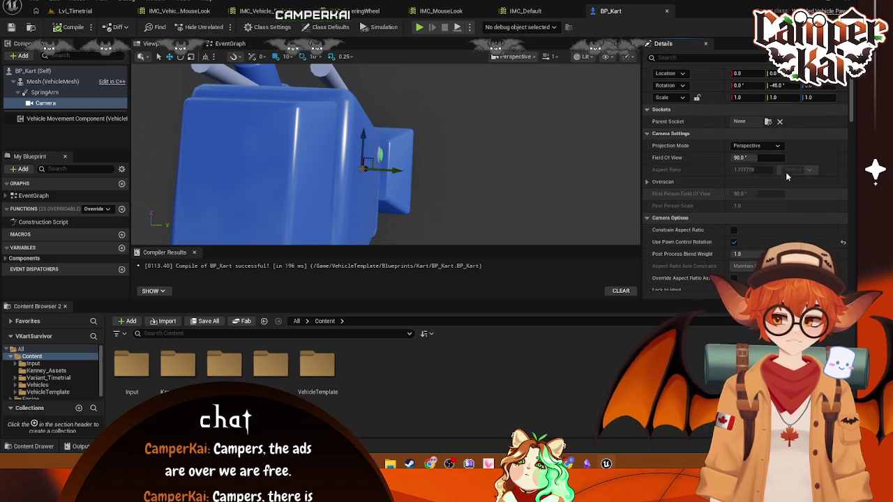
scroll(779, 164, "up", 3)
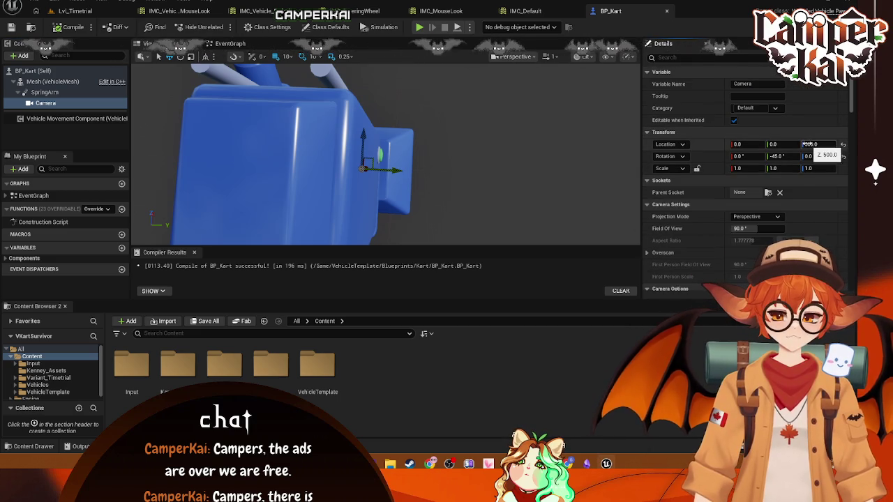
left_click(791, 156)
type("60")
key("Return")
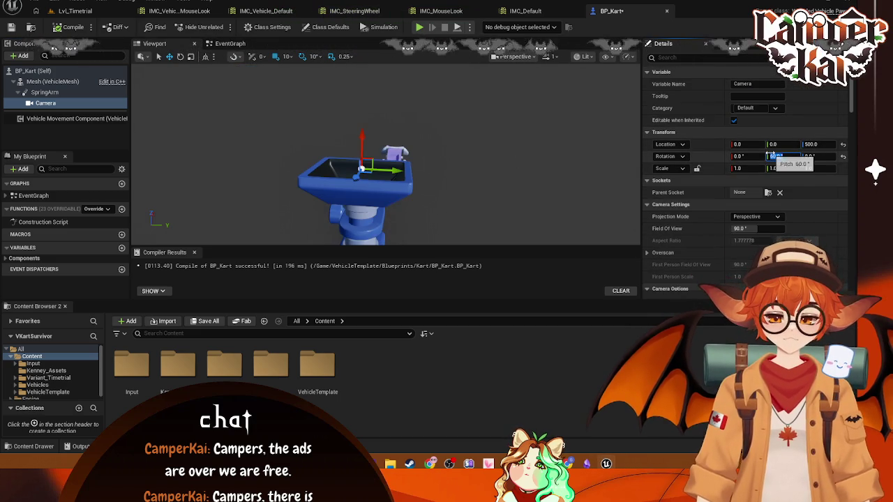
left_click_drag(774, 157, 69, 158)
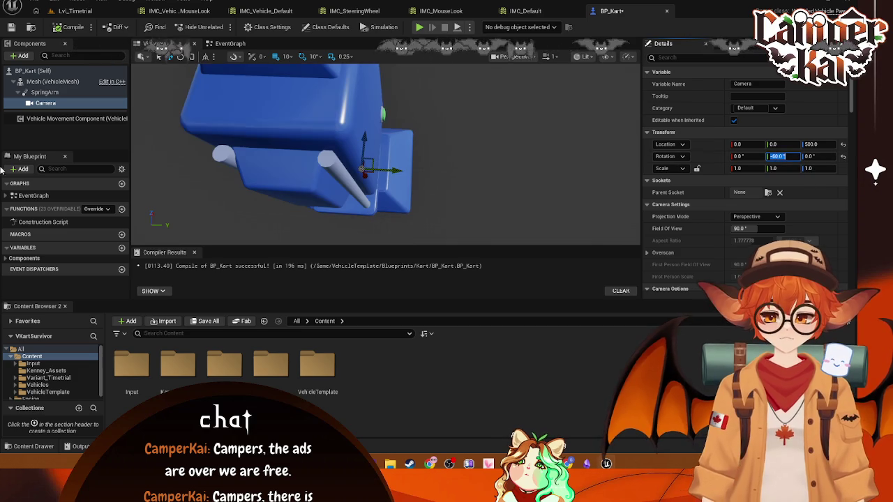
Select the SpringArm, play-test the kart in Lvl_Timetrial, then go back to BP_Kart
left_click(45, 92)
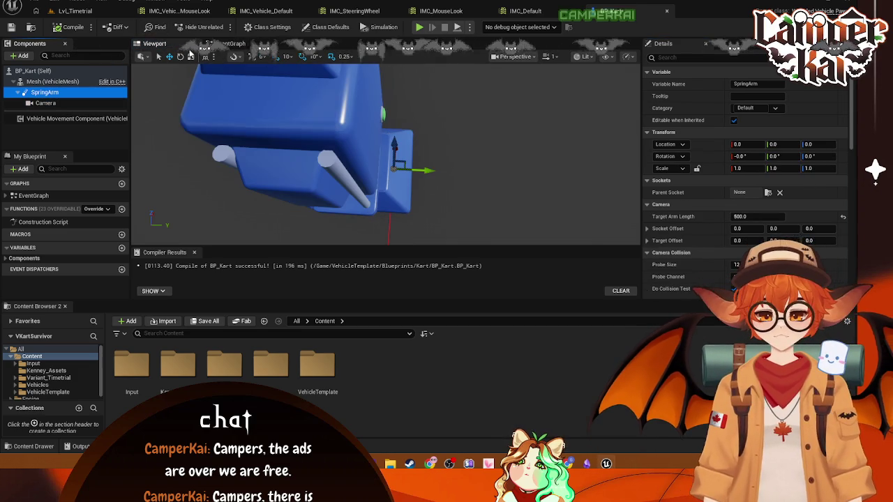
left_click(75, 11)
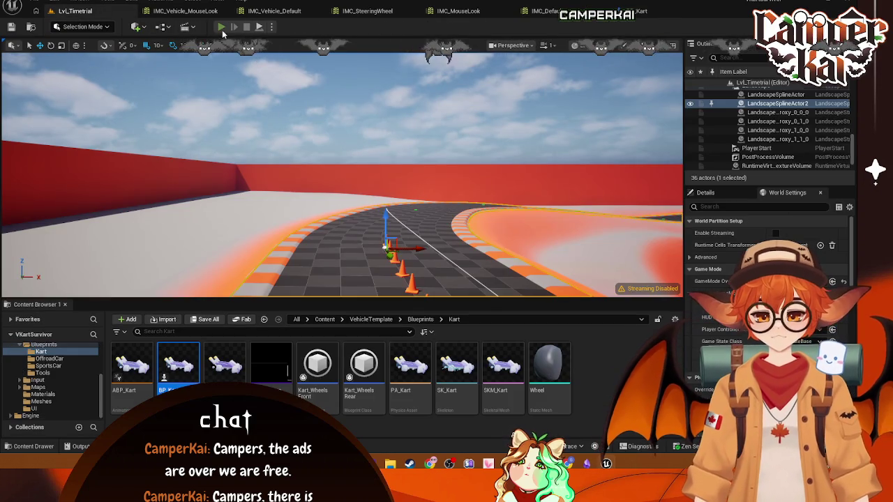
left_click(221, 27)
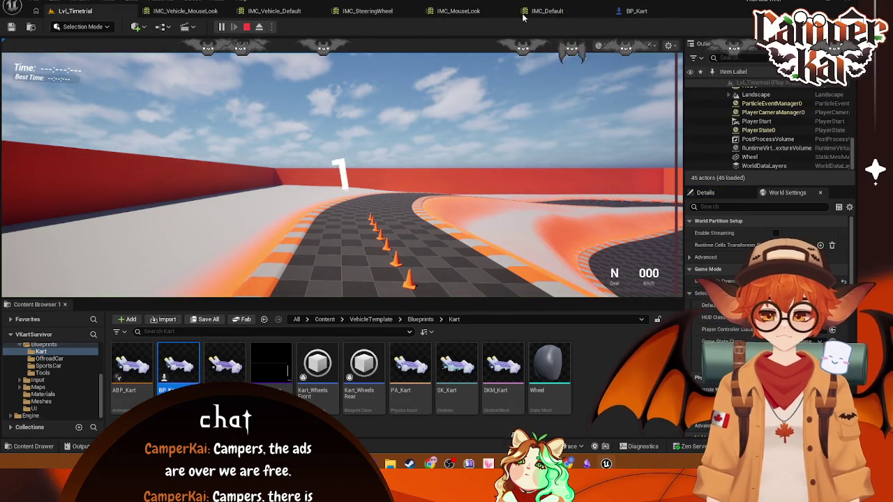
key("Escape")
left_click(636, 12)
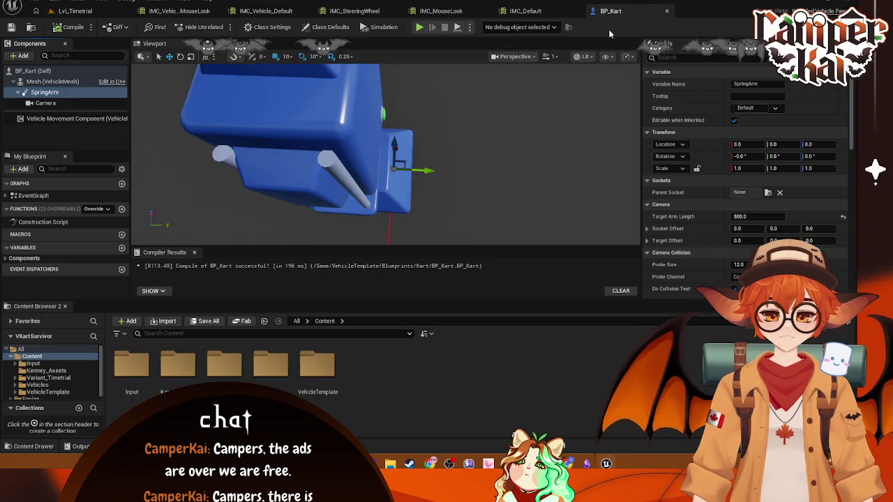
Browse the Vehicles and Variant_Timetrial folders in the Content Browser
left_click(74, 94)
scroll(43, 375, "down", 1)
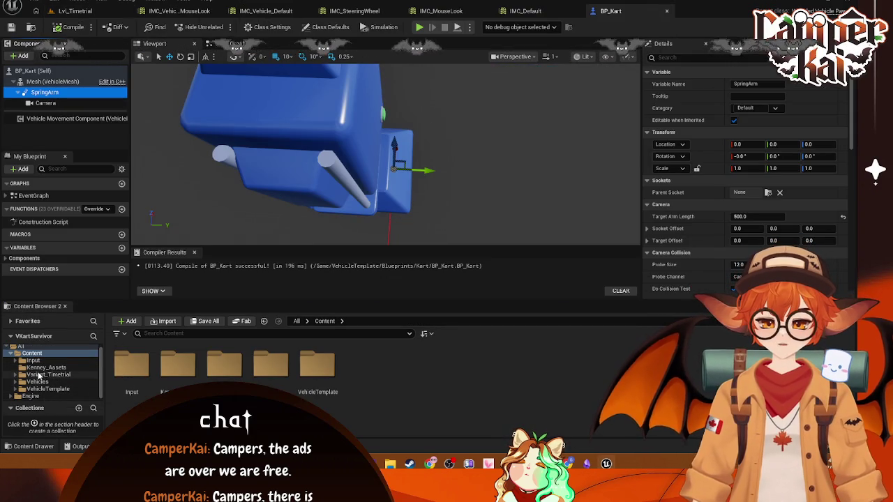
left_click(37, 382)
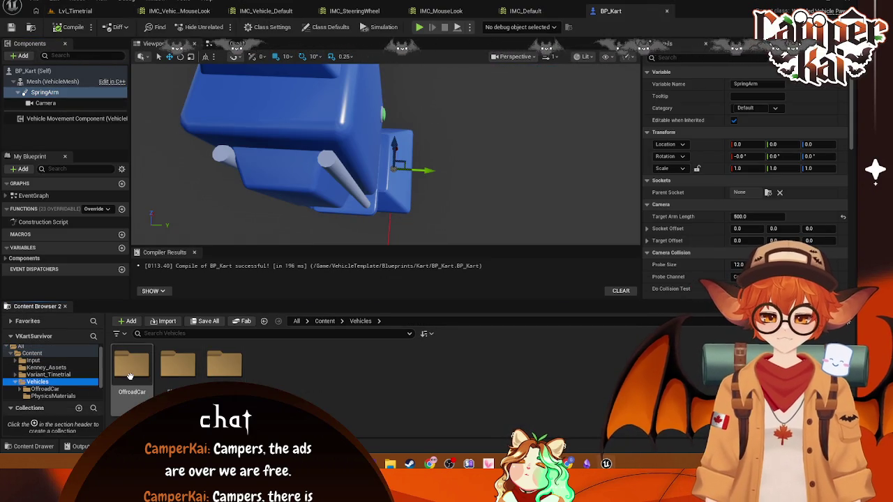
double_click(219, 369)
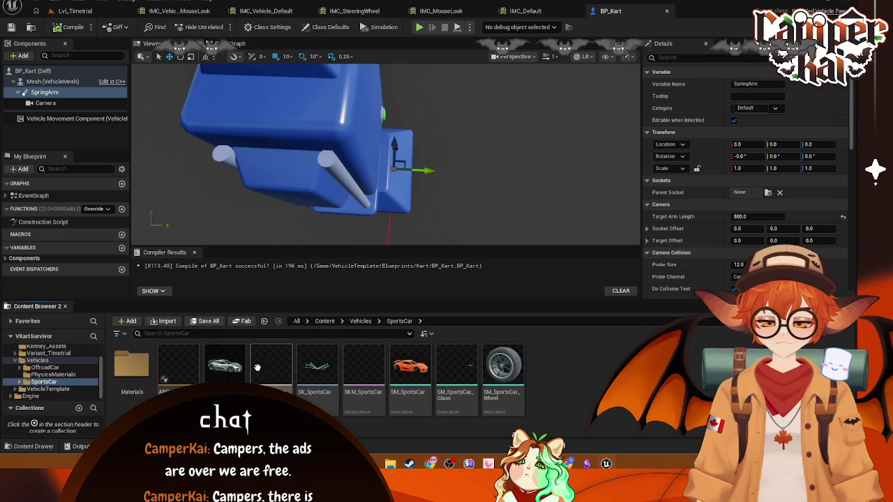
scroll(38, 392, "up", 2)
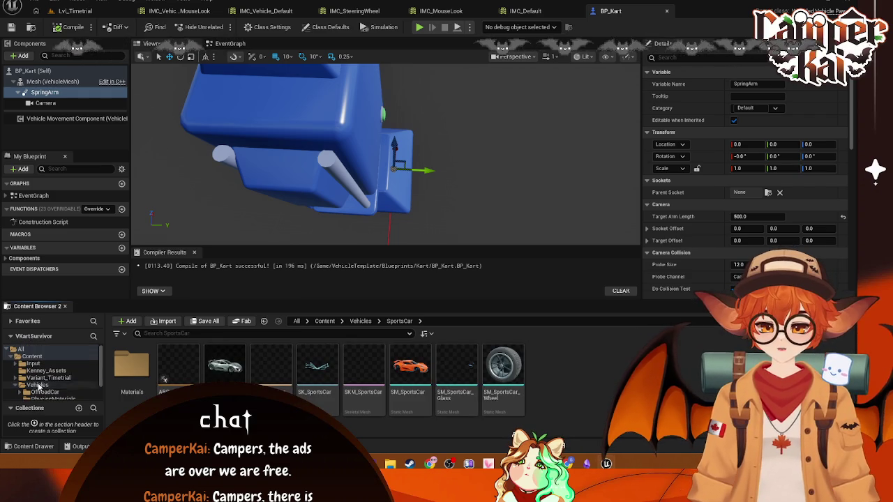
left_click(47, 379)
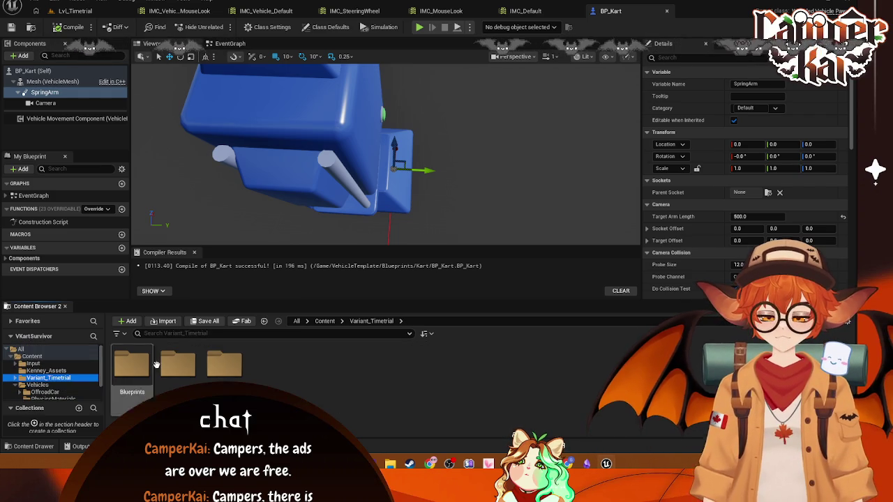
double_click(132, 364)
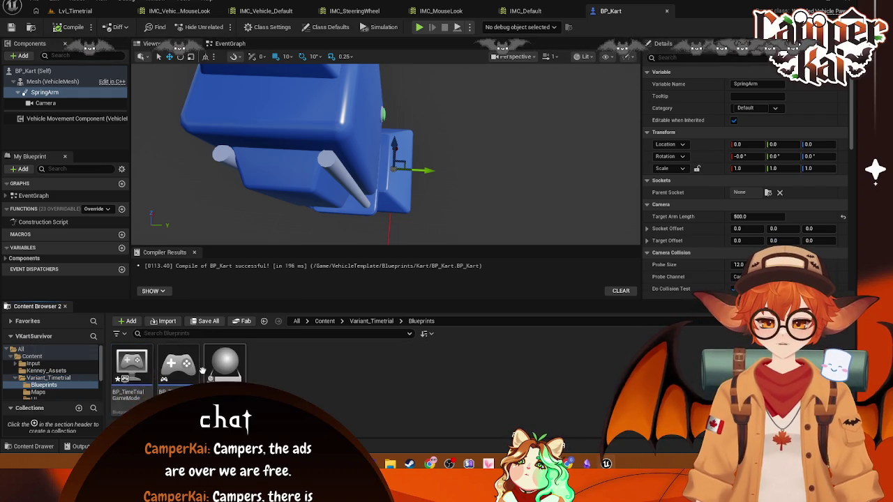
left_click(31, 357)
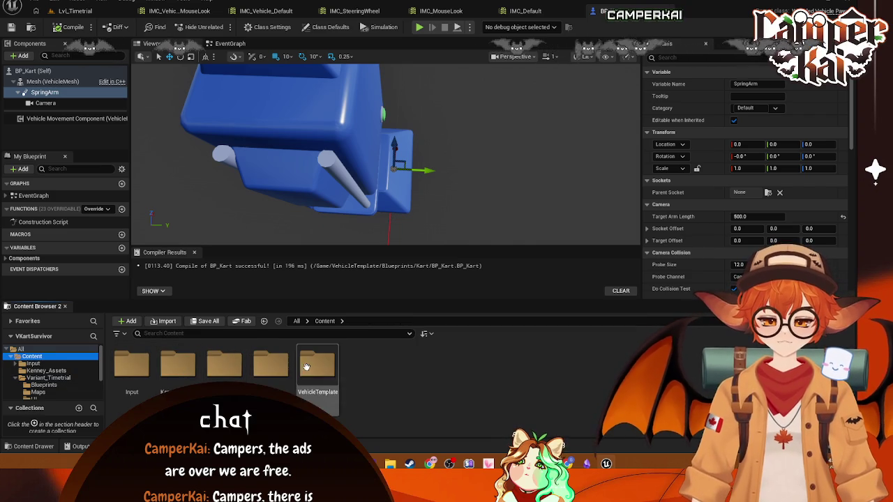
double_click(267, 367)
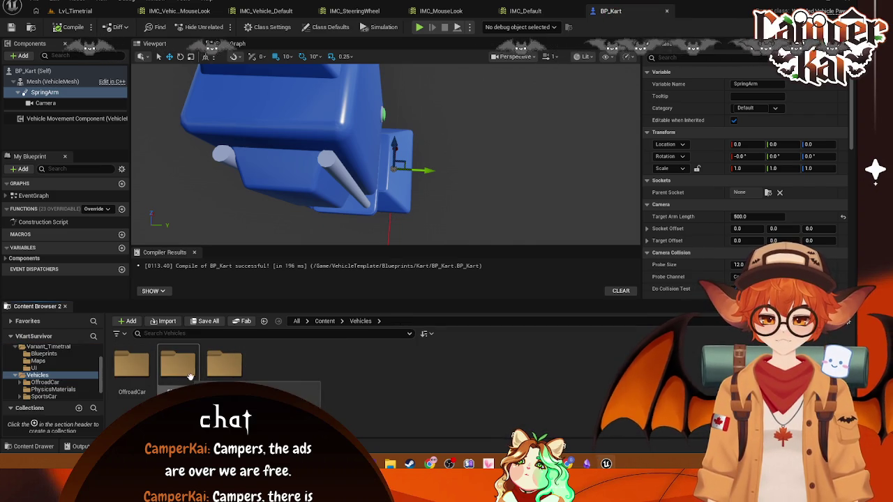
left_click(13, 377)
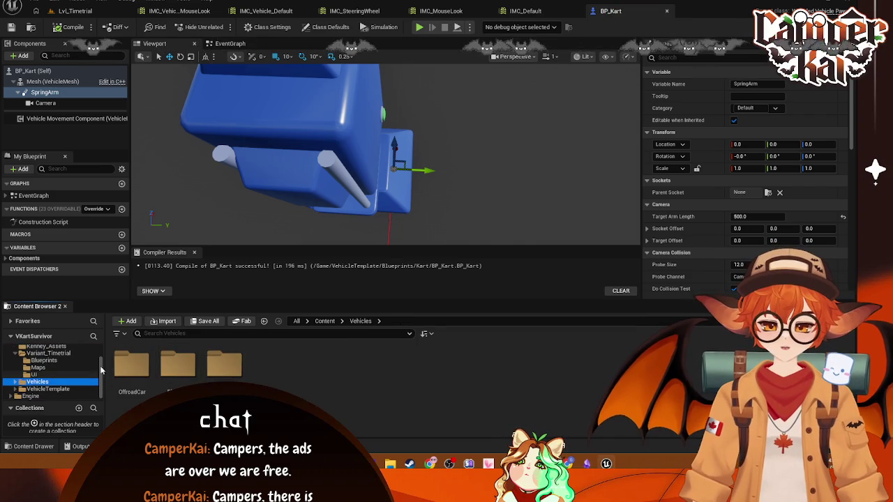
Go to VehicleTemplate > Blueprints > SportsCar and open BP_VehicleAdvSportsCar
left_click(44, 389)
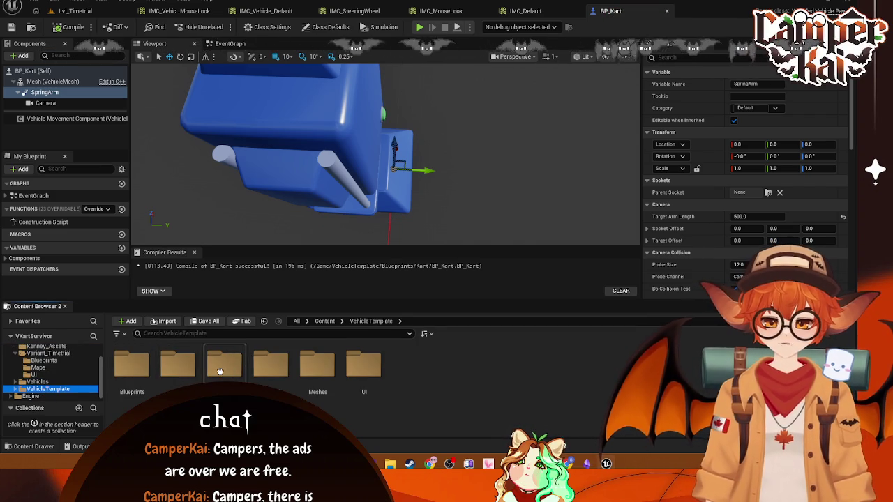
double_click(132, 364)
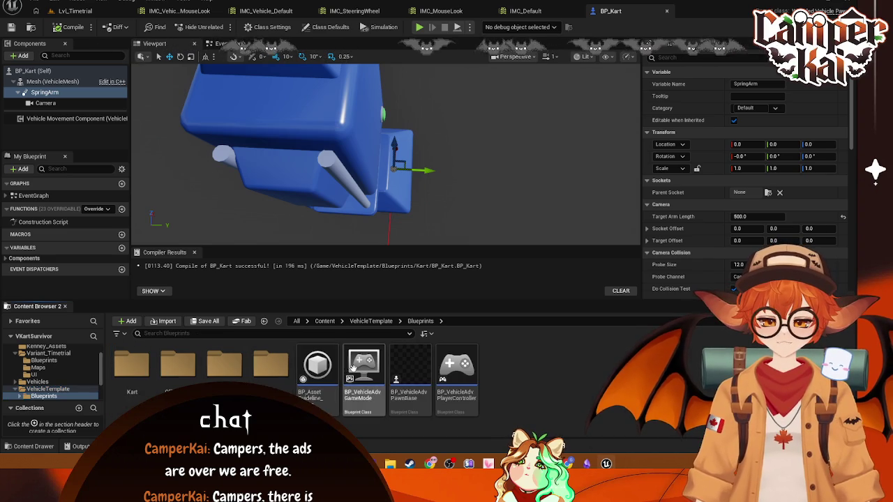
double_click(224, 364)
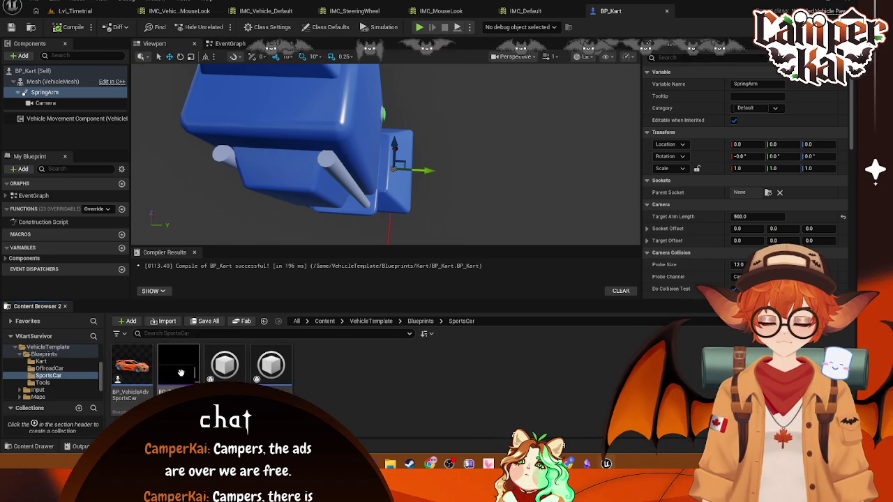
double_click(132, 364)
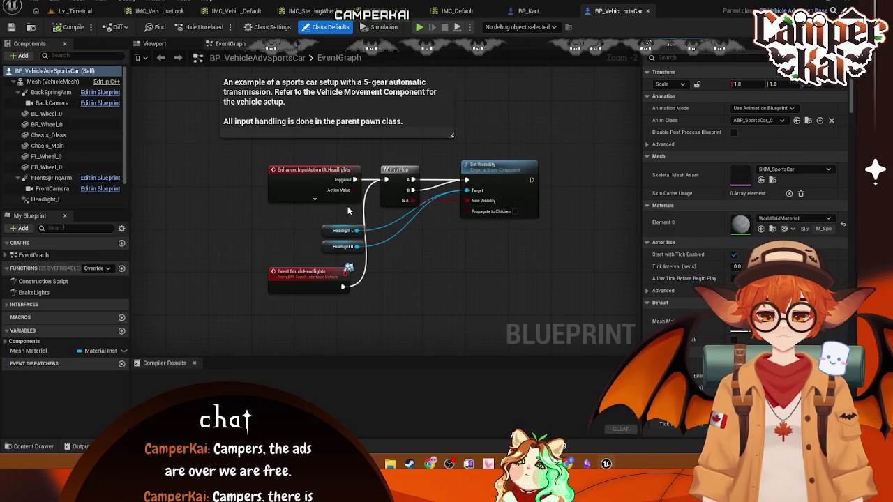
Inspect the sports car's BackSpringArm, FrontSpringArm and BackCamera settings
left_click(49, 93)
left_click(56, 178)
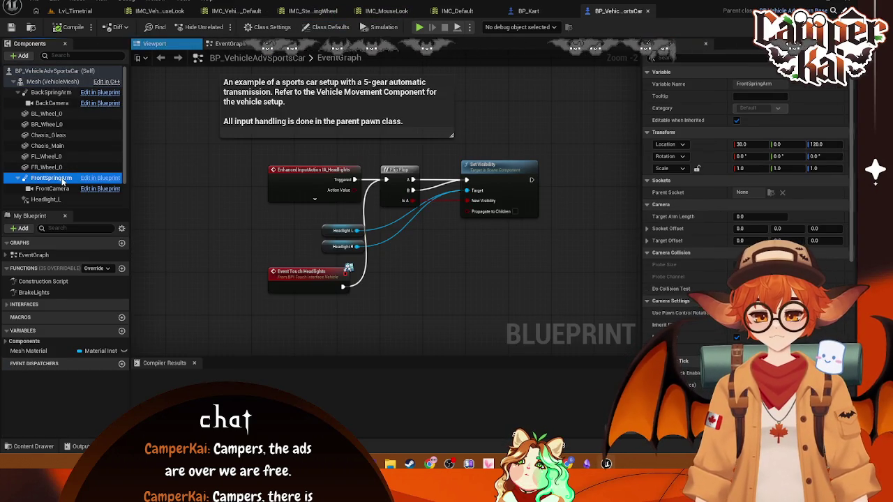
left_click(51, 93)
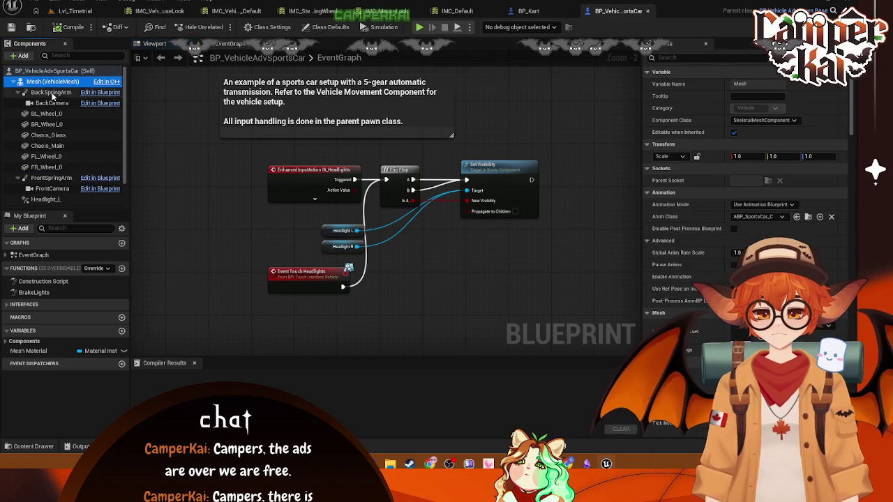
left_click(52, 103, "ctrl")
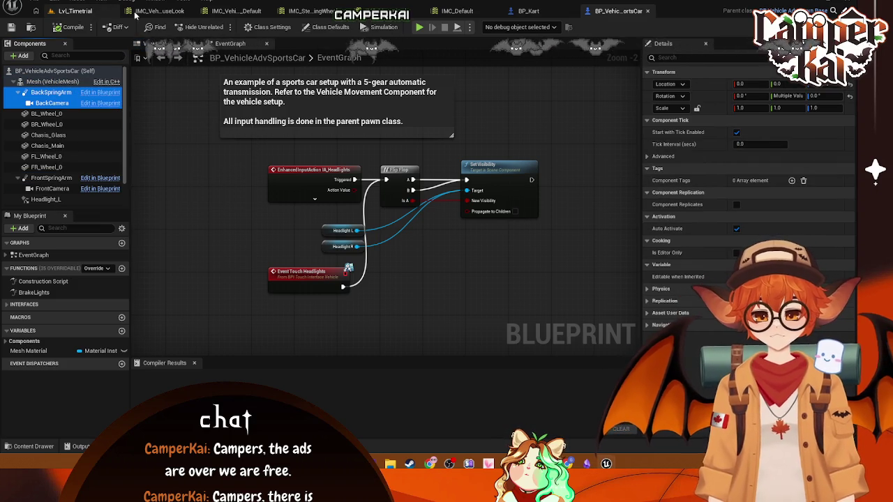
Delete BP_Kart's SpringArm component, then undo the deletion
left_click(530, 14)
right_click(40, 93)
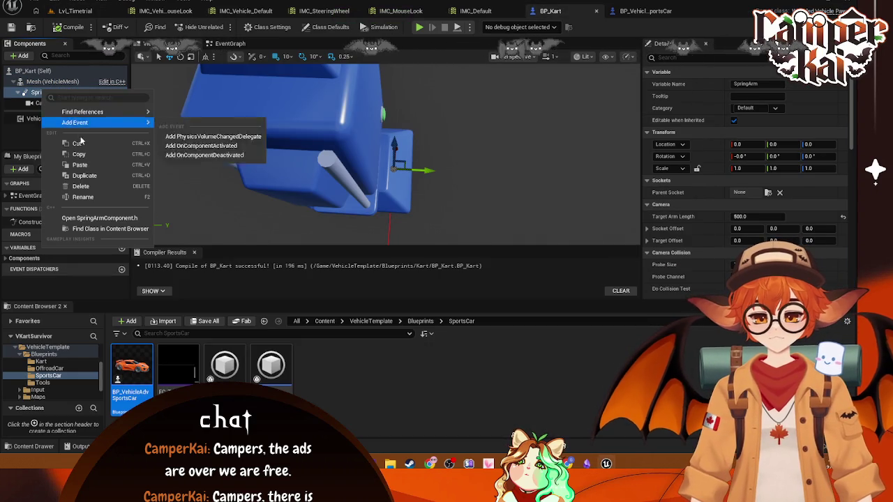
left_click(82, 186)
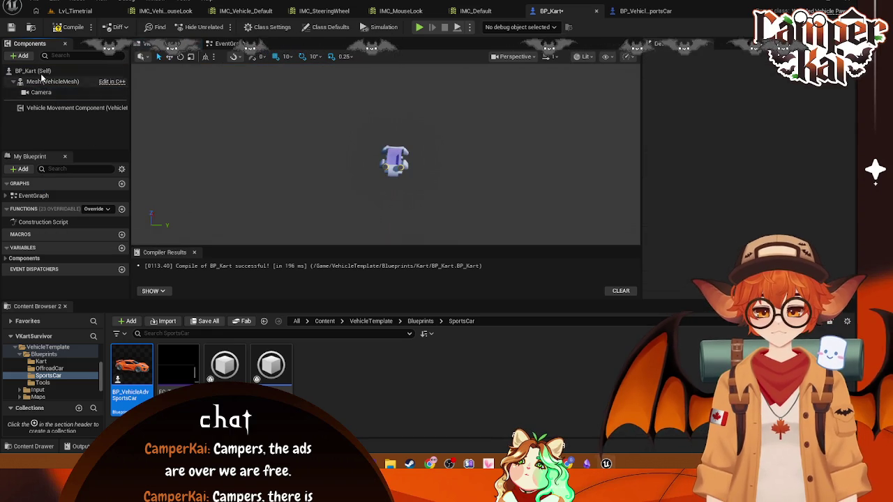
key("ctrl+z")
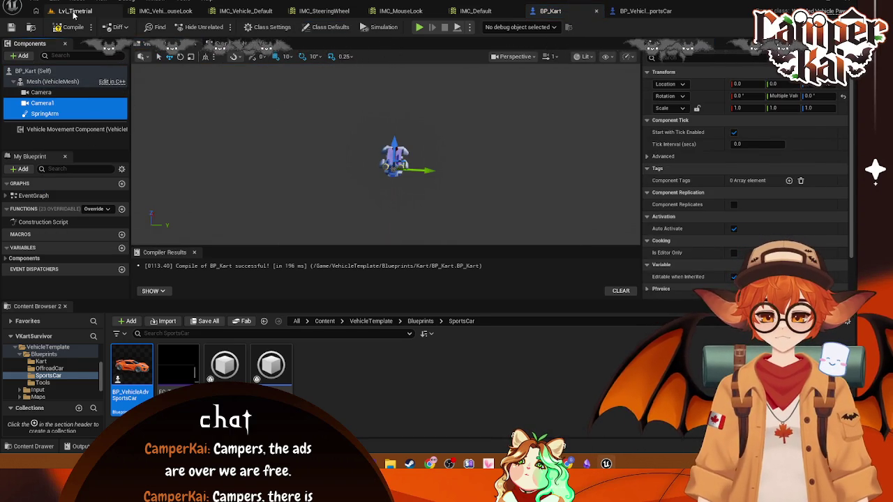
Play-test the kart in Lvl_Timetrial, then return to the sports car blueprint
left_click(73, 11)
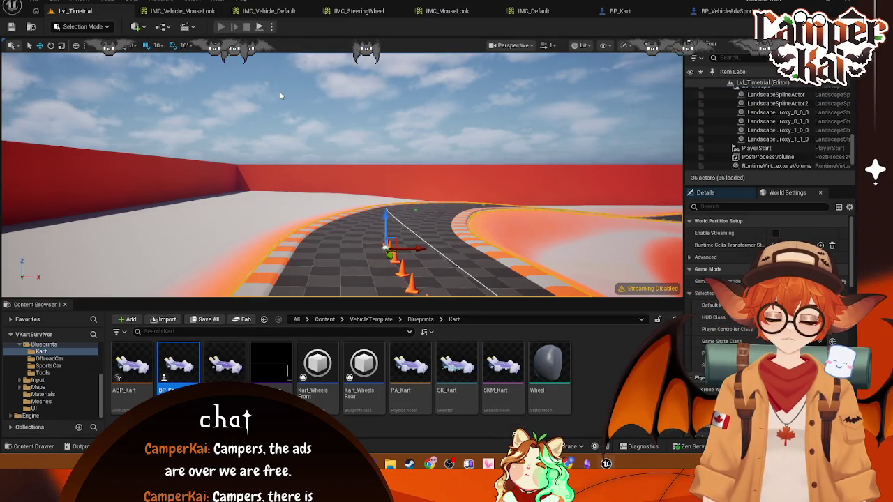
key("alt+p")
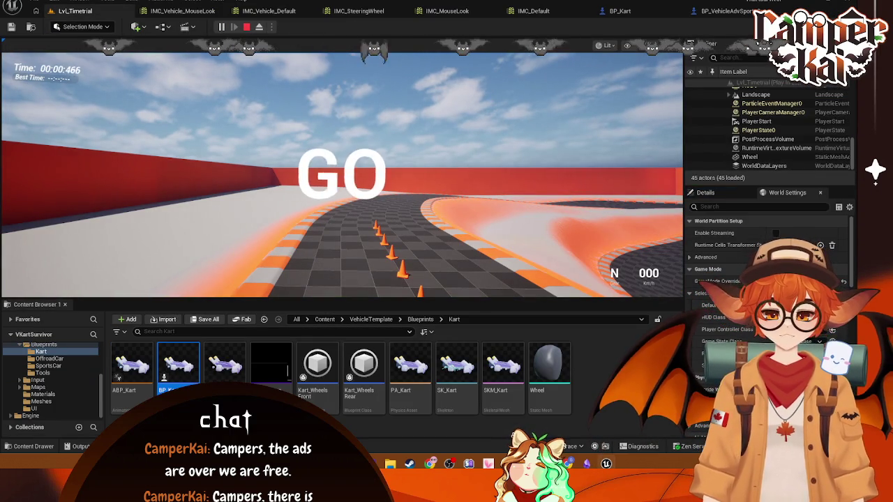
key("Escape")
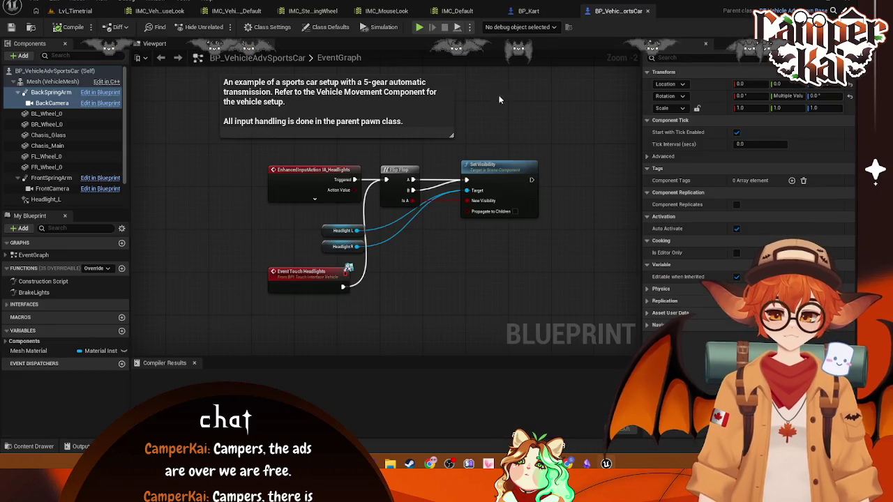
left_click(51, 103)
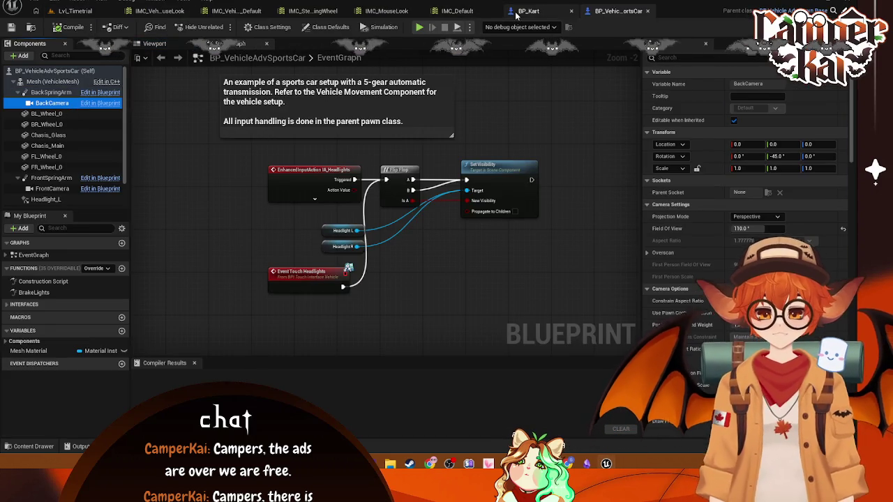